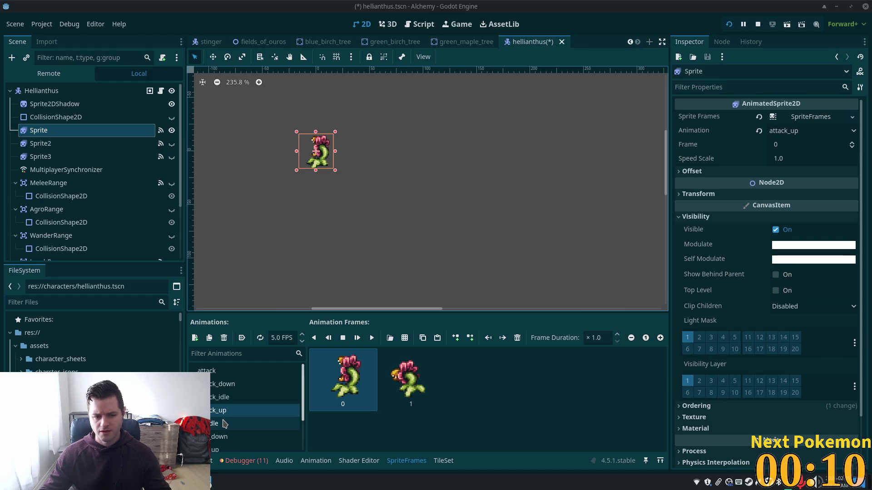
Preview the idle and attack animations, settle on walk_up, then select the Hellianthus root node.
{"action": "left_click", "coordinate": [223, 423]}
{"action": "left_click", "coordinate": [216, 370]}
{"action": "key", "text": "Down"}
{"action": "key", "text": "Down"}
{"action": "key", "text": "Down"}
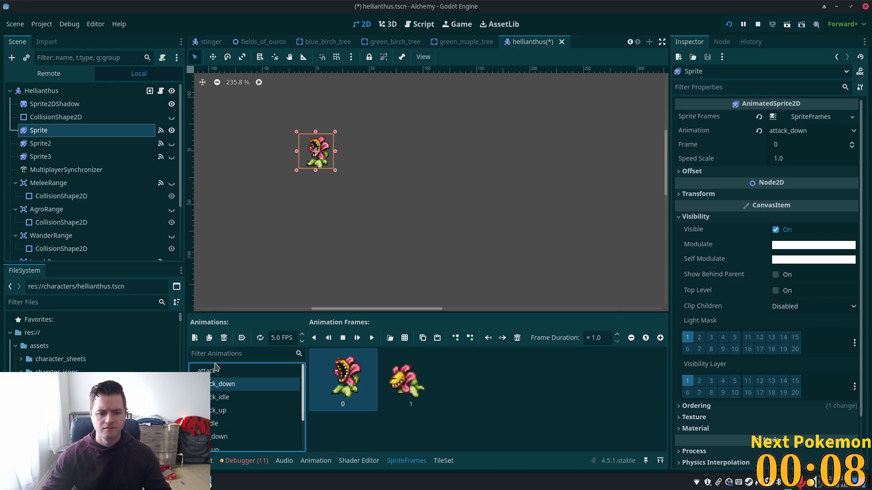
{"action": "key", "text": "Down"}
{"action": "key", "text": "Down"}
{"action": "key", "text": "Down"}
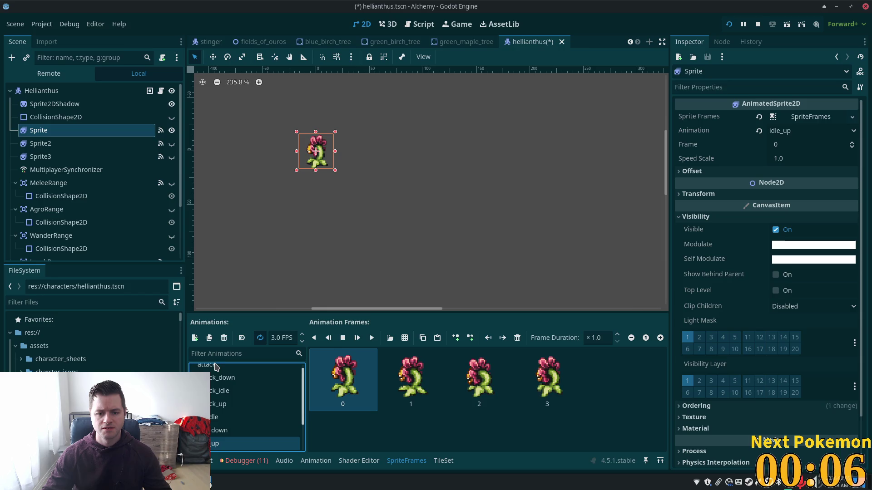
{"action": "scroll", "coordinate": [91, 340], "scroll_direction": "down", "scroll_amount": 5}
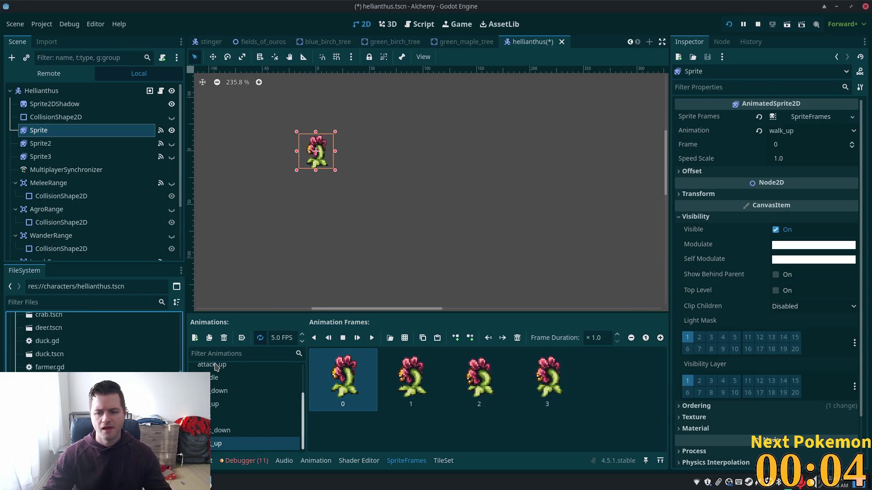
{"action": "left_click", "coordinate": [41, 130]}
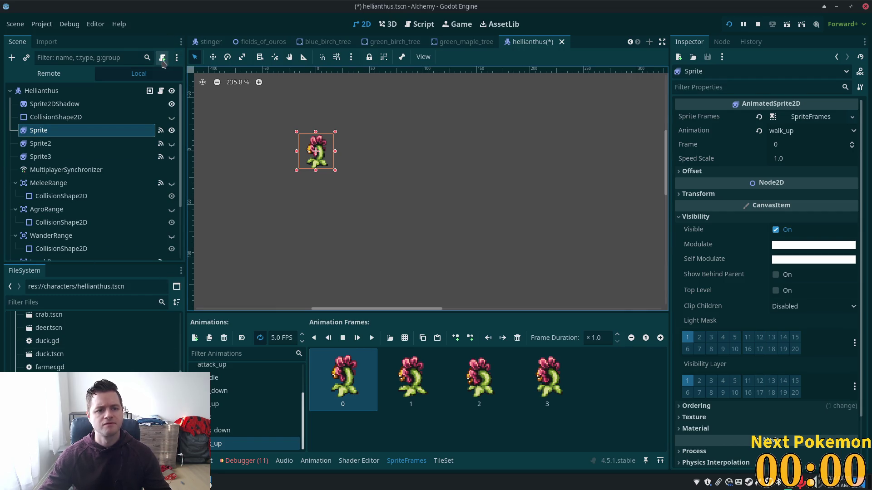
{"action": "left_click", "coordinate": [72, 91]}
Create a hellianthus.gd script on the root and select all of rat.gd's code to reuse.
{"action": "left_click", "coordinate": [162, 58]}
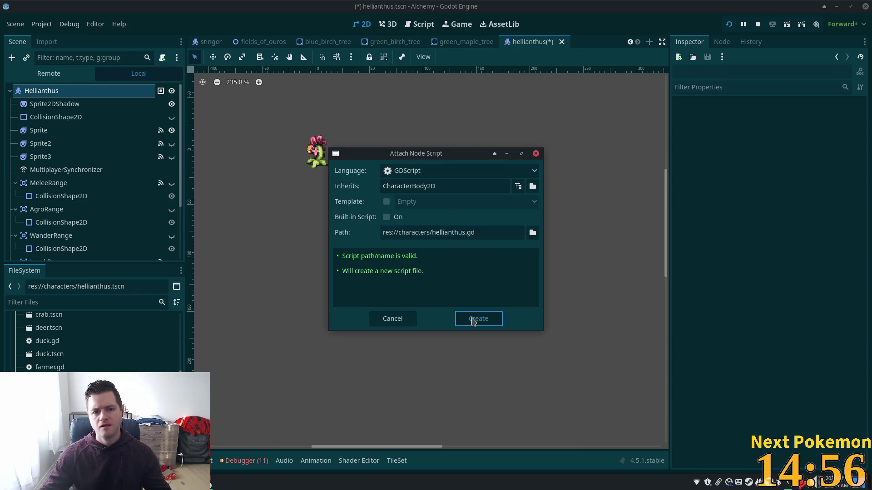
{"action": "left_click", "coordinate": [472, 318]}
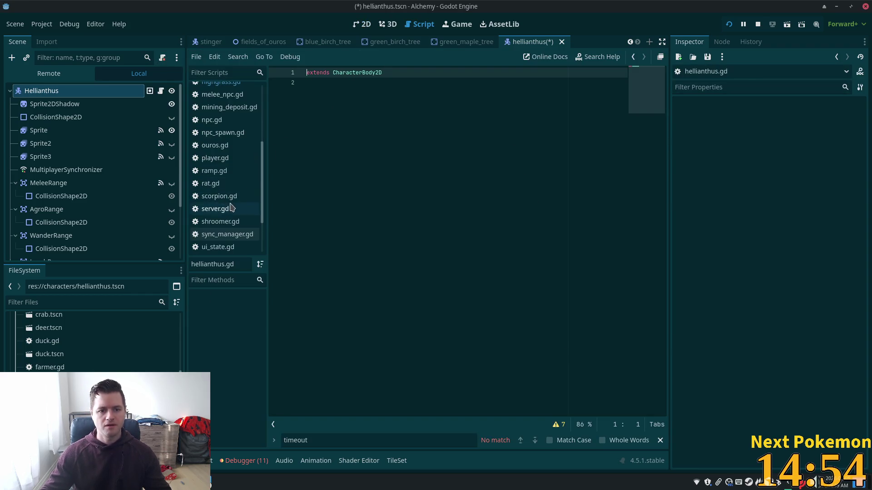
{"action": "left_click", "coordinate": [227, 184]}
{"action": "key", "text": "ctrl+a"}
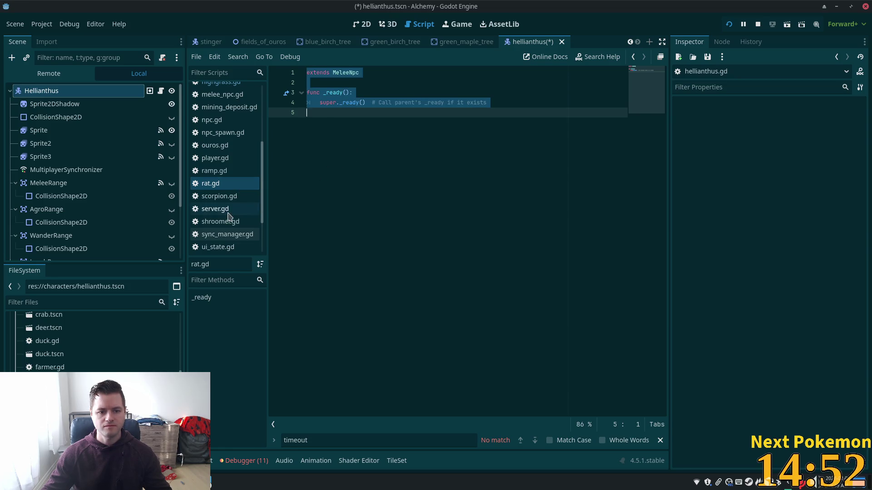
{"action": "scroll", "coordinate": [236, 206], "scroll_direction": "down", "scroll_amount": 3}
{"action": "scroll", "coordinate": [235, 207], "scroll_direction": "down", "scroll_amount": 2}
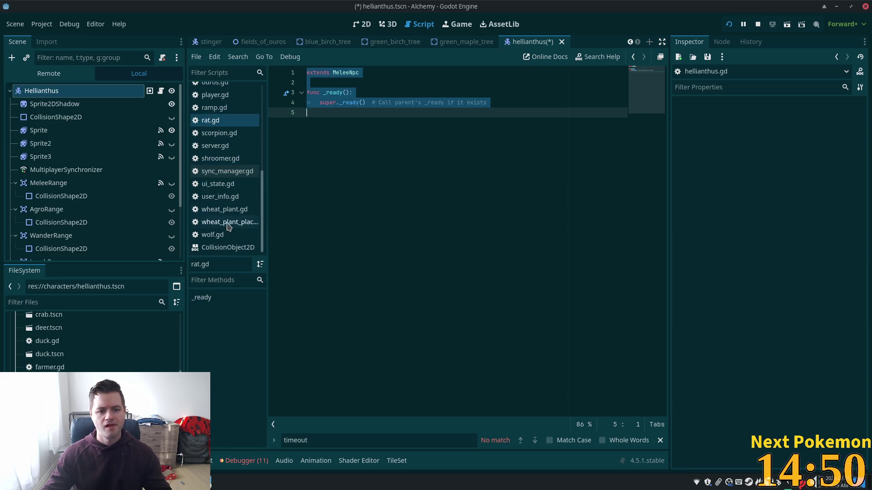
{"action": "scroll", "coordinate": [234, 191], "scroll_direction": "up", "scroll_amount": 10}
Paste rat.gd's code into hellianthus.gd, save it, and close all open scripts.
{"action": "left_click", "coordinate": [222, 155]}
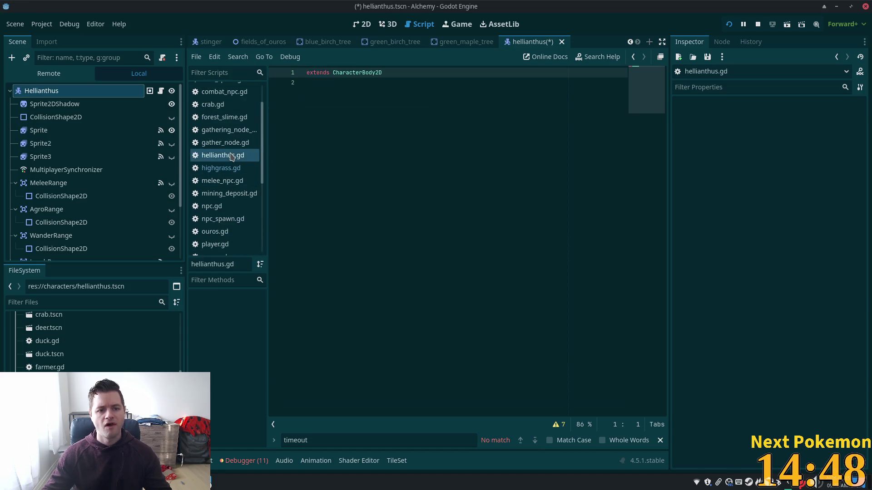
{"action": "left_click", "coordinate": [394, 154]}
{"action": "key", "text": "ctrl+s"}
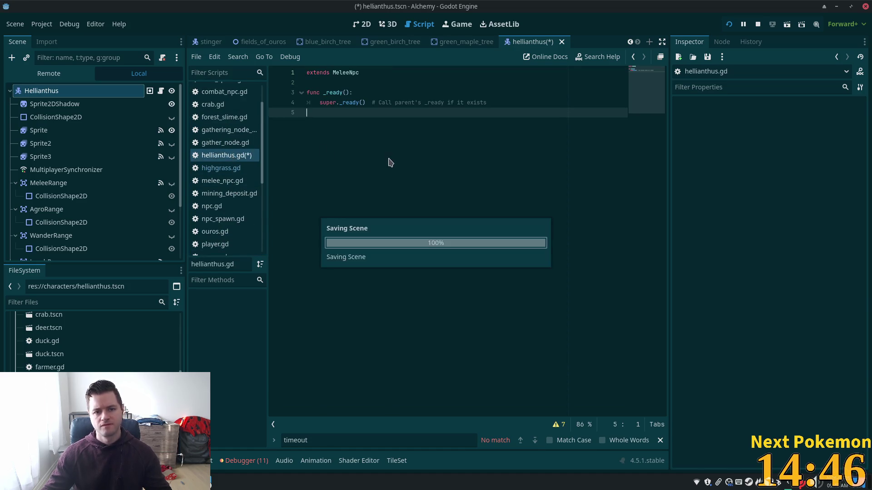
{"action": "right_click", "coordinate": [220, 159]}
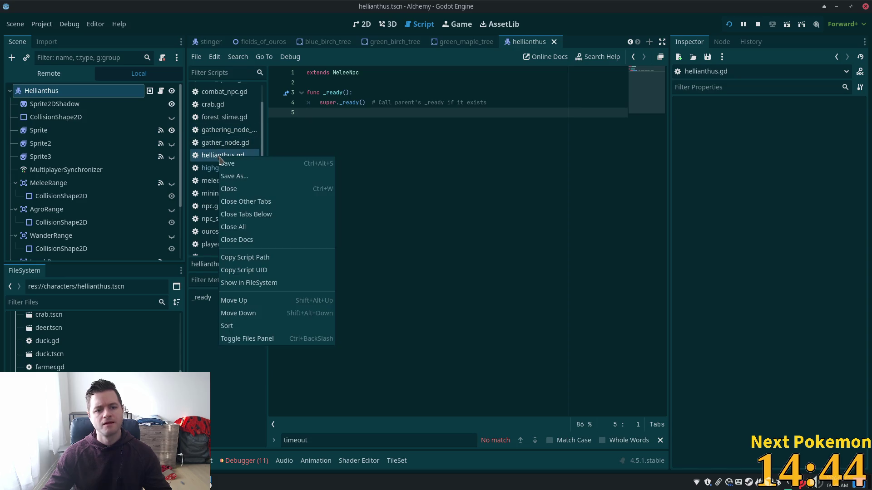
{"action": "left_click", "coordinate": [300, 230]}
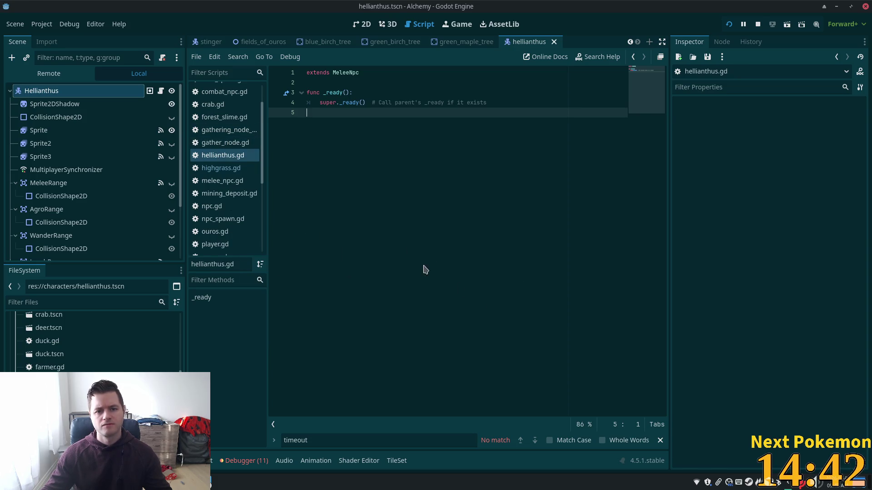
{"action": "left_click", "coordinate": [55, 104]}
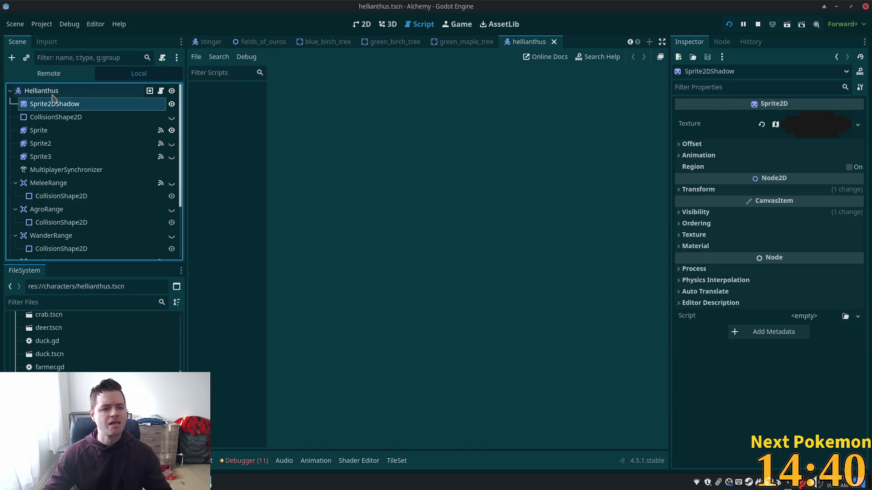
Set the Hellianthus root's Npc Name to 'Hellianthus'.
{"action": "left_click", "coordinate": [42, 91]}
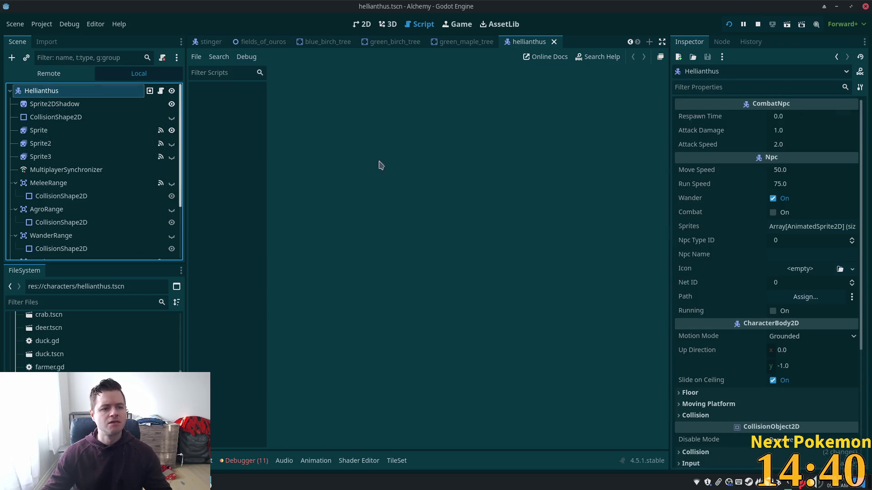
{"action": "left_click", "coordinate": [775, 255]}
{"action": "type", "text": "Hellian"}
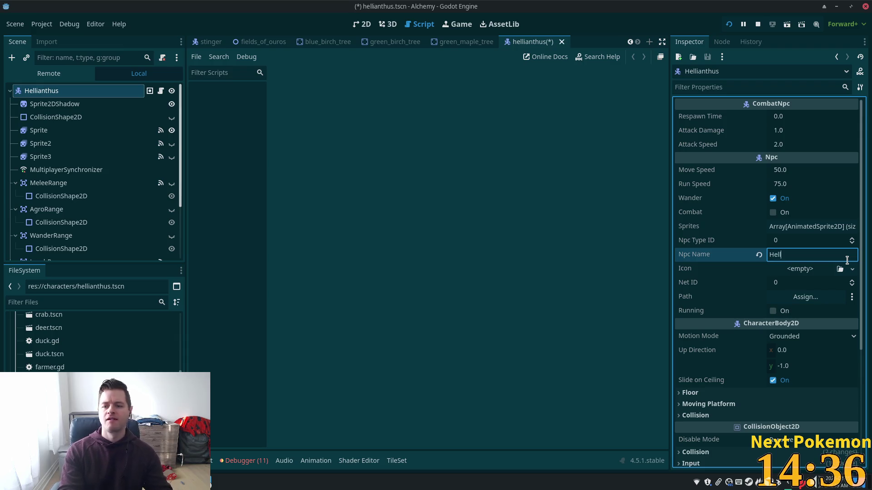
{"action": "type", "text": "thus"}
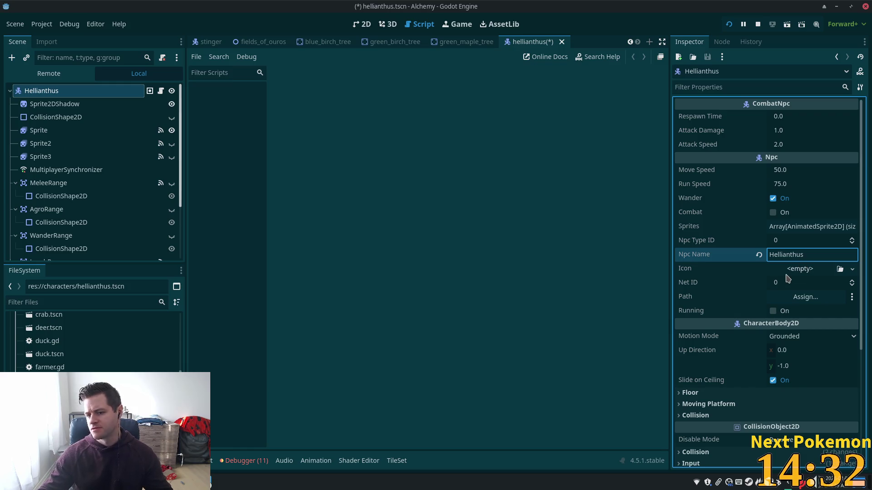
Give the NPC Icon a new AtlasTexture and expand its settings.
{"action": "left_click", "coordinate": [850, 269]}
{"action": "left_click", "coordinate": [832, 296]}
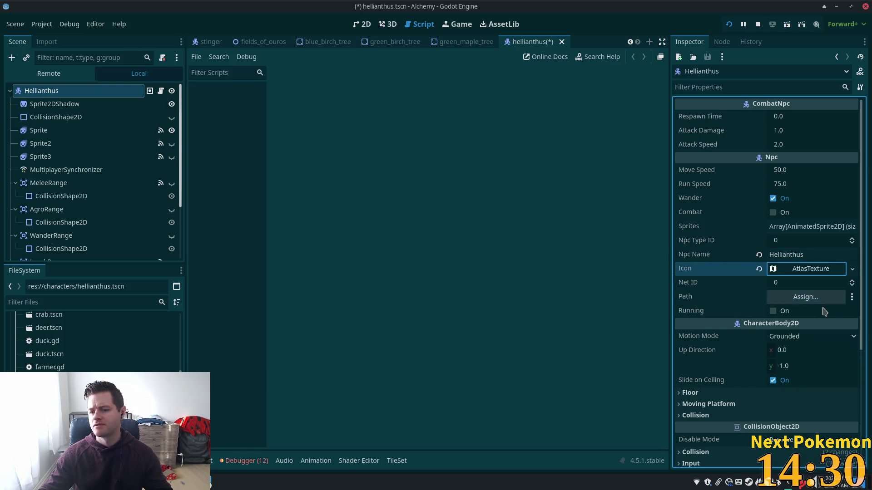
{"action": "left_click", "coordinate": [788, 270]}
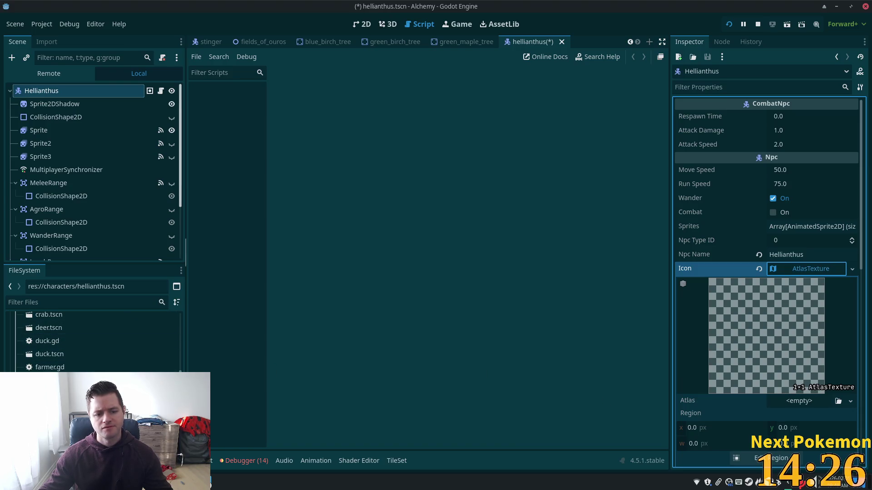
{"action": "scroll", "coordinate": [91, 336], "scroll_direction": "up", "scroll_amount": 10}
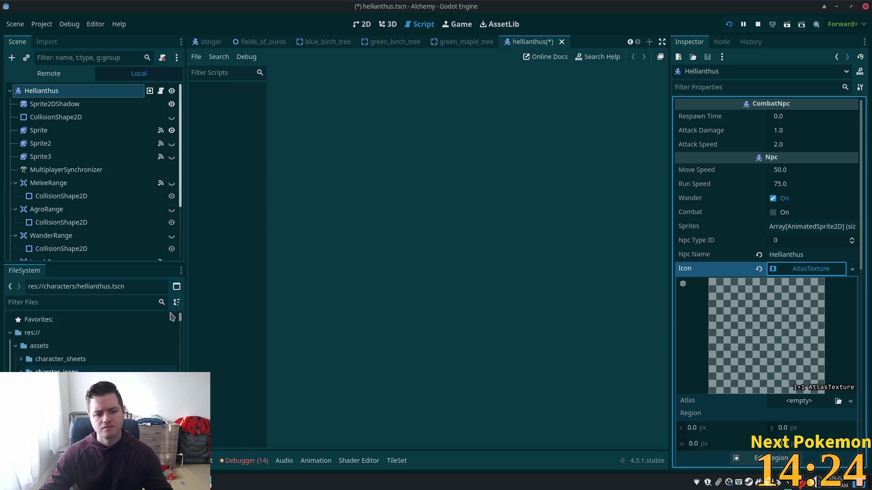
Filter the files for 'flow' and assign the fiendish flower sheet as the icon's Atlas.
{"action": "left_click", "coordinate": [85, 286]}
{"action": "key", "text": "Tab"}
{"action": "type", "text": "flow"}
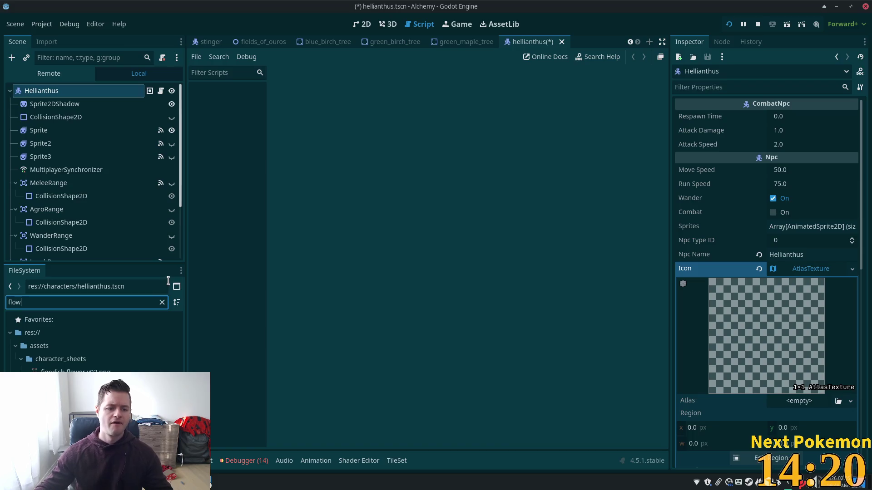
{"action": "left_click_drag", "start_coordinate": [124, 371], "coordinate": [804, 402]}
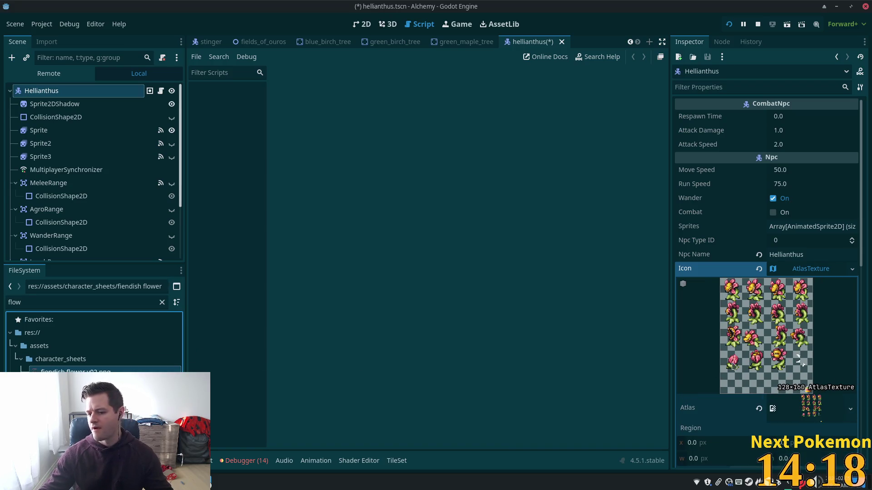
{"action": "scroll", "coordinate": [791, 438], "scroll_direction": "down", "scroll_amount": 3}
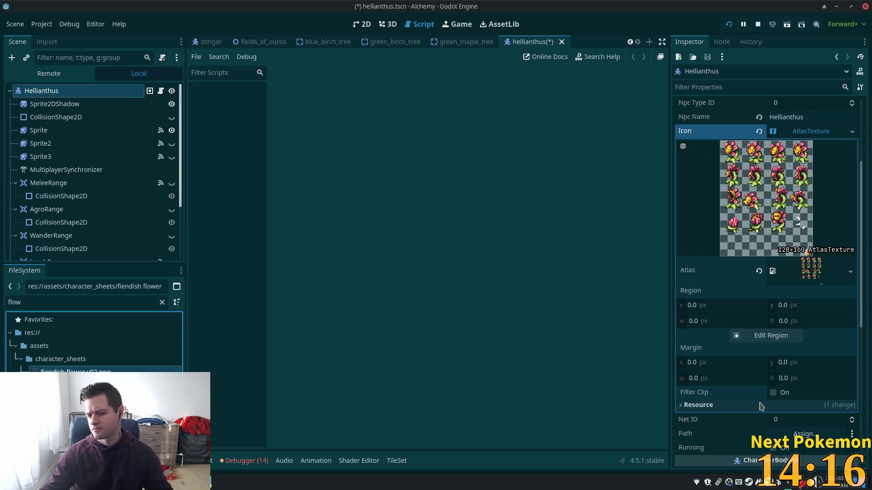
In the region editor, auto-slice the sheet and pick the open-mouthed flower frame (7,66, 22×30).
{"action": "left_click", "coordinate": [758, 336]}
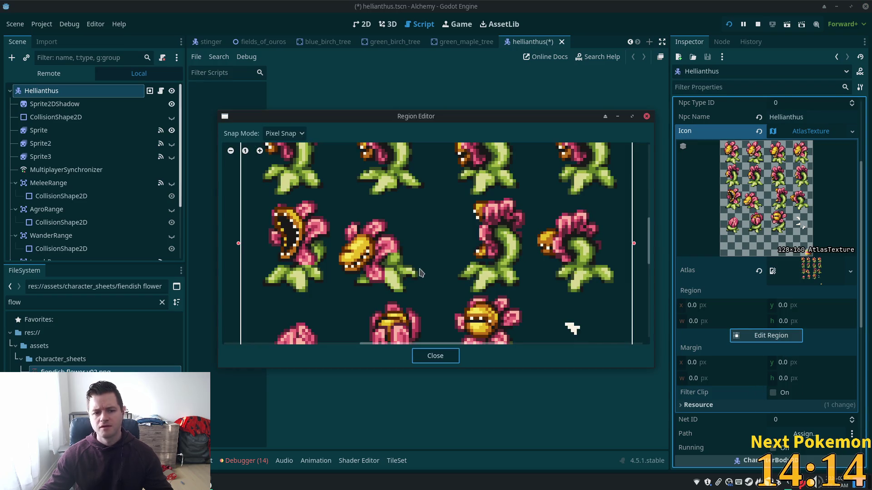
{"action": "scroll", "coordinate": [375, 249], "scroll_direction": "down", "scroll_amount": 5}
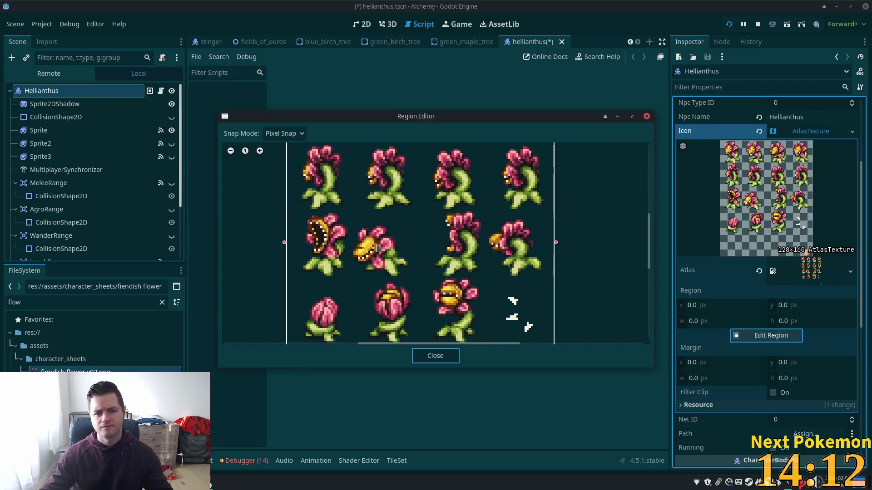
{"action": "scroll", "coordinate": [383, 243], "scroll_direction": "down", "scroll_amount": 3}
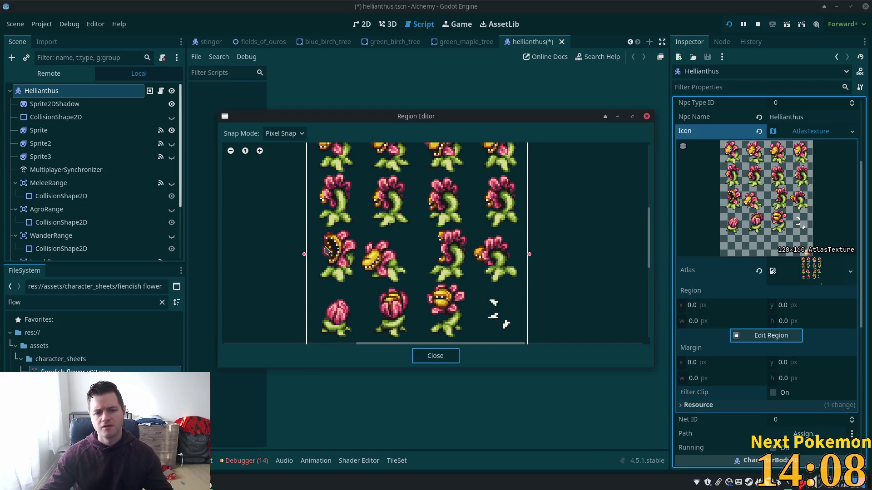
{"action": "left_click", "coordinate": [284, 133]}
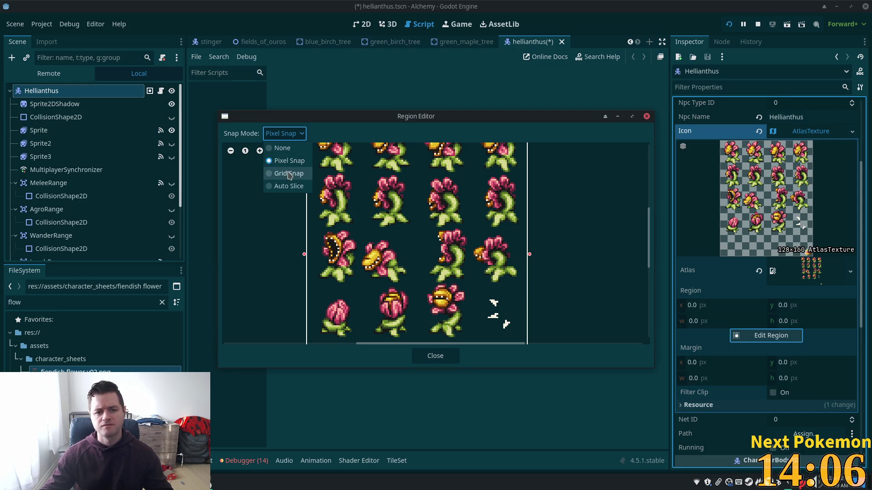
{"action": "left_click", "coordinate": [285, 187]}
{"action": "left_click", "coordinate": [348, 253]}
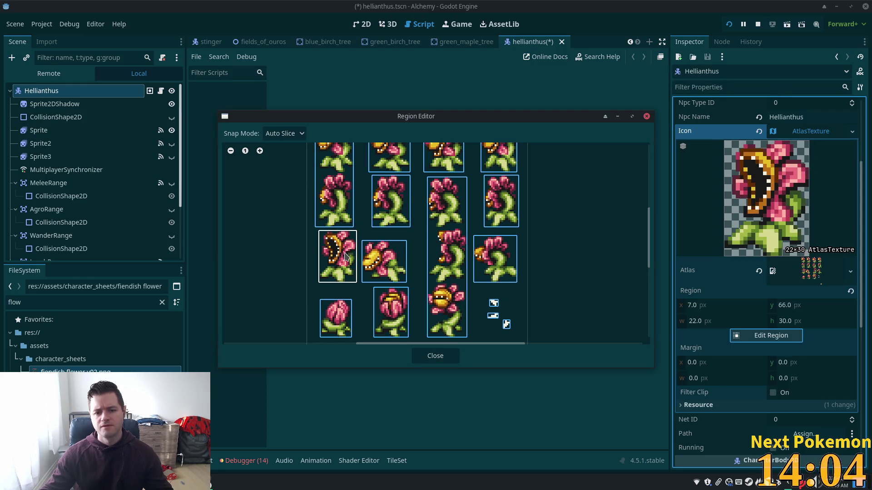
{"action": "left_click", "coordinate": [732, 320]}
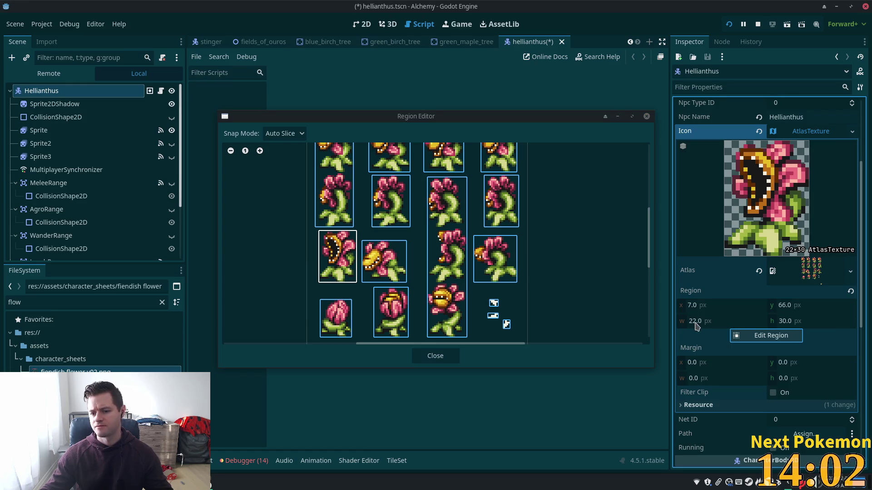
{"action": "left_click", "coordinate": [430, 356]}
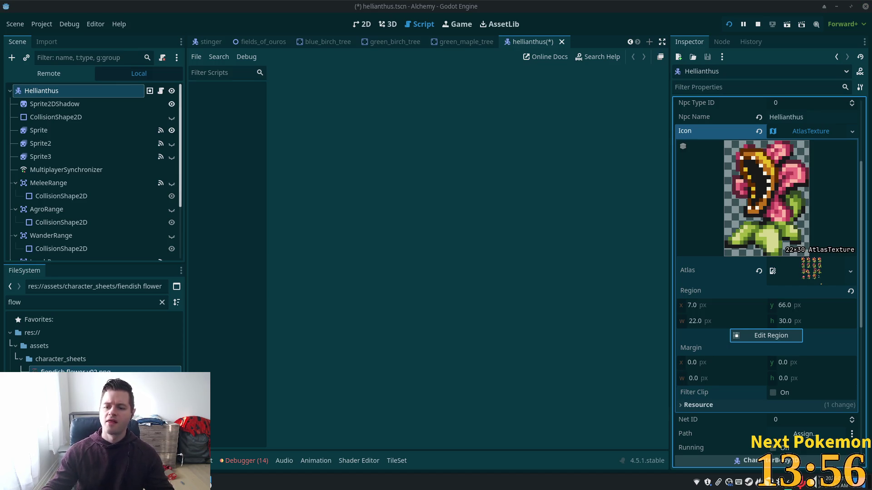
Resize the icon region to 16×16 and nudge its x and y offsets.
{"action": "left_click", "coordinate": [716, 324]}
{"action": "type", "text": "16"}
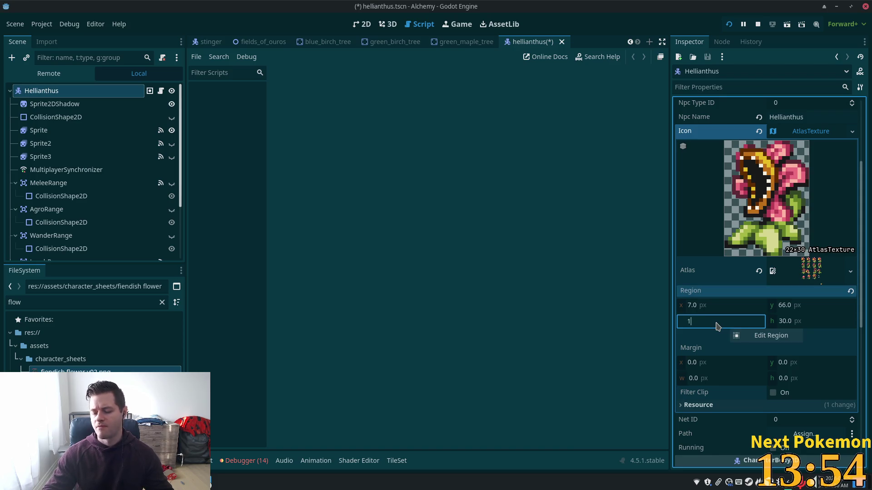
{"action": "key", "text": "Tab"}
{"action": "type", "text": "16"}
{"action": "key", "text": "Return"}
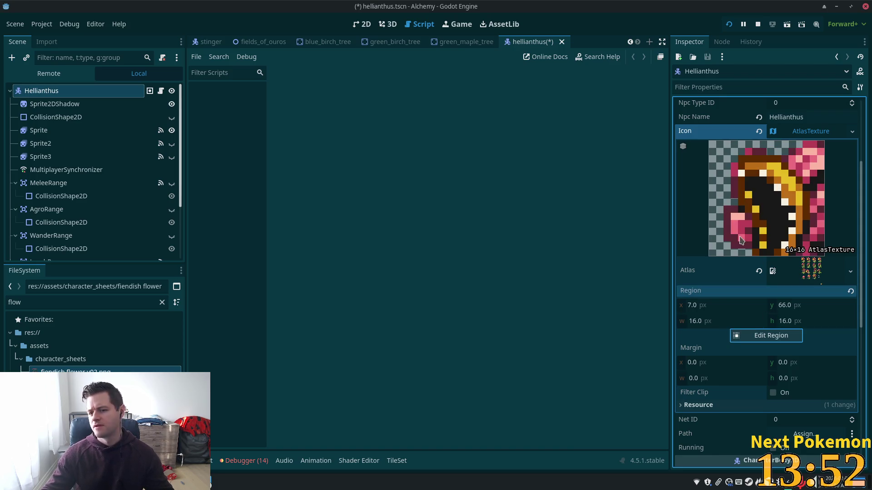
{"action": "left_click", "coordinate": [733, 309]}
{"action": "key", "text": "Up"}
{"action": "key", "text": "Up"}
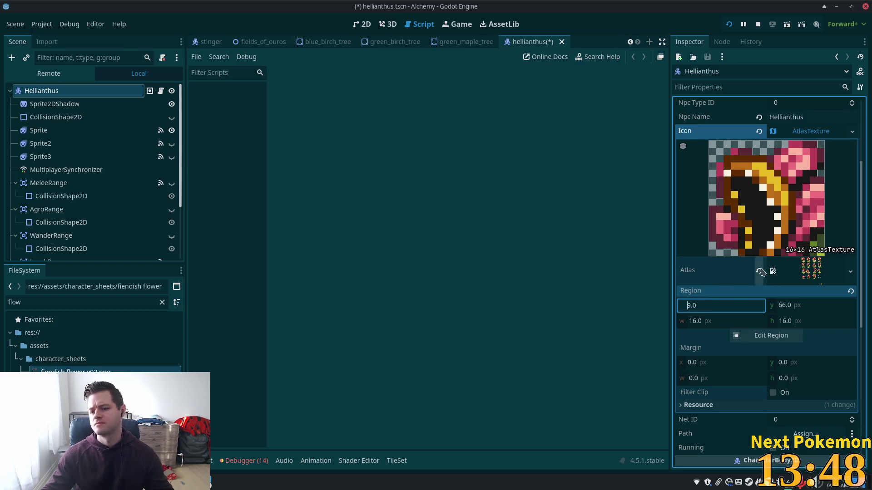
{"action": "left_click", "coordinate": [796, 304]}
{"action": "key", "text": "Up"}
{"action": "key", "text": "Up"}
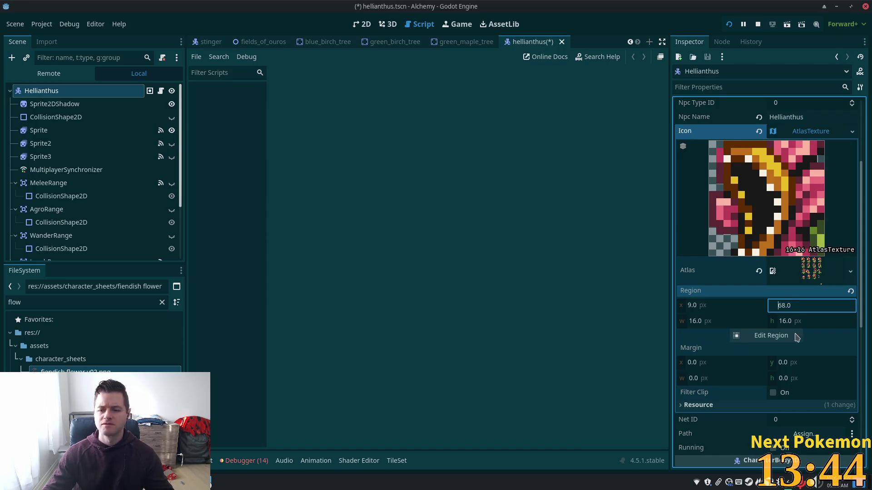
Pick the tall flower slice from the atlas in the region editor.
{"action": "left_click", "coordinate": [756, 336]}
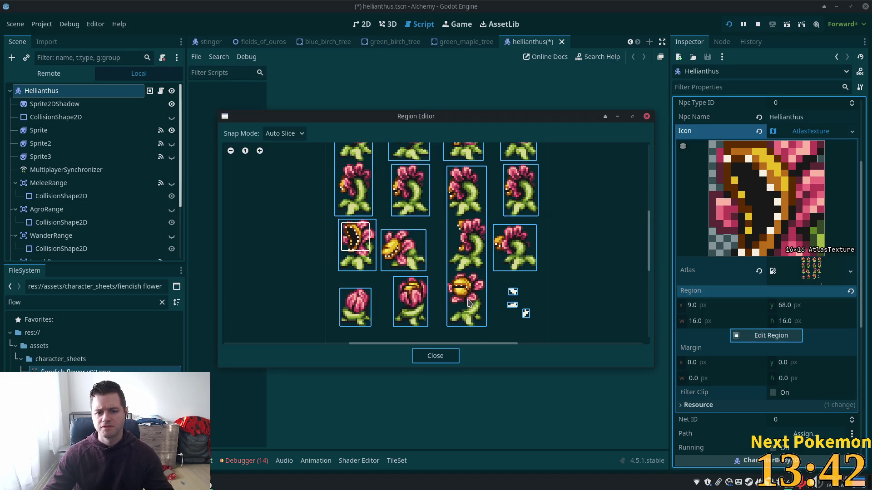
{"action": "scroll", "coordinate": [474, 300], "scroll_direction": "down", "scroll_amount": 5}
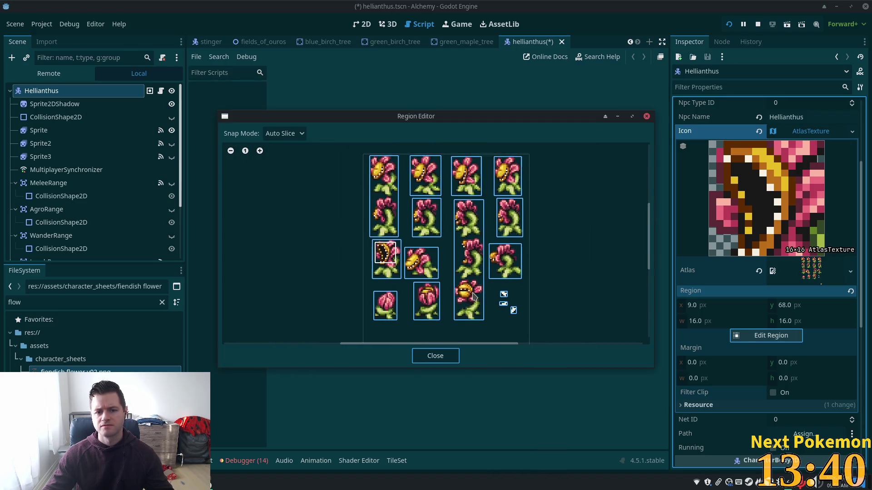
{"action": "scroll", "coordinate": [473, 297], "scroll_direction": "up", "scroll_amount": 1}
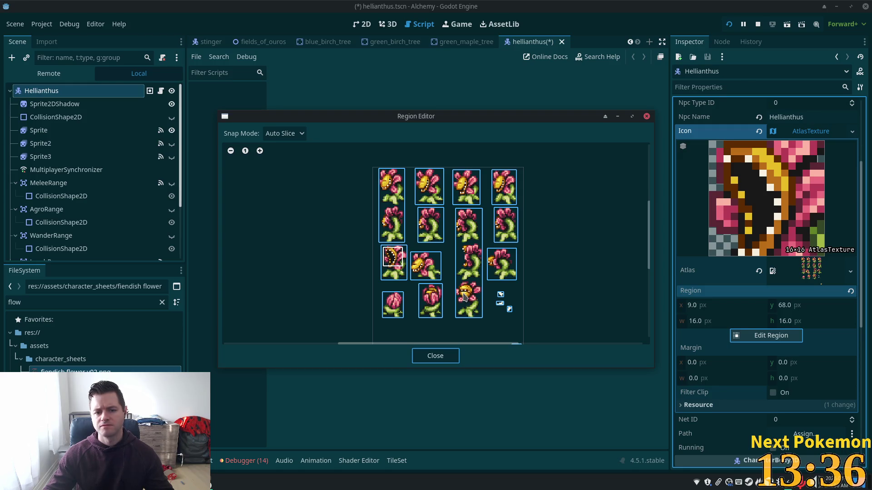
{"action": "left_click", "coordinate": [464, 296]}
{"action": "left_click", "coordinate": [434, 356]}
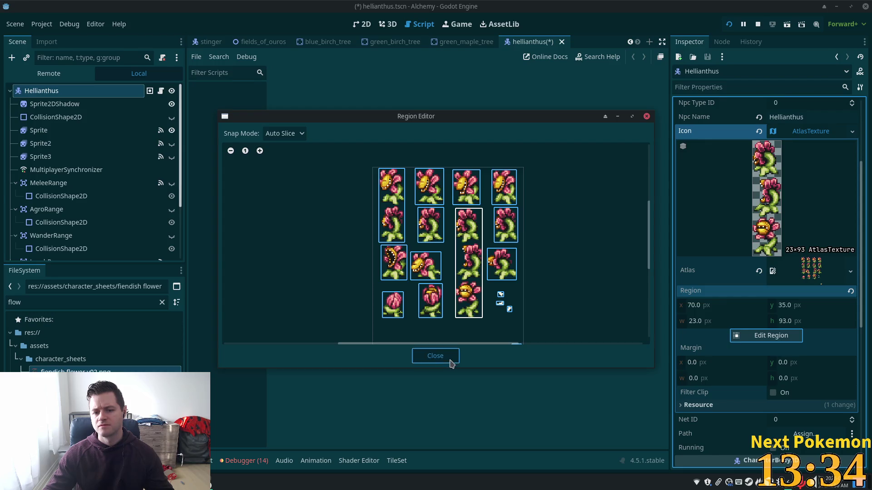
Set the region back to 16×16 with an x offset of 70.
{"action": "left_click", "coordinate": [715, 321]}
{"action": "type", "text": "16"}
{"action": "key", "text": "Tab"}
{"action": "type", "text": "16"}
{"action": "key", "text": "Tab"}
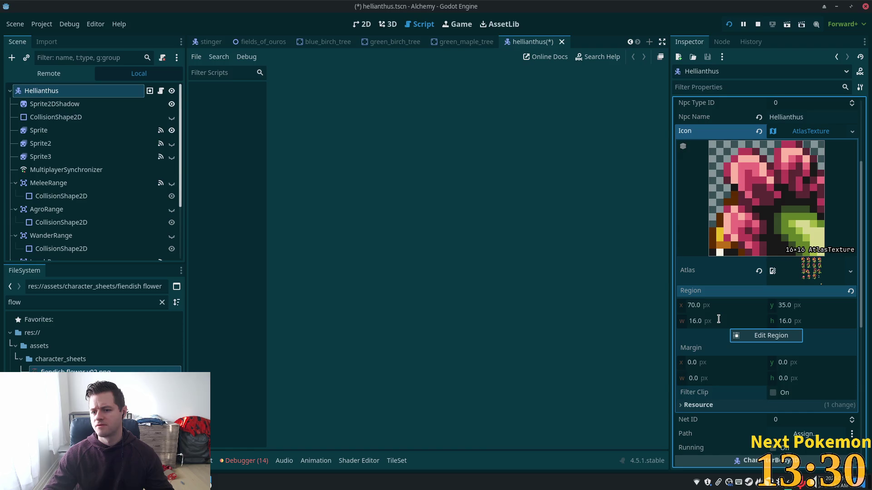
{"action": "left_click", "coordinate": [708, 307]}
{"action": "key", "text": "Up"}
{"action": "key", "text": "Up"}
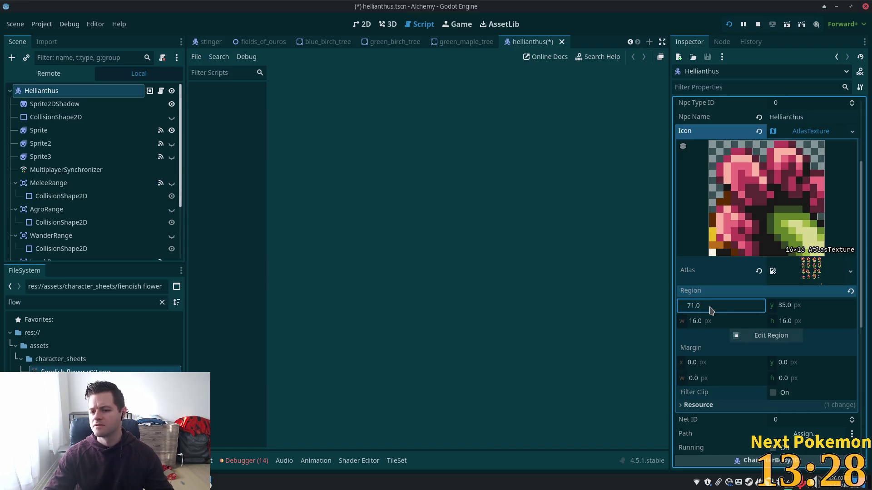
{"action": "key", "text": "Down"}
{"action": "key", "text": "Down"}
Adjust the region's y offset to 97 to show the flower's yellow face.
{"action": "left_click", "coordinate": [812, 302]}
{"action": "key", "text": "Up"}
{"action": "key", "text": "Up"}
{"action": "key", "text": "Up"}
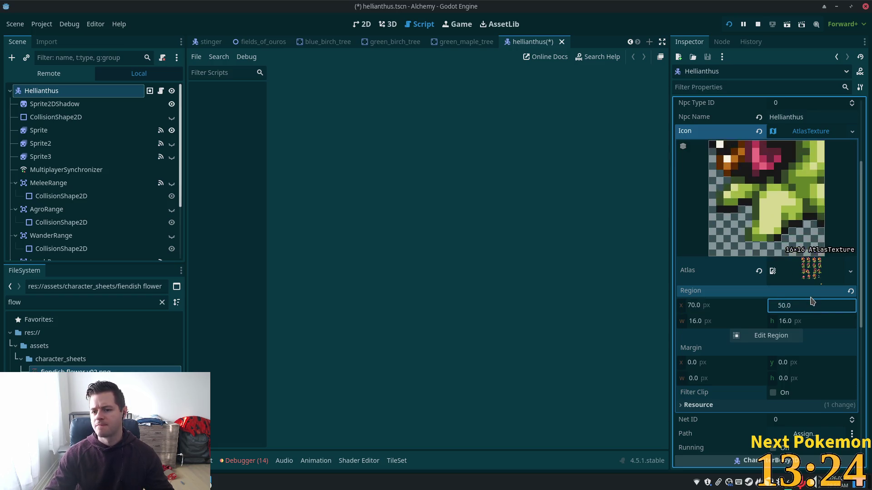
{"action": "key", "text": "Up"}
{"action": "key", "text": "Up"}
{"action": "key", "text": "Up"}
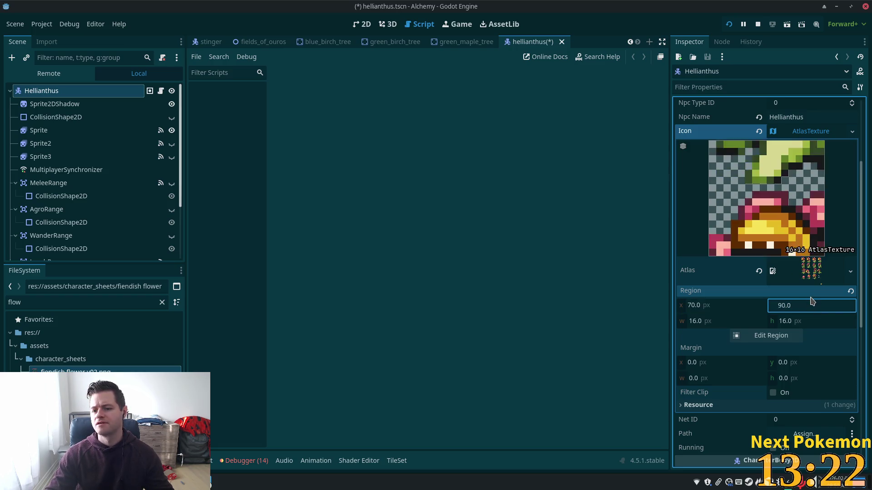
{"action": "key", "text": "Down"}
{"action": "key", "text": "Down"}
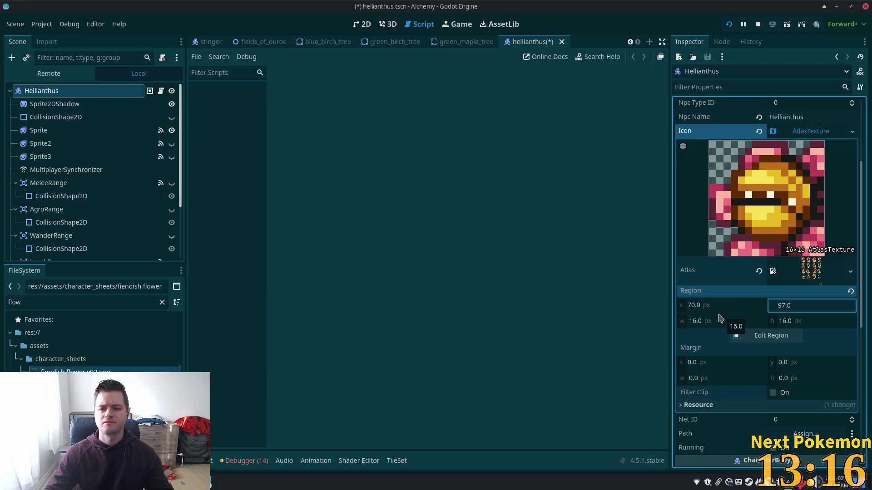
{"action": "left_click", "coordinate": [753, 366]}
{"action": "left_click", "coordinate": [818, 131]}
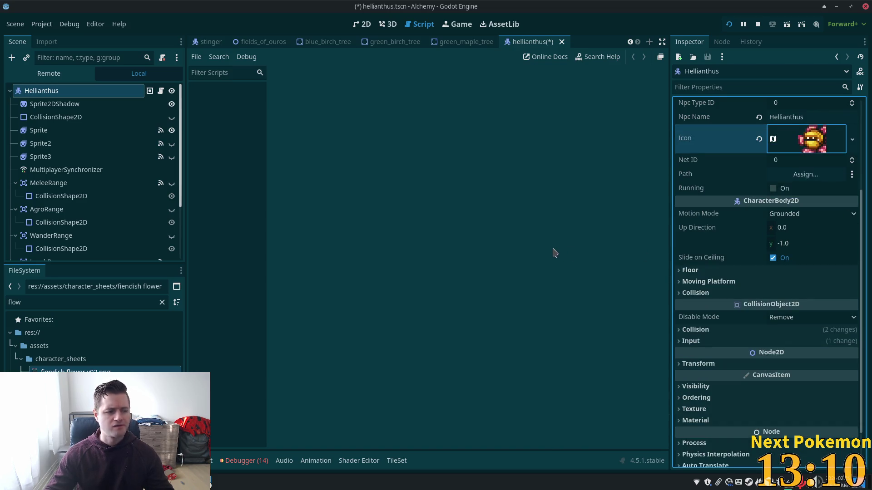
Enter respawn time 45, attack damage 4, attack speed 5, tick Combat, and save the scene.
{"action": "scroll", "coordinate": [806, 312], "scroll_direction": "up", "scroll_amount": 2}
{"action": "scroll", "coordinate": [806, 312], "scroll_direction": "up", "scroll_amount": 4}
{"action": "left_click", "coordinate": [798, 117]}
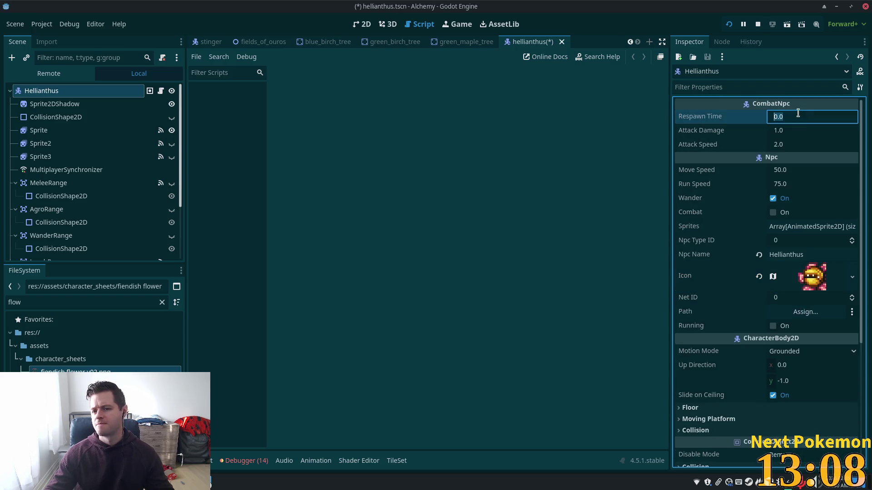
{"action": "type", "text": "45"}
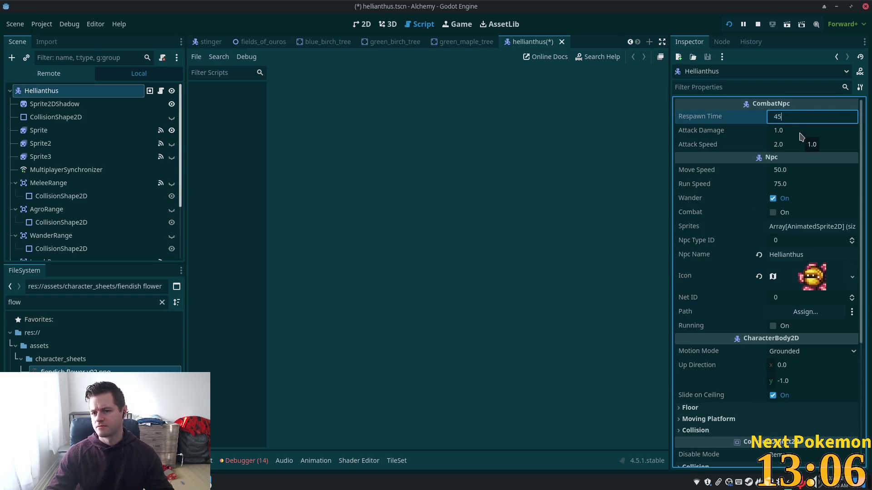
{"action": "key", "text": "Tab"}
{"action": "type", "text": "4"}
{"action": "key", "text": "Tab"}
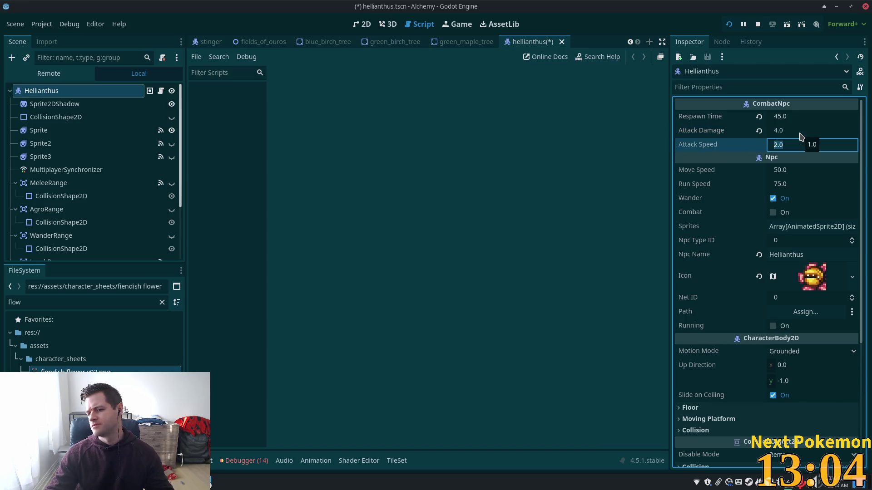
{"action": "type", "text": "5"}
{"action": "key", "text": "Tab"}
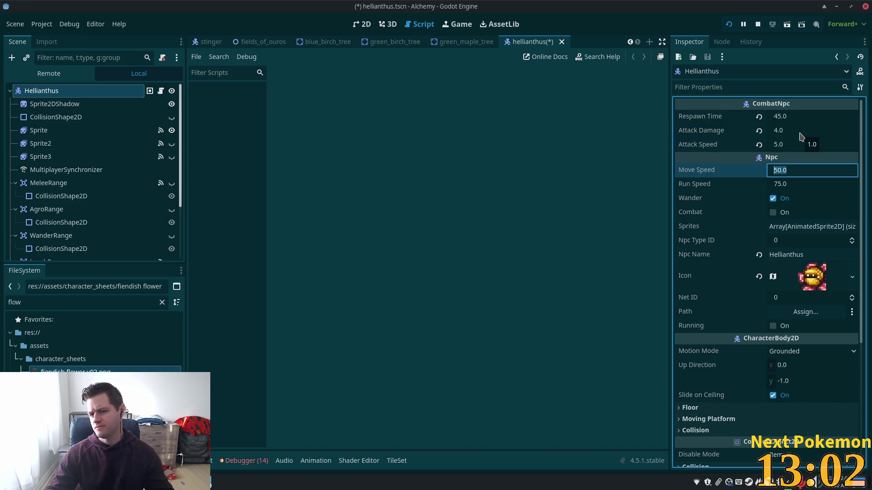
{"action": "left_click", "coordinate": [773, 212]}
{"action": "key", "text": "ctrl+s"}
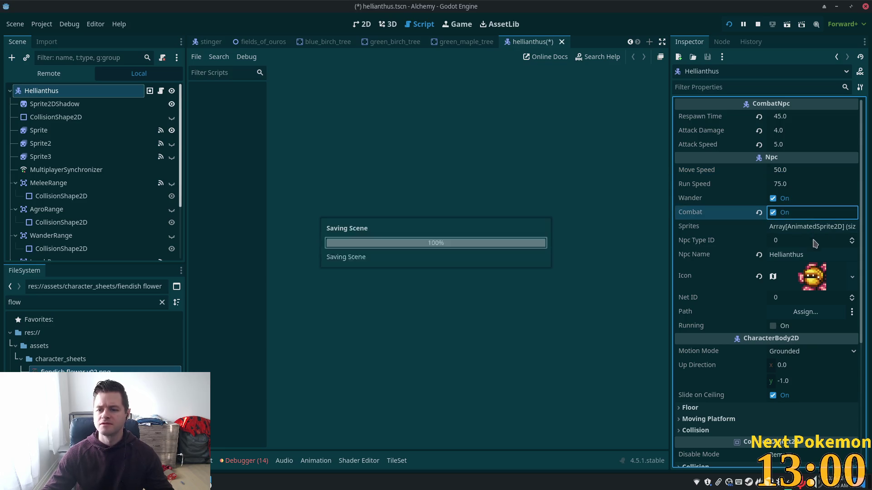
{"action": "key", "text": "Tab"}
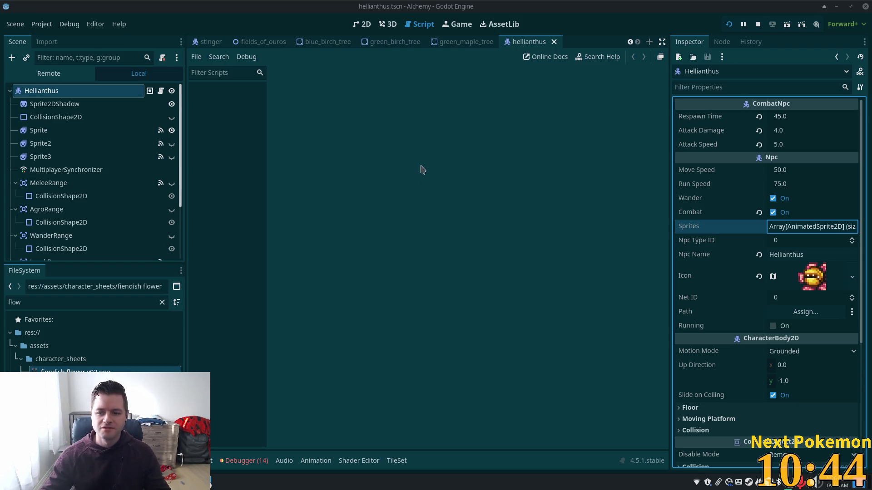
{"action": "left_click", "coordinate": [55, 131]}
{"action": "left_click", "coordinate": [53, 93]}
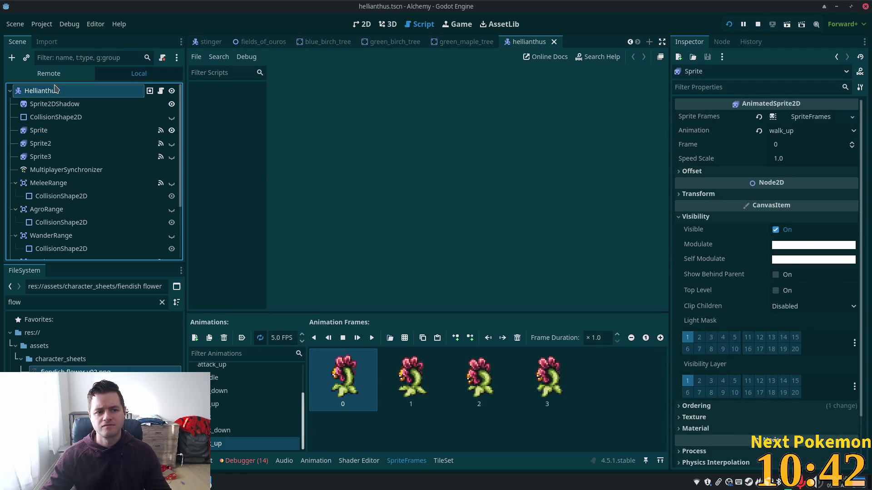
{"action": "key", "text": "ctrl+s"}
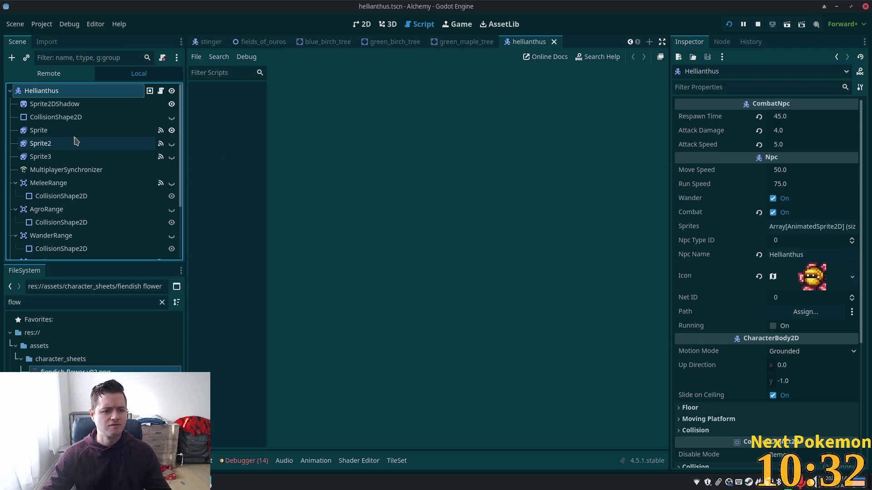
{"action": "scroll", "coordinate": [74, 150], "scroll_direction": "down", "scroll_amount": 4}
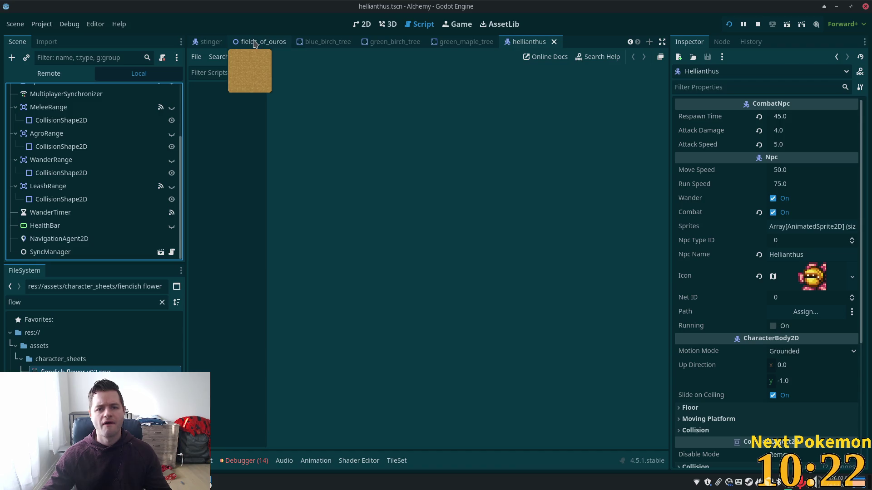
Close the green_birch_tree, blue_birch_tree, fields_of_ouros and stinger scene tabs.
{"action": "left_click", "coordinate": [412, 44]}
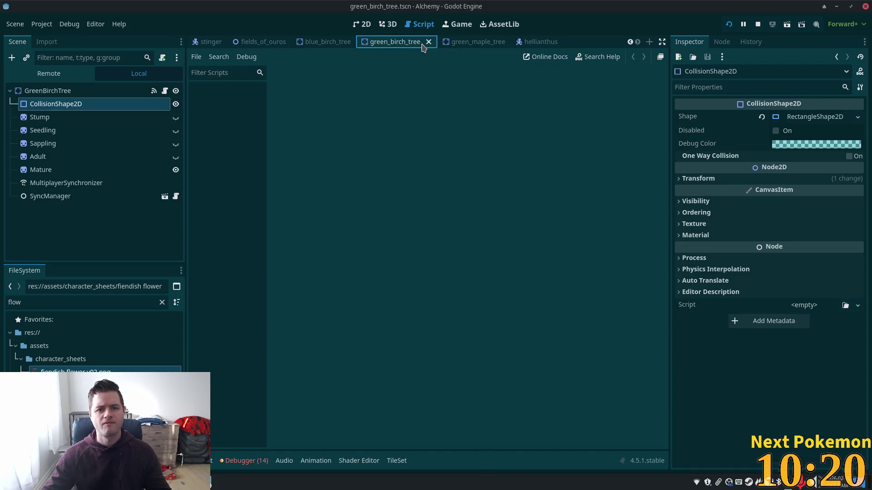
{"action": "left_click", "coordinate": [423, 42]}
{"action": "left_click", "coordinate": [436, 42]}
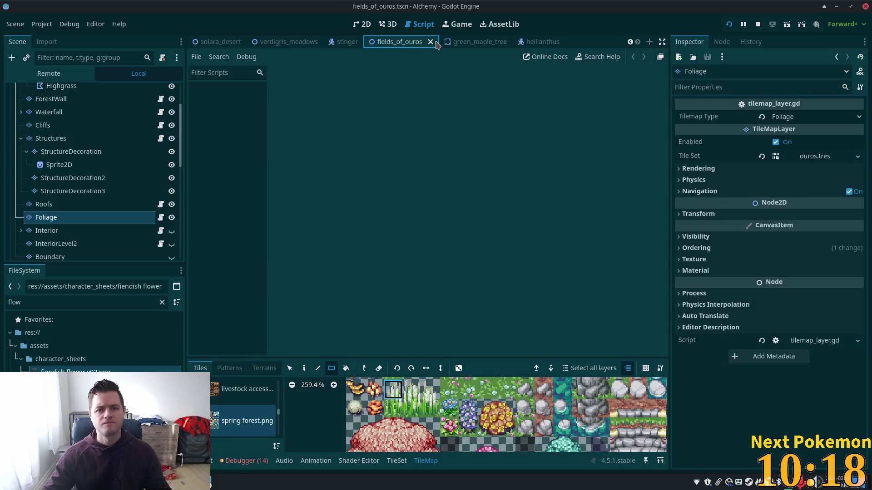
{"action": "left_click", "coordinate": [438, 42]}
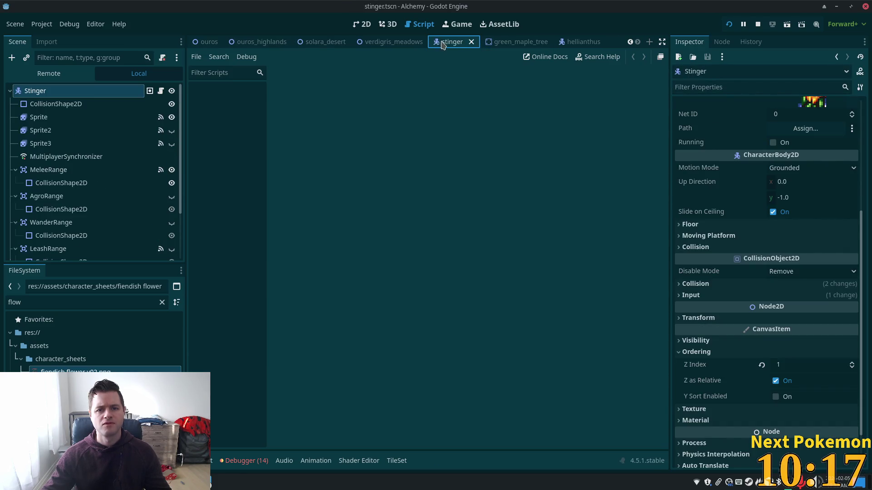
{"action": "left_click", "coordinate": [472, 42]}
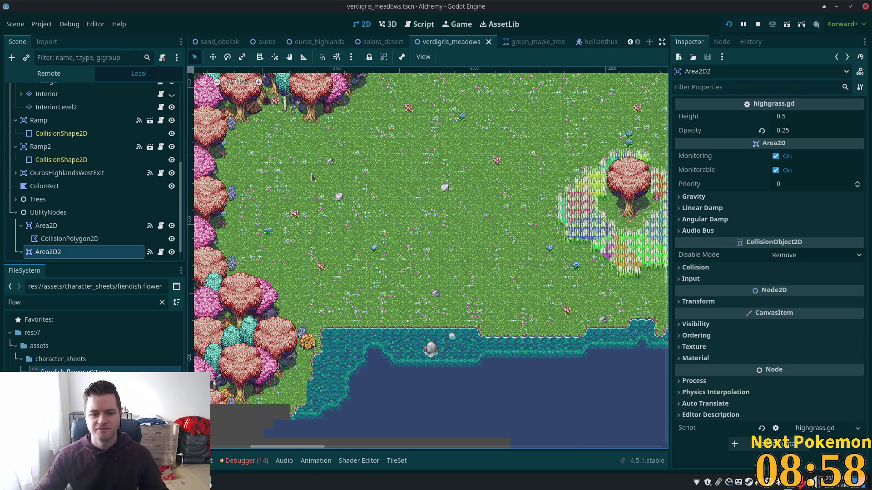
Instance npc_spawn.tscn at the meadow spot beside the tree line via Instantiate Scene Here.
{"action": "scroll", "coordinate": [311, 155], "scroll_direction": "up", "scroll_amount": 3}
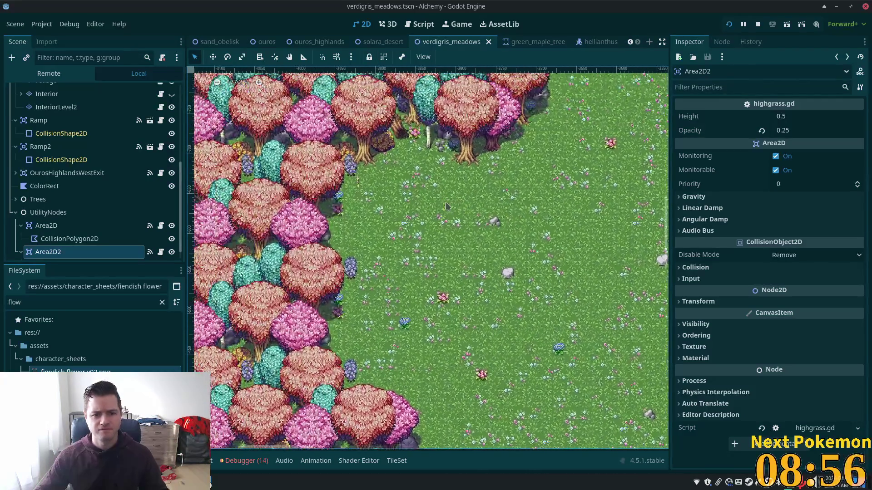
{"action": "right_click", "coordinate": [422, 204]}
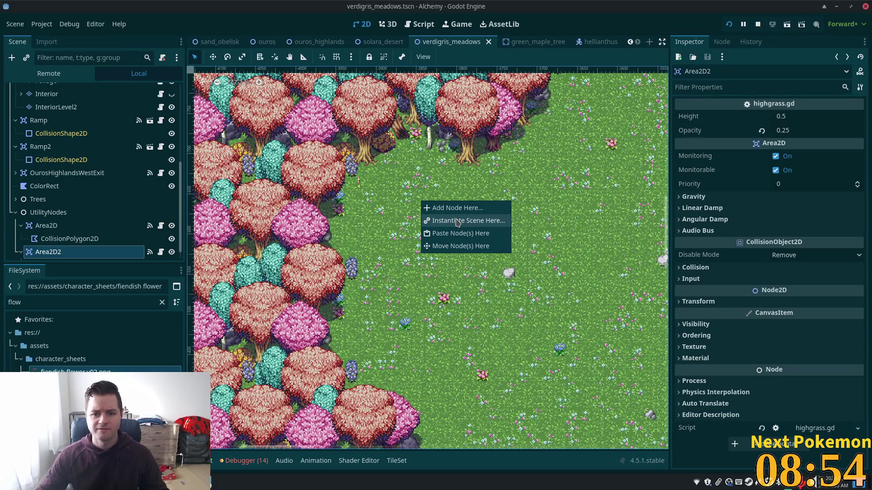
{"action": "left_click", "coordinate": [457, 223]}
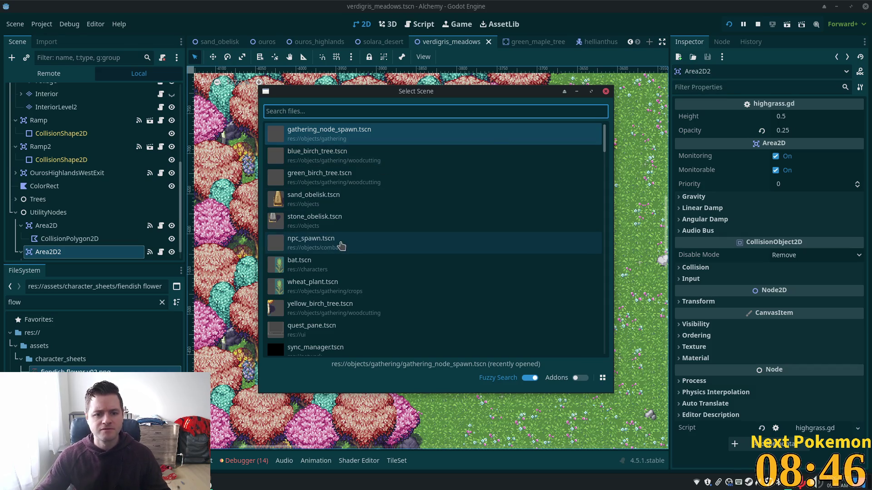
{"action": "double_click", "coordinate": [341, 244]}
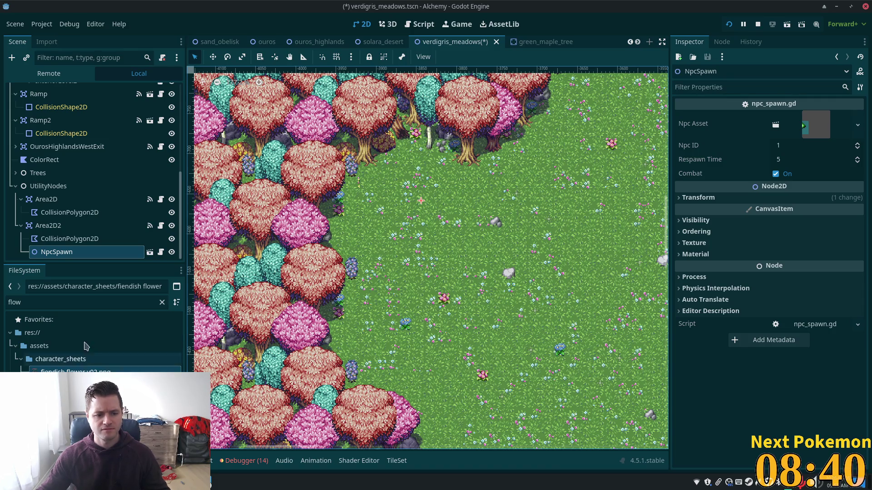
Assign hellianthus.tscn as the spawn's Npc Asset, set respawn time 45, and save the map.
{"action": "double_click", "coordinate": [59, 302]}
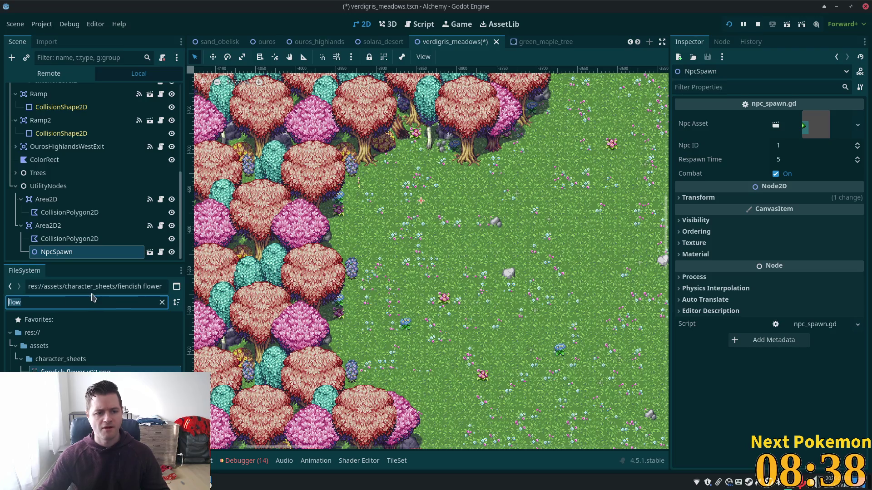
{"action": "type", "text": "hell"}
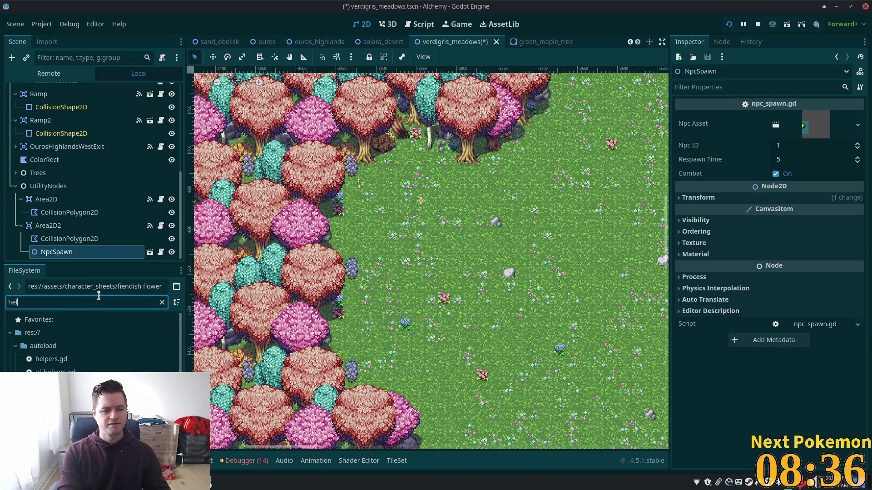
{"action": "mouse_move", "coordinate": [59, 371]}
{"action": "left_mouse_down"}
{"action": "mouse_move", "coordinate": [736, 169]}
{"action": "mouse_move", "coordinate": [816, 125]}
{"action": "left_mouse_up"}
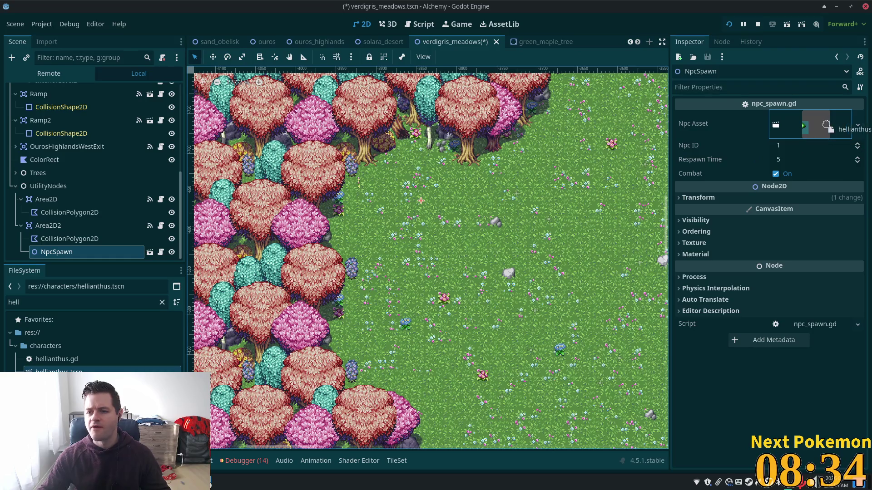
{"action": "left_click", "coordinate": [792, 161]}
{"action": "type", "text": "4"}
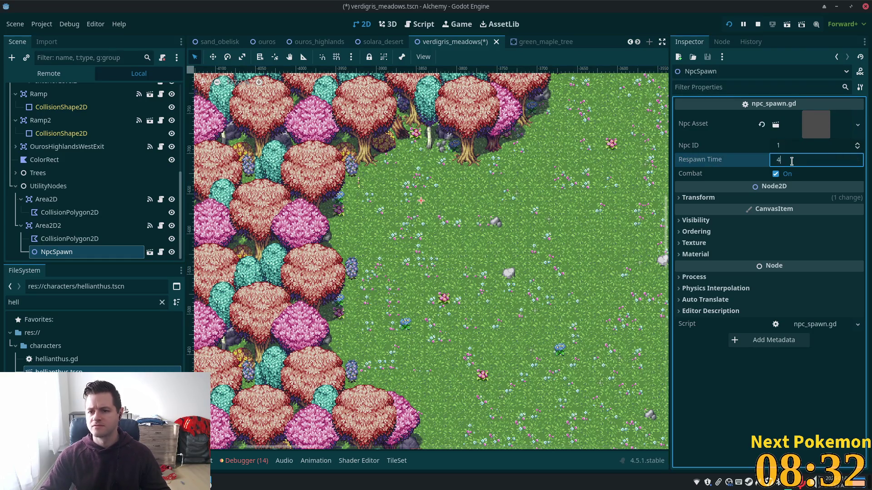
{"action": "key", "text": "Tab"}
{"action": "key", "text": "ctrl+s"}
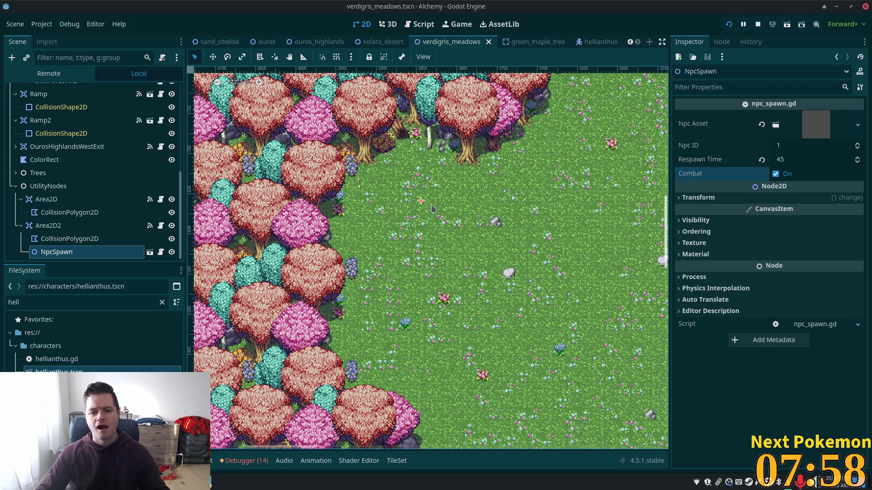
{"action": "left_click", "coordinate": [68, 252]}
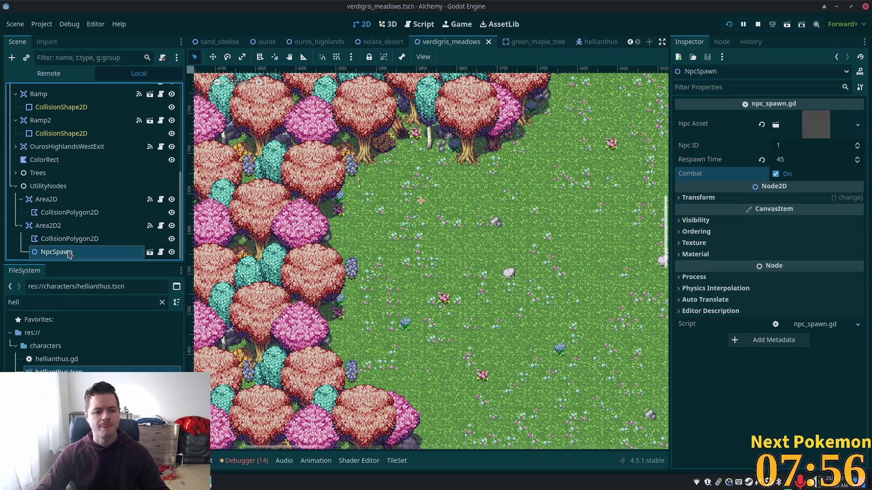
Delete the existing NpcSpawn node, backing out of an accidental rename first.
{"action": "left_click", "coordinate": [93, 254]}
{"action": "key", "text": "Home"}
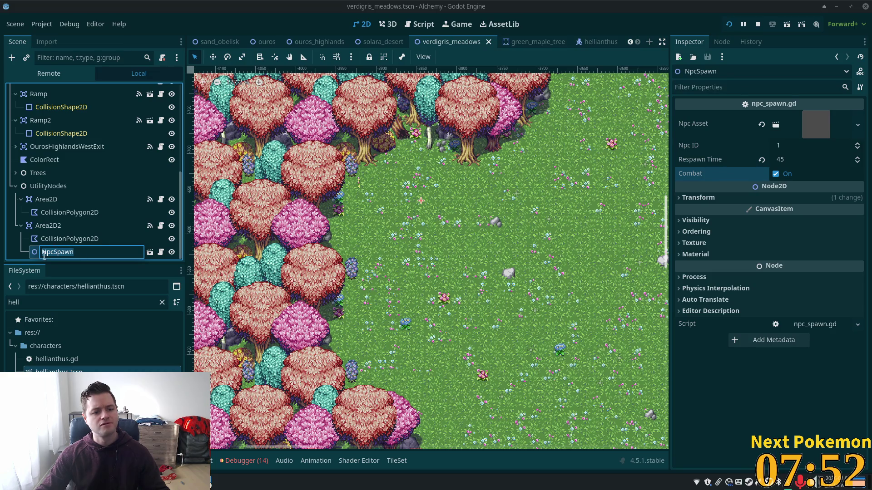
{"action": "key", "text": "Return"}
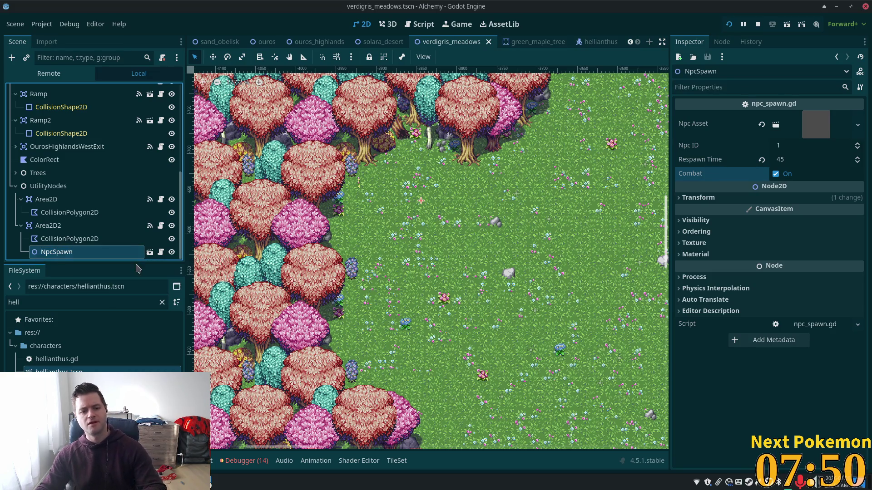
{"action": "key", "text": "Delete"}
{"action": "key", "text": "Return"}
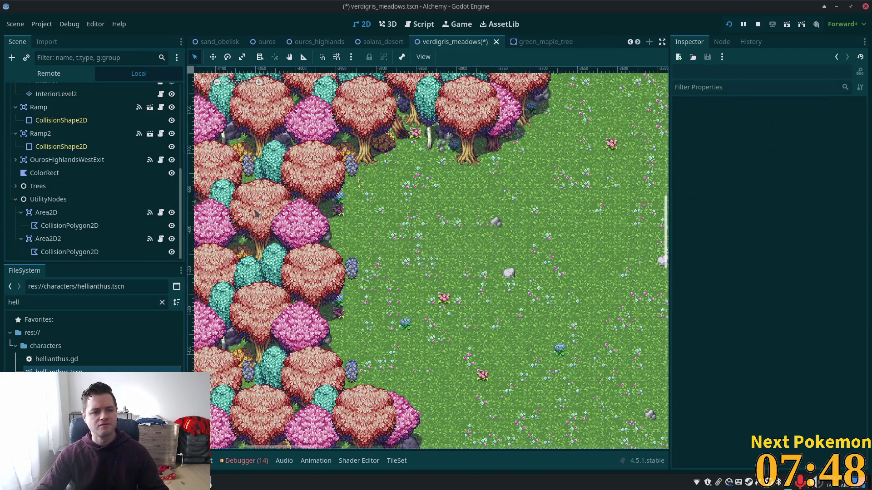
Instance a fresh npc_spawn.tscn at a canvas spot under the VerdigrisMeadows root.
{"action": "scroll", "coordinate": [114, 181], "scroll_direction": "up", "scroll_amount": 5}
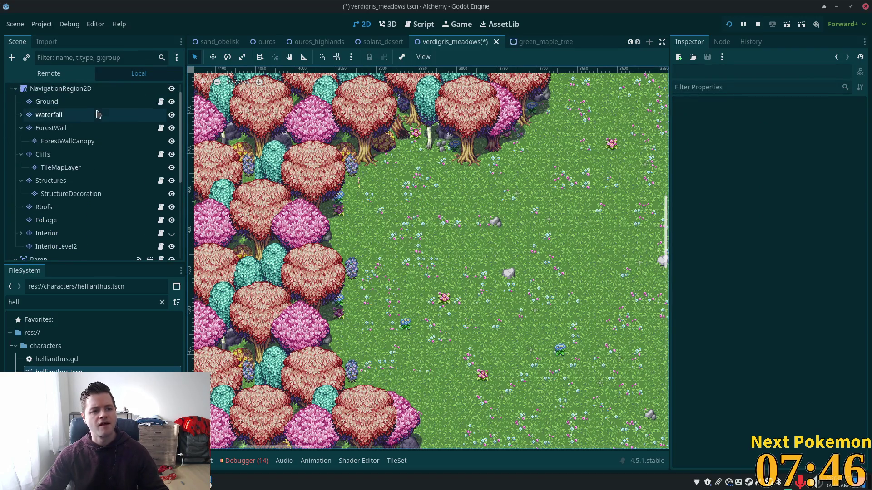
{"action": "left_click", "coordinate": [64, 93]}
{"action": "right_click", "coordinate": [64, 91]}
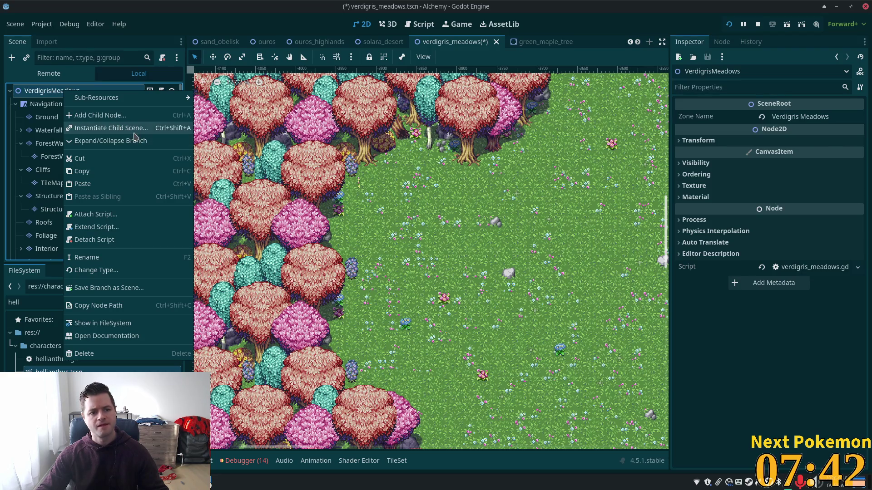
{"action": "key", "text": "Escape"}
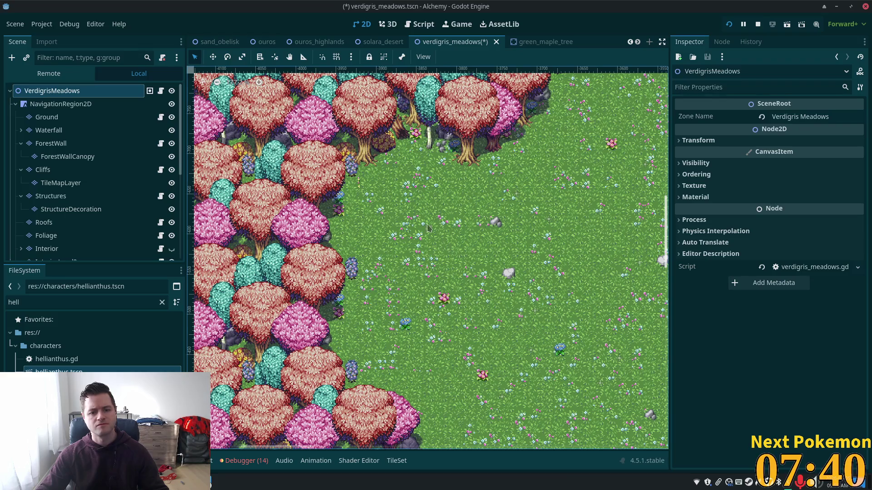
{"action": "right_click", "coordinate": [417, 218]}
{"action": "left_click", "coordinate": [452, 234]}
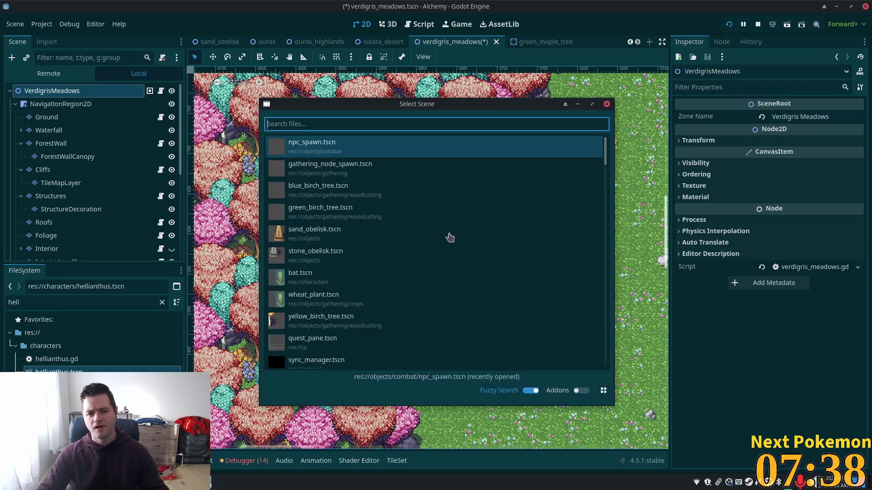
{"action": "left_click", "coordinate": [389, 132]}
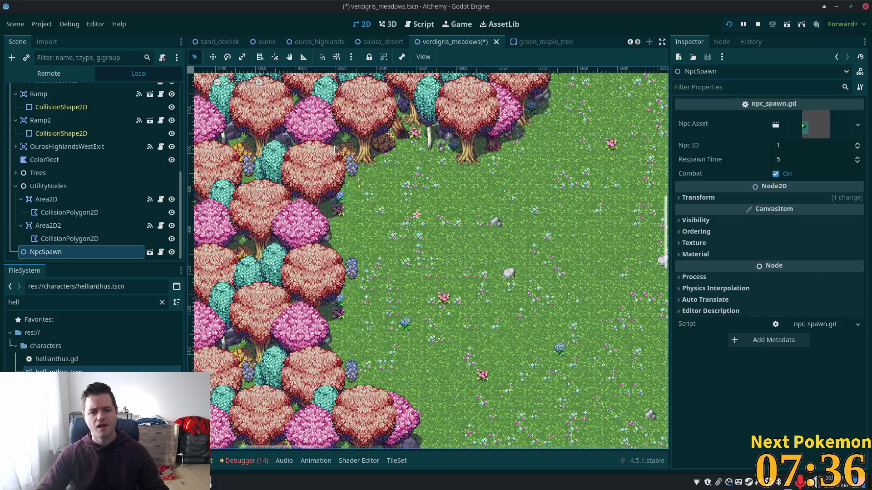
Rename the selected NpcSpawn node to NpcSpawnHellianthus.
{"action": "left_click", "coordinate": [63, 256]}
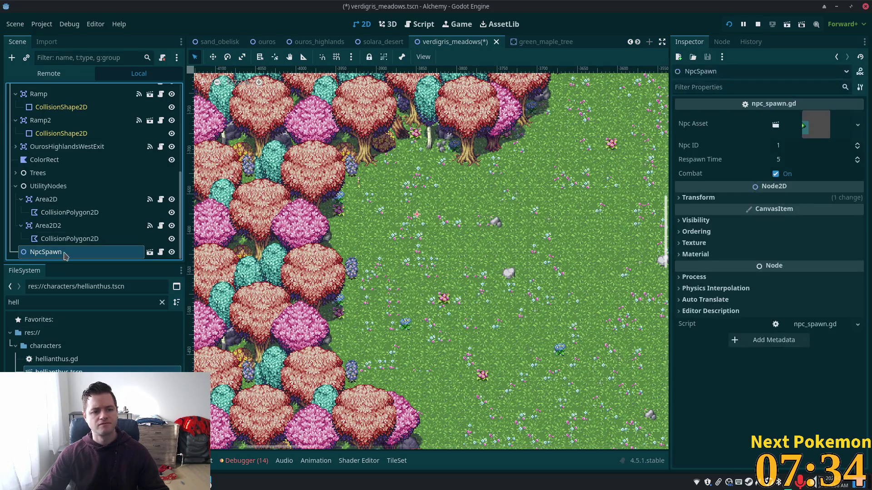
{"action": "double_click", "coordinate": [117, 249]}
{"action": "key", "text": "End"}
{"action": "type", "text": "H"}
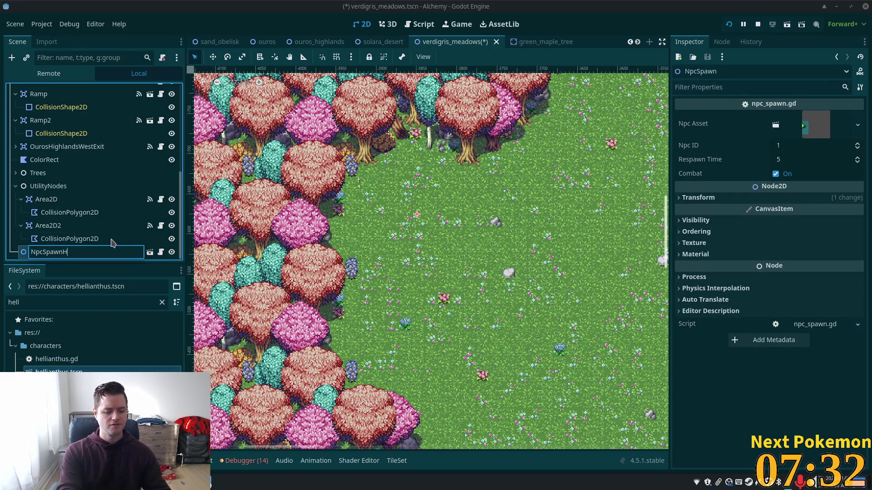
{"action": "type", "text": "ellian"}
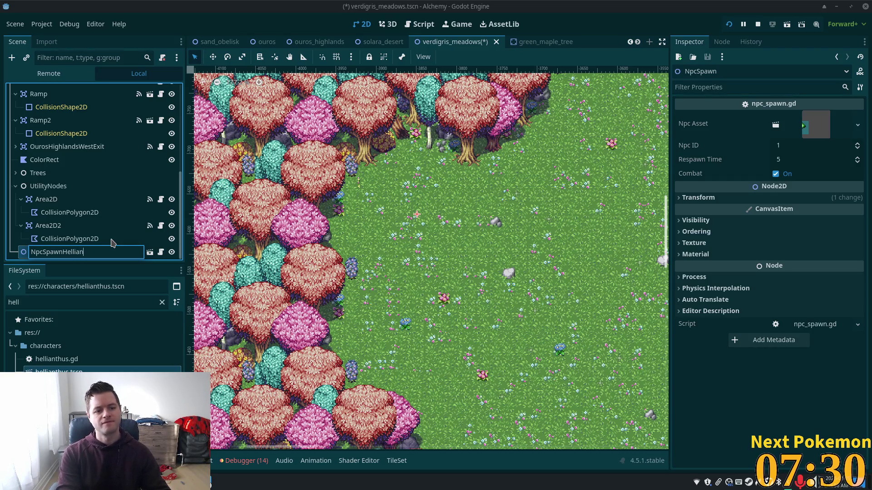
{"action": "key", "text": "Return"}
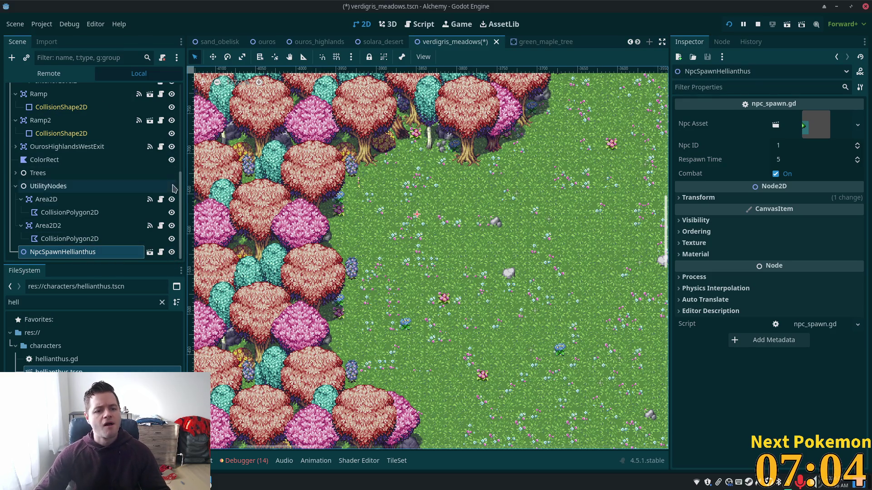
Select the VerdigrisMeadows root node and bring up its context menu.
{"action": "scroll", "coordinate": [184, 154], "scroll_direction": "up", "scroll_amount": 1}
{"action": "scroll", "coordinate": [184, 156], "scroll_direction": "up", "scroll_amount": 10}
{"action": "left_click", "coordinate": [68, 90]}
{"action": "right_click", "coordinate": [68, 90]}
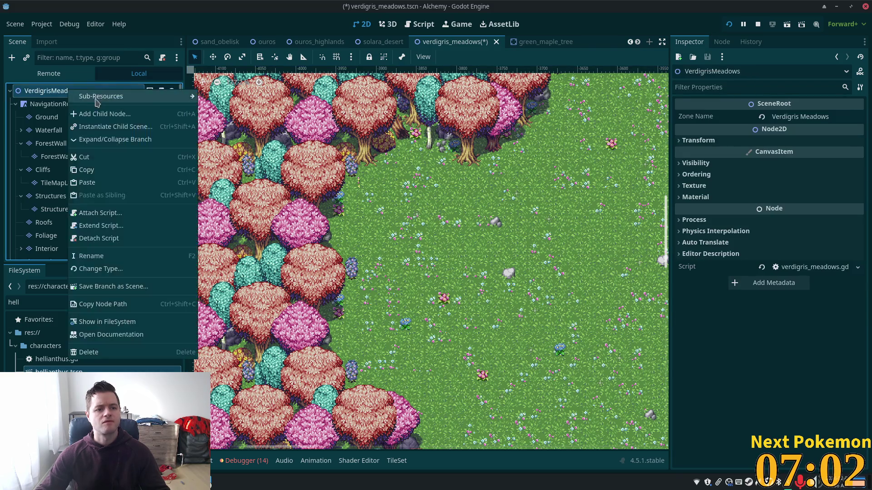
Add a plain Node named Hellianthussss under the root and drag NpcSpawnHellianthus beneath it.
{"action": "left_click", "coordinate": [141, 114]}
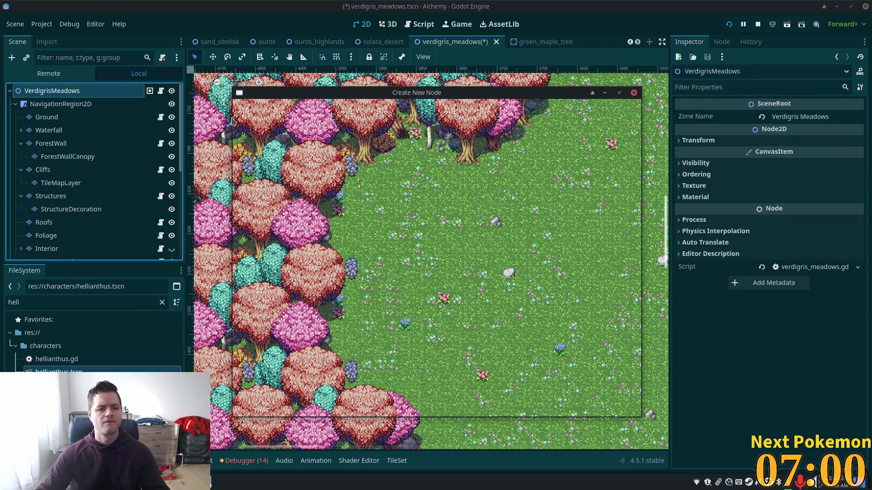
{"action": "key", "text": "Escape"}
{"action": "left_click", "coordinate": [39, 251]}
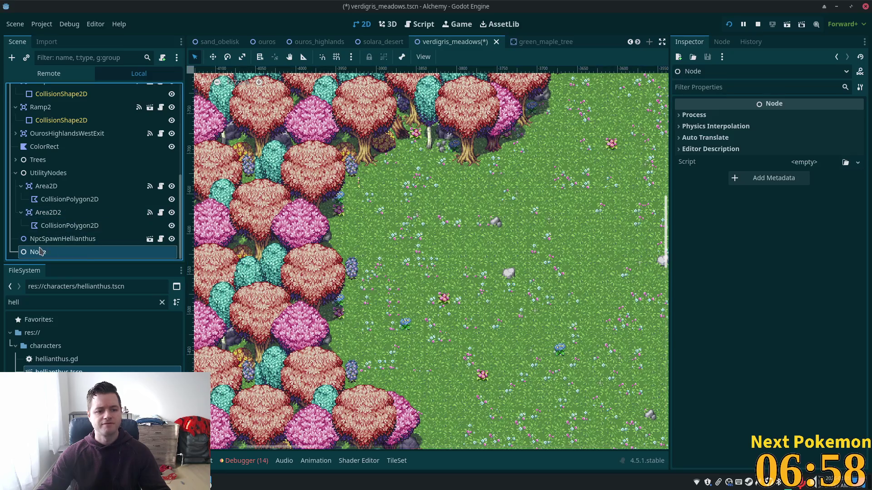
{"action": "double_click", "coordinate": [67, 254]}
{"action": "type", "text": "H"}
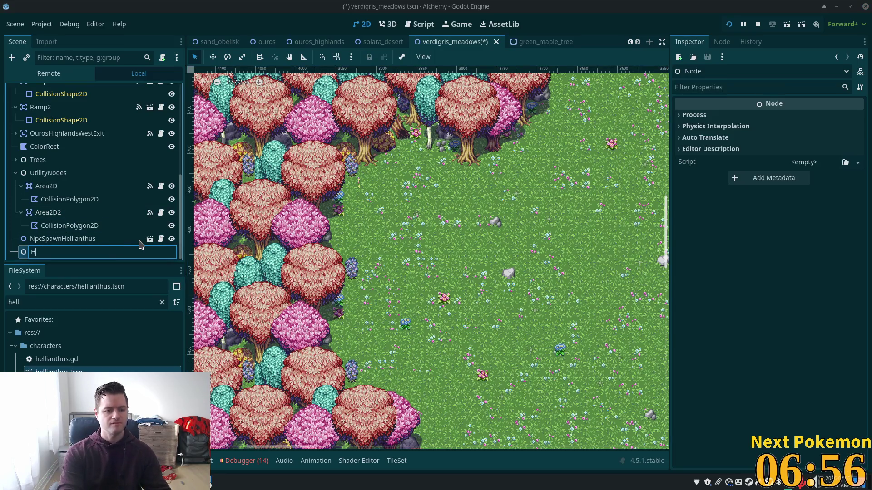
{"action": "type", "text": "ellianthus"}
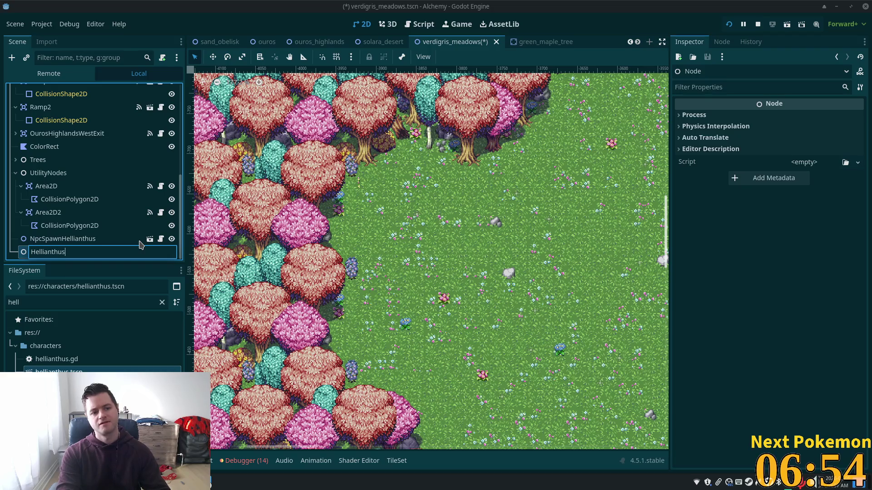
{"action": "type", "text": "sss"}
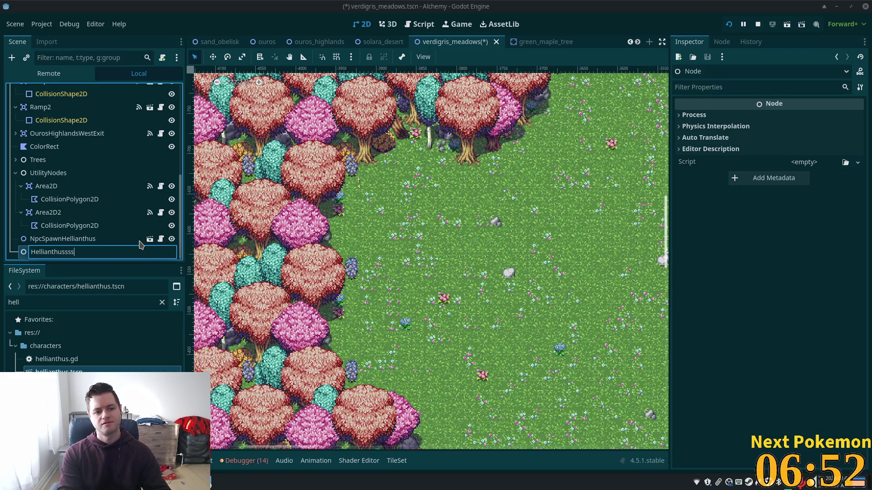
{"action": "key", "text": "Return"}
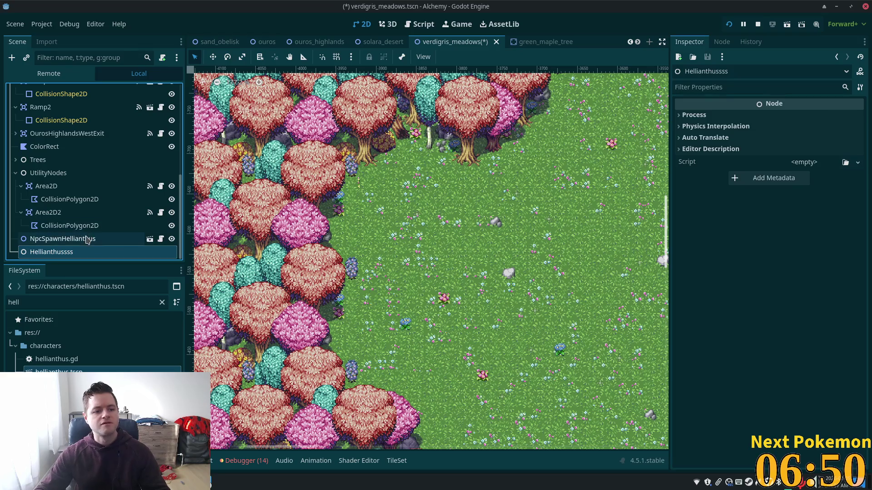
{"action": "left_click", "coordinate": [87, 240]}
{"action": "left_click_drag", "start_coordinate": [86, 239], "coordinate": [76, 256]}
Assign hellianthus.tscn as the spawn's Npc Asset, set Respawn Time 45, and save the scene.
{"action": "mouse_move", "coordinate": [57, 370]}
{"action": "left_mouse_down"}
{"action": "mouse_move", "coordinate": [194, 366]}
{"action": "mouse_move", "coordinate": [92, 360]}
{"action": "mouse_move", "coordinate": [813, 127]}
{"action": "left_mouse_up"}
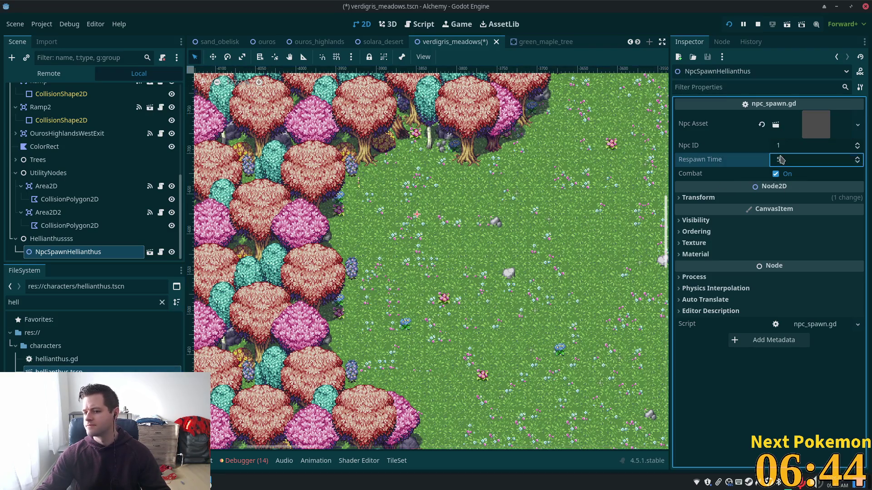
{"action": "type", "text": "45"}
{"action": "key", "text": "Tab"}
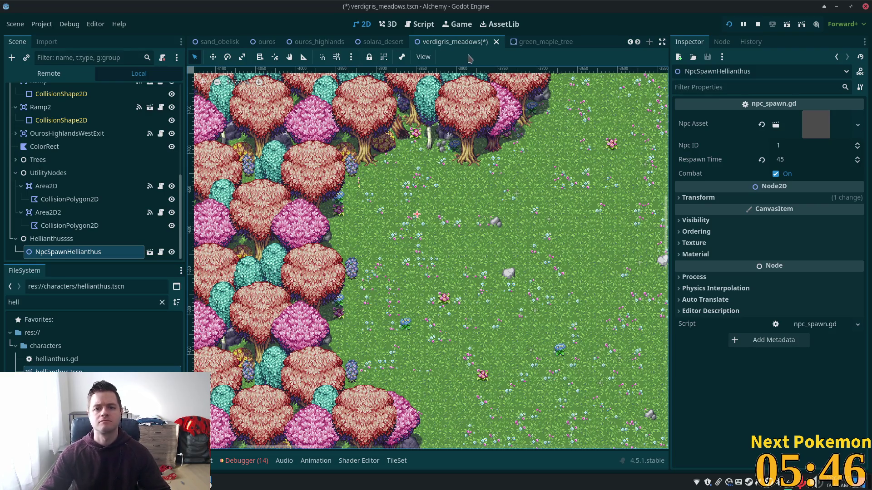
{"action": "key", "text": "ctrl+s"}
Quick-open the character_spawner.tscn scene.
{"action": "key", "text": "shift+alt+o"}
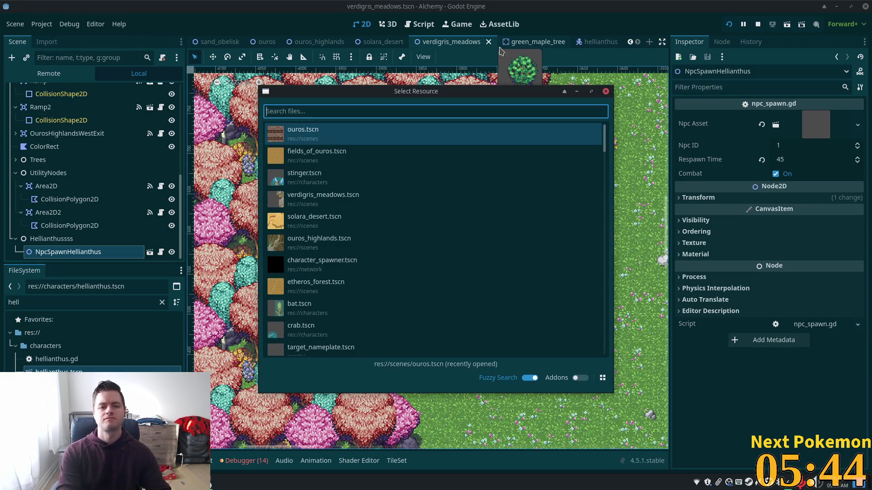
{"action": "type", "text": "characters"}
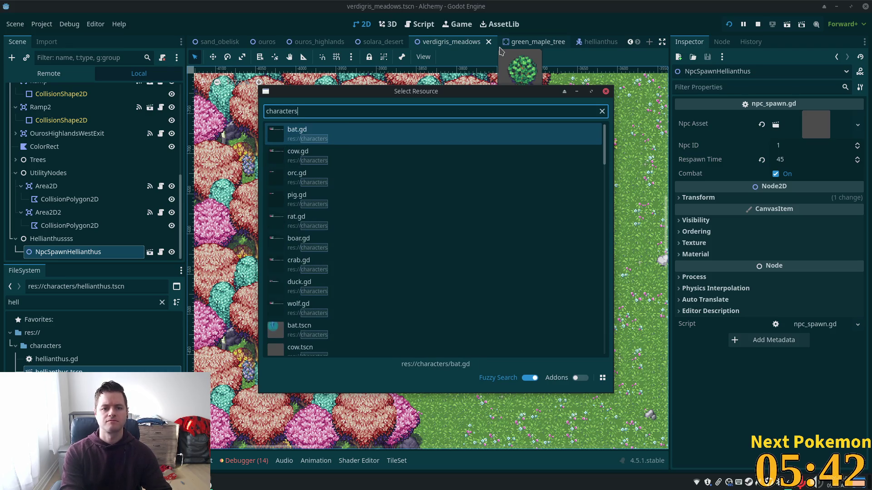
{"action": "key", "text": "BackSpace"}
{"action": "type", "text": "_sp"}
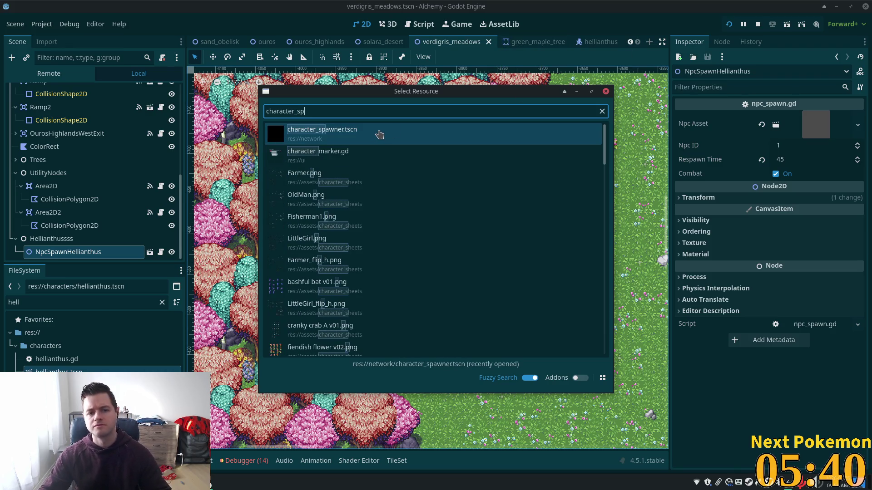
{"action": "left_click", "coordinate": [375, 134]}
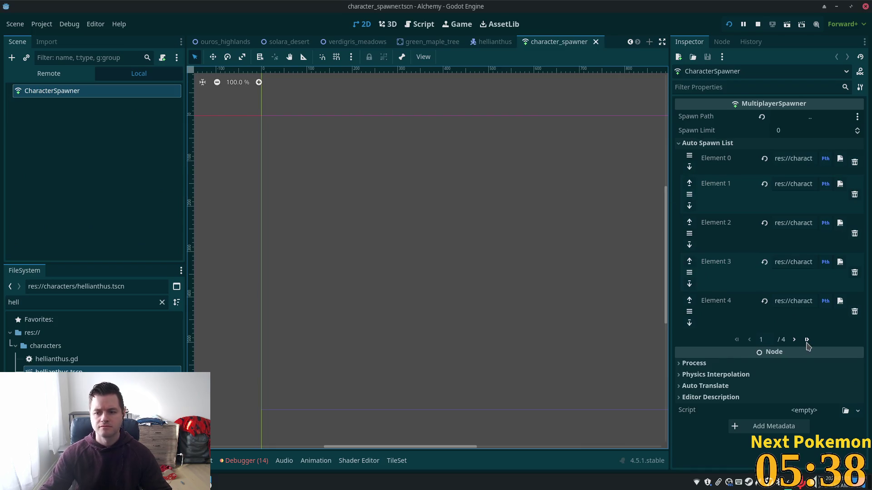
Add hellianthus.tscn as new Element 20 of the Auto Spawn List and save character_spawner.tscn.
{"action": "left_click", "coordinate": [807, 340]}
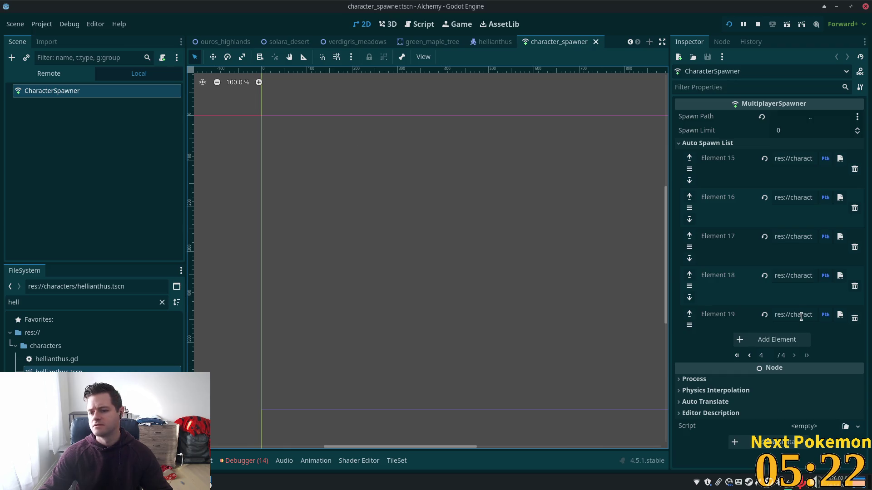
{"action": "left_click", "coordinate": [787, 341]}
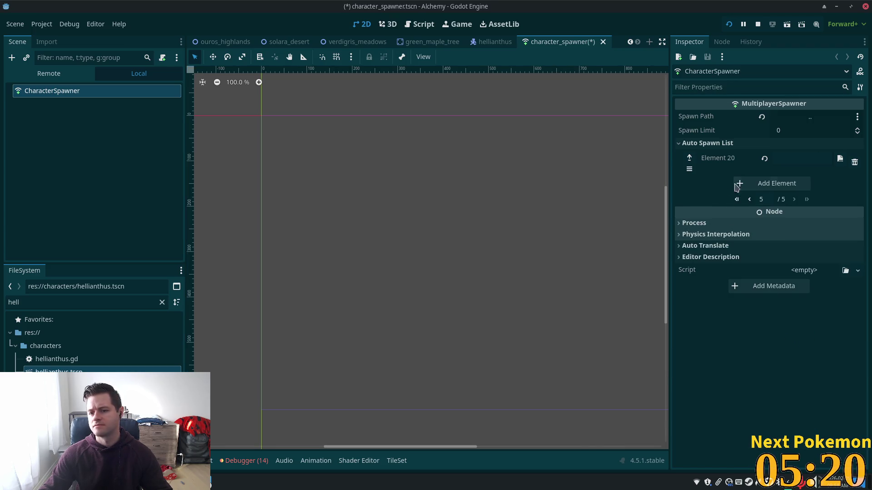
{"action": "mouse_move", "coordinate": [59, 370]}
{"action": "left_mouse_down"}
{"action": "mouse_move", "coordinate": [454, 159]}
{"action": "mouse_move", "coordinate": [772, 168]}
{"action": "mouse_move", "coordinate": [793, 160]}
{"action": "left_mouse_up"}
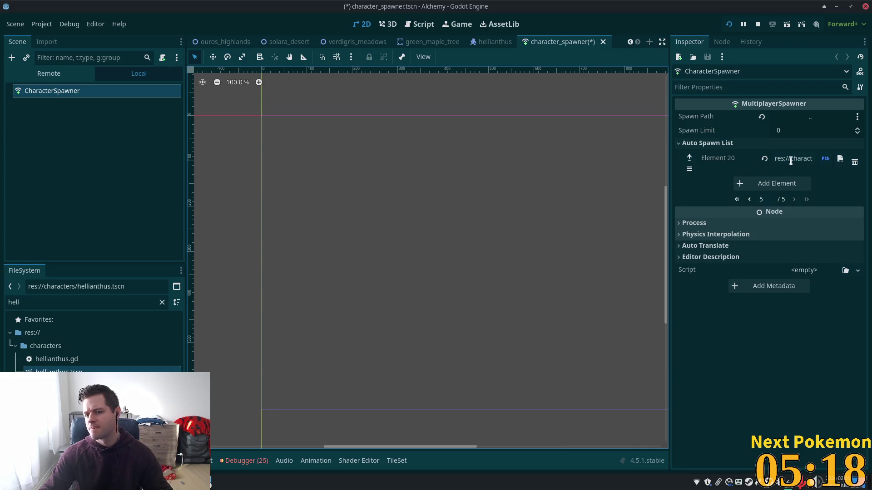
{"action": "key", "text": "ctrl+s"}
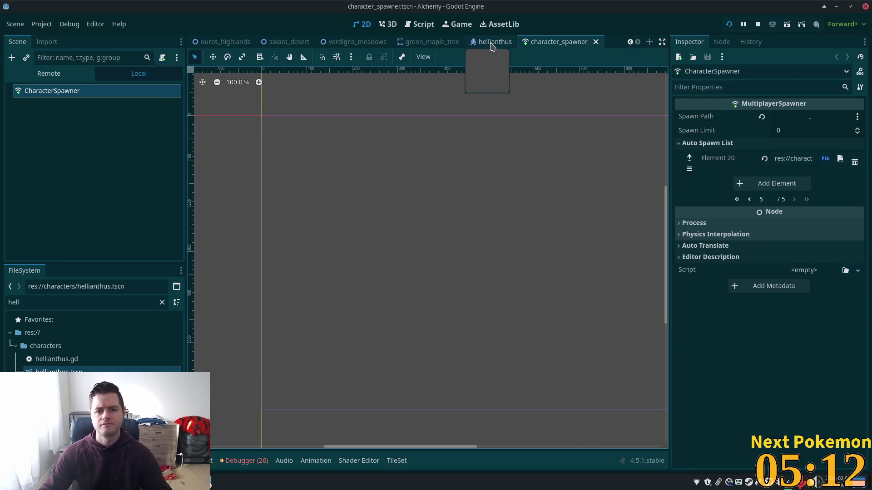
In verdigris_meadows, duplicate NpcSpawnHellianthus twice and move the copies to new meadow spots.
{"action": "left_click", "coordinate": [492, 42]}
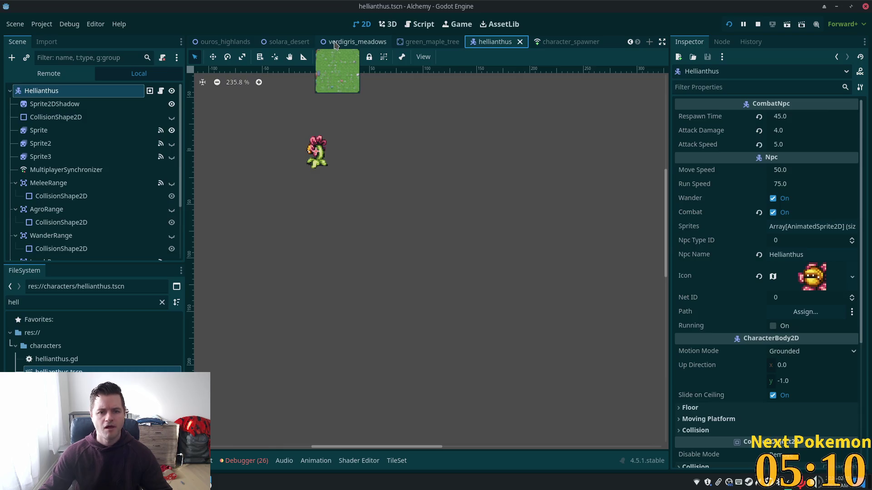
{"action": "left_click", "coordinate": [338, 43]}
{"action": "key", "text": "ctrl+d"}
{"action": "left_click", "coordinate": [212, 57]}
{"action": "mouse_move", "coordinate": [503, 233]}
{"action": "left_mouse_down"}
{"action": "mouse_move", "coordinate": [509, 291]}
{"action": "mouse_move", "coordinate": [578, 324]}
{"action": "mouse_move", "coordinate": [617, 326]}
{"action": "left_mouse_up"}
{"action": "key", "text": "ctrl+d"}
{"action": "mouse_move", "coordinate": [616, 325]}
{"action": "left_mouse_down"}
{"action": "mouse_move", "coordinate": [490, 245]}
{"action": "mouse_move", "coordinate": [490, 258]}
{"action": "left_mouse_up"}
Add fourth and fifth spawn copies, place the fifth near the pink trees, then save and run.
{"action": "key", "text": "ctrl+d"}
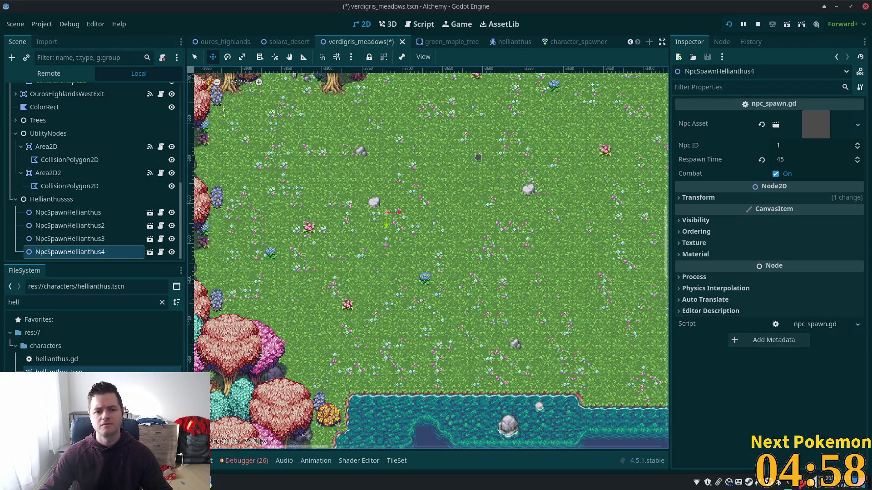
{"action": "key", "text": "ctrl+d"}
{"action": "mouse_move", "coordinate": [407, 238]}
{"action": "left_mouse_down"}
{"action": "mouse_move", "coordinate": [277, 370]}
{"action": "mouse_move", "coordinate": [288, 371]}
{"action": "left_mouse_up"}
{"action": "key", "text": "ctrl+s"}
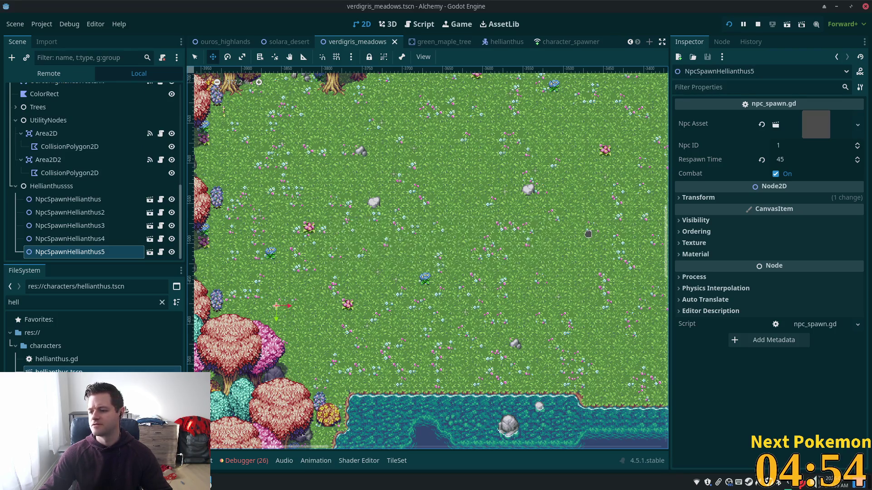
{"action": "left_click", "coordinate": [728, 24]}
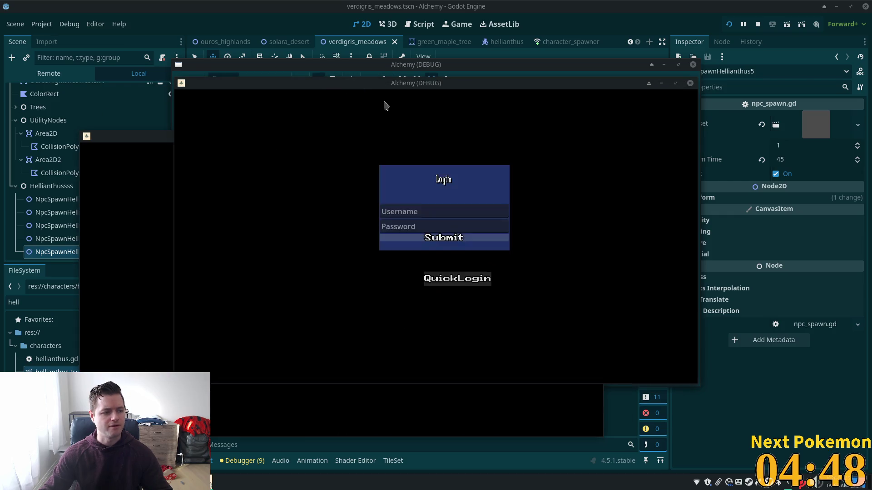
Walk the player down-left toward the water and back to check the Hellianthus spawns, then stop the game.
{"action": "left_click_drag", "start_coordinate": [328, 85], "coordinate": [464, 131]}
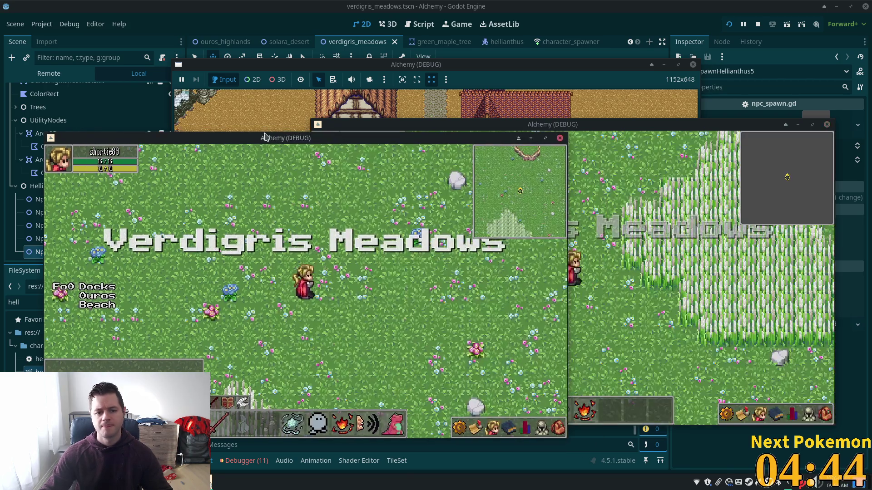
{"action": "key", "text": "Down"}
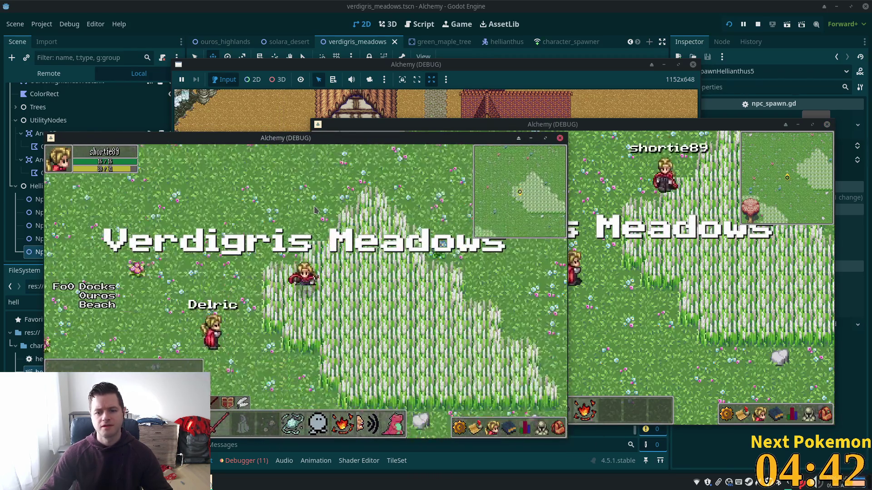
{"action": "key", "text": "Left"}
{"action": "key", "text": "Left"}
{"action": "key", "text": "Down"}
{"action": "key", "text": "Left"}
{"action": "key", "text": "Down"}
{"action": "key", "text": "Left"}
{"action": "key", "text": "Down"}
{"action": "key", "text": "Left"}
{"action": "key", "text": "Up"}
{"action": "key", "text": "Right"}
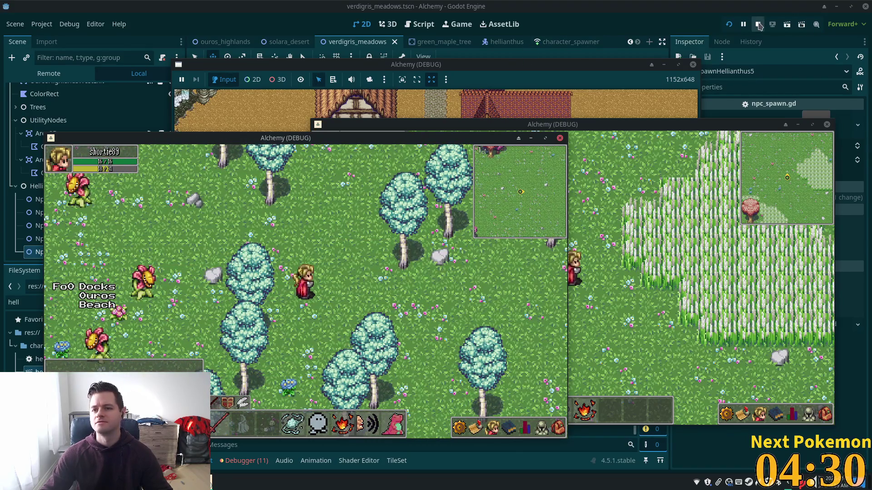
{"action": "key", "text": "F8"}
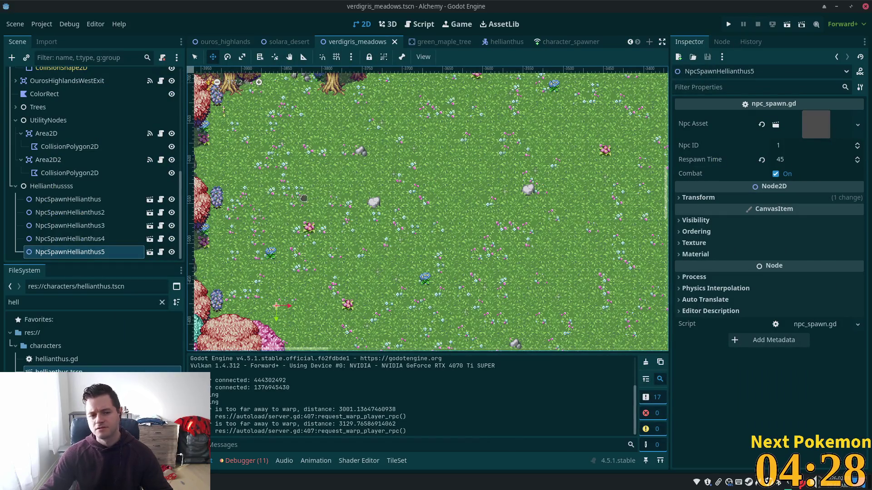
In the hellianthus scene, set the Sprite's Transform Scale x to -1, then rerun the game.
{"action": "double_click", "coordinate": [72, 370]}
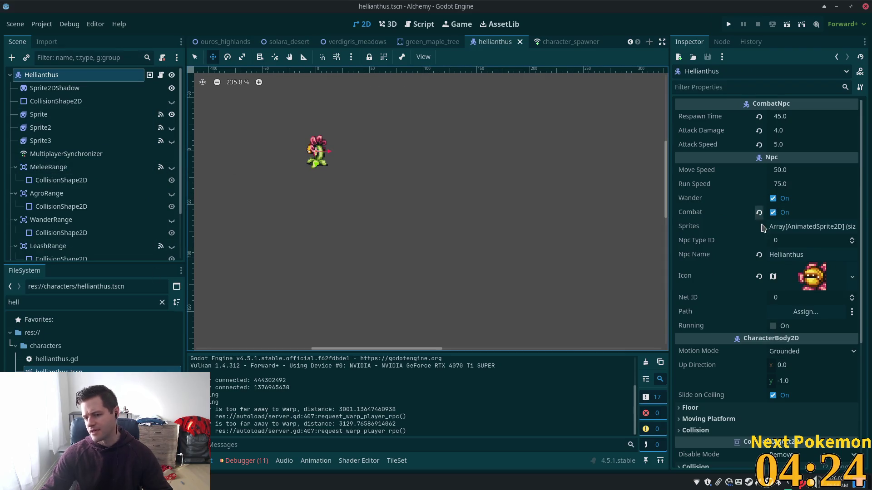
{"action": "left_click", "coordinate": [86, 114]}
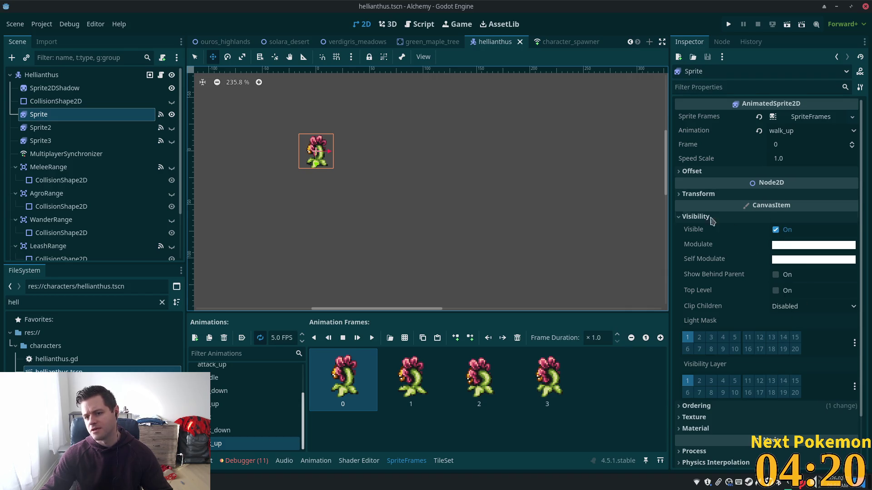
{"action": "left_click", "coordinate": [679, 194]}
{"action": "left_click", "coordinate": [793, 254]}
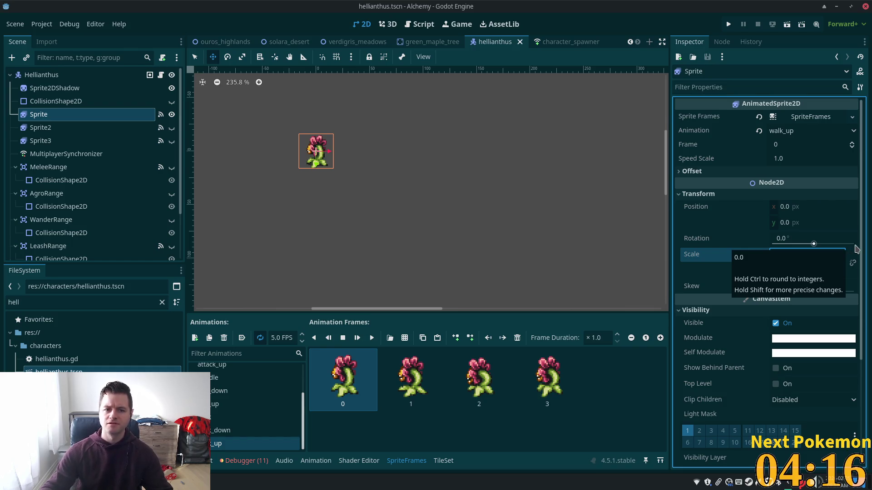
{"action": "type", "text": "-1"}
{"action": "key", "text": "Tab"}
{"action": "left_click", "coordinate": [728, 24]}
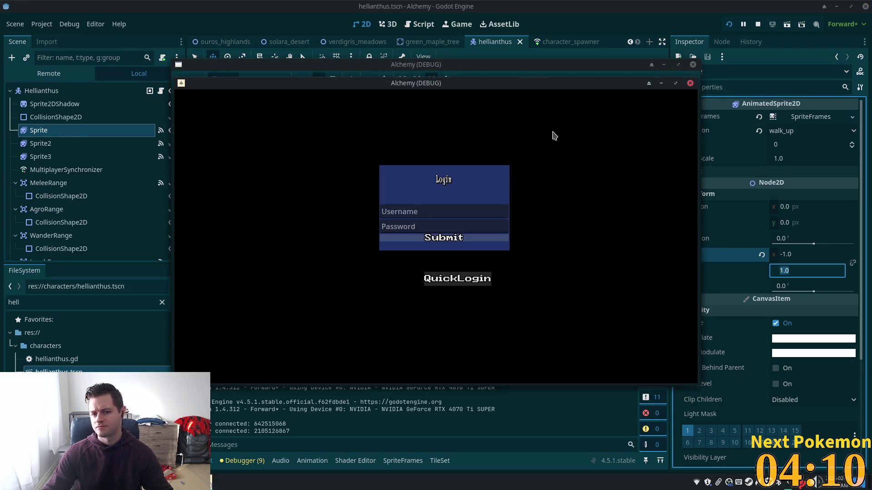
{"action": "left_click_drag", "start_coordinate": [524, 83], "coordinate": [438, 78]}
{"action": "left_click", "coordinate": [732, 291]}
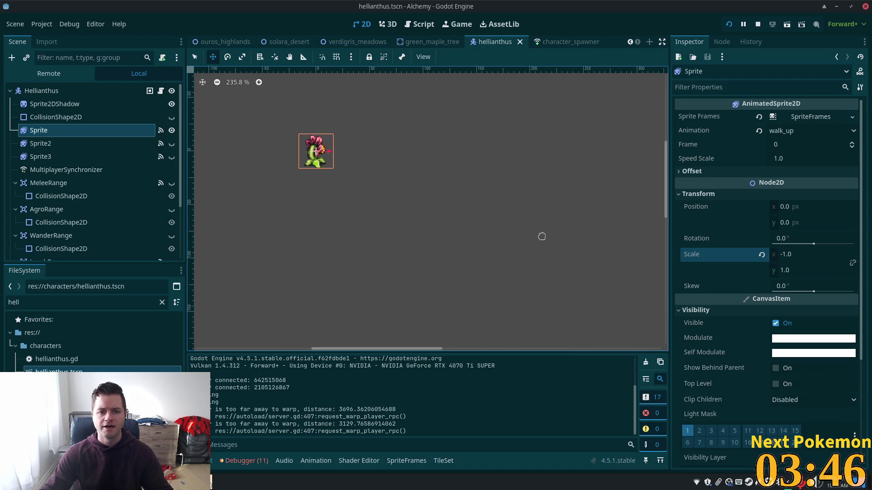
{"action": "right_click", "coordinate": [220, 482]}
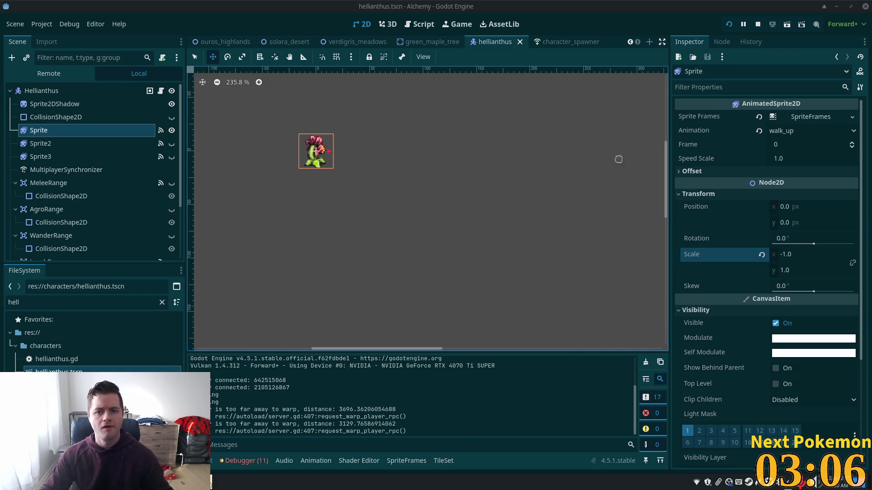
{"action": "key", "text": "ctrl+o"}
{"action": "left_click", "coordinate": [590, 400]}
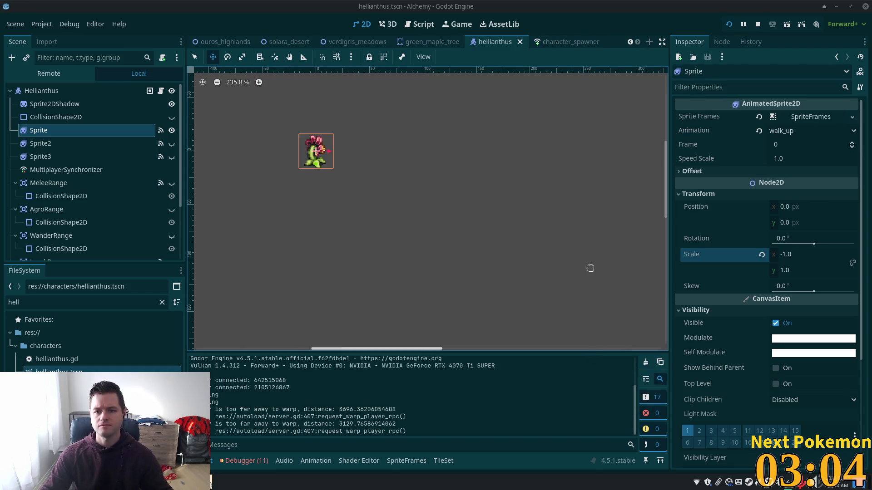
{"action": "left_click", "coordinate": [729, 24]}
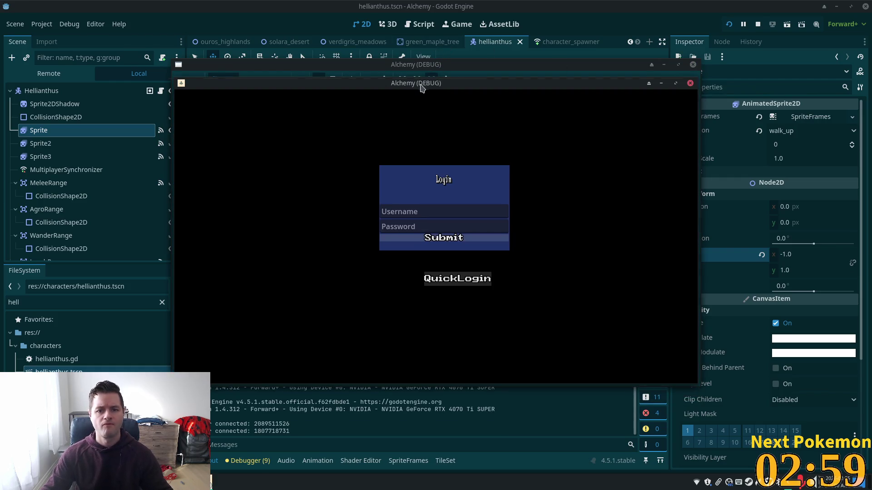
Arrange the two game windows side by side and walk the character up to a Hellianthus.
{"action": "left_click_drag", "start_coordinate": [427, 84], "coordinate": [267, 150]}
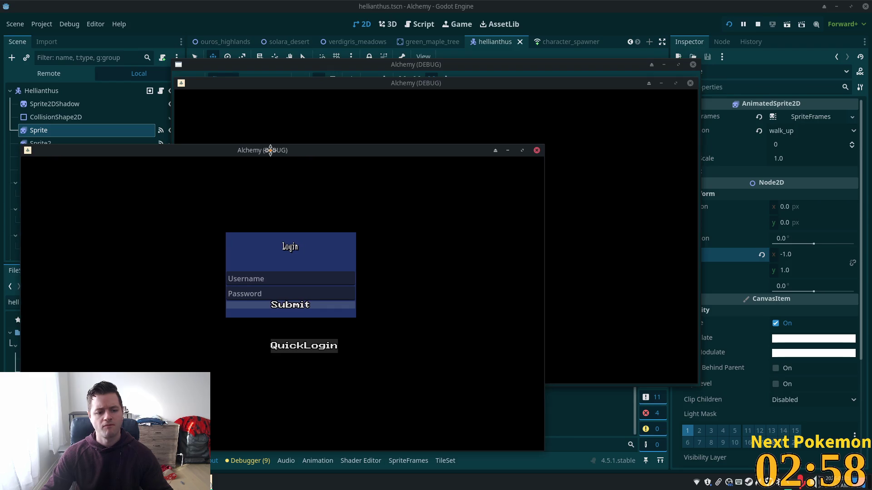
{"action": "mouse_move", "coordinate": [335, 83]}
{"action": "left_mouse_down"}
{"action": "mouse_move", "coordinate": [407, 109]}
{"action": "mouse_move", "coordinate": [478, 159]}
{"action": "mouse_move", "coordinate": [499, 164]}
{"action": "left_mouse_up"}
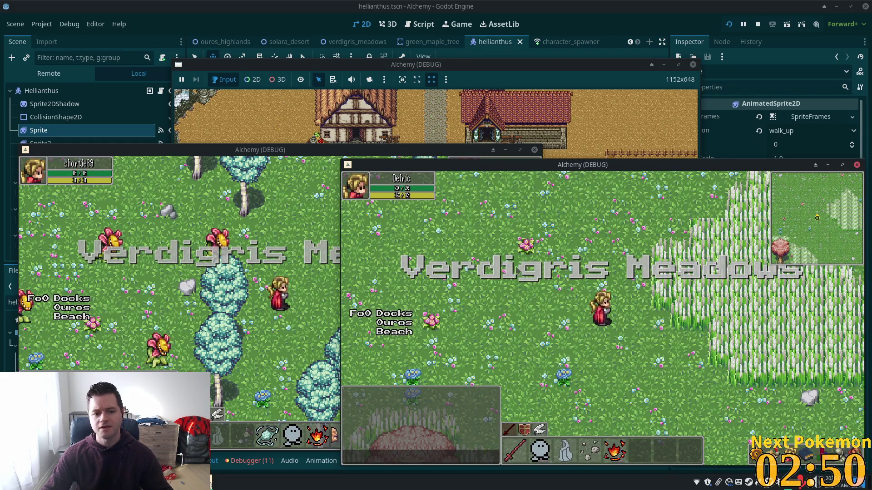
{"action": "key", "text": "Left"}
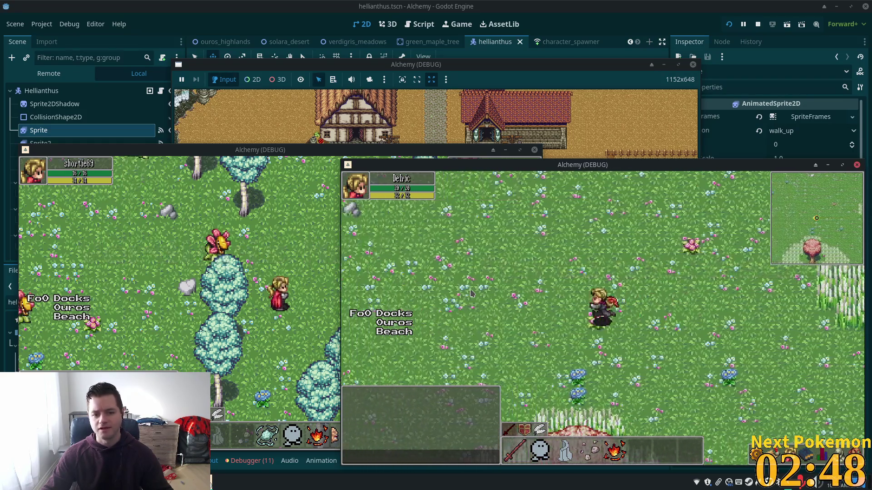
{"action": "left_click", "coordinate": [300, 266]}
{"action": "key", "text": "Down"}
{"action": "key", "text": "Left"}
{"action": "key", "text": "Up"}
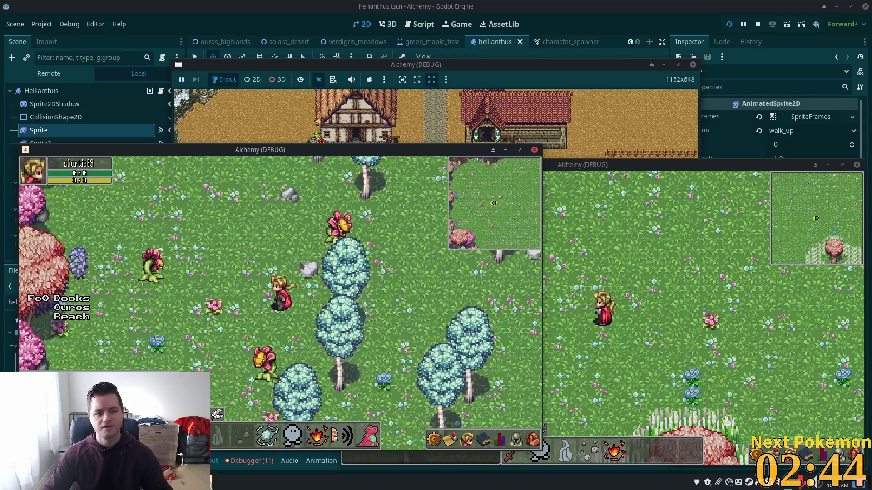
{"action": "key", "text": "Up"}
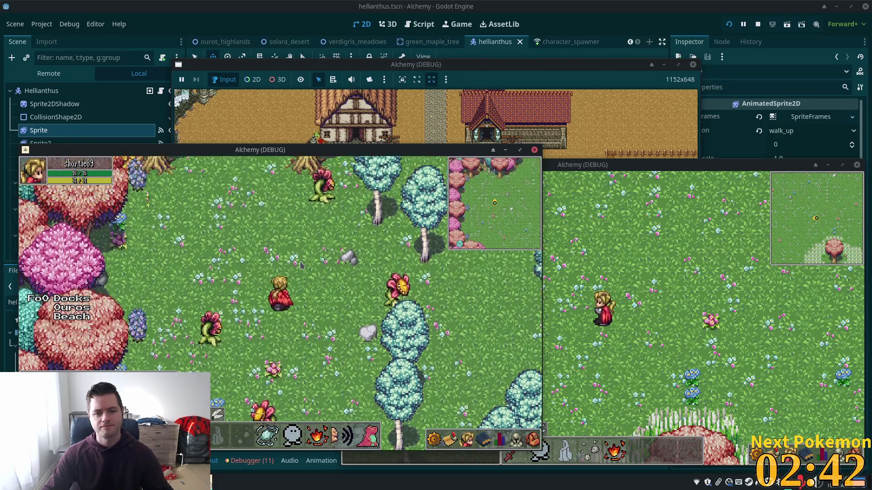
{"action": "key", "text": "Up"}
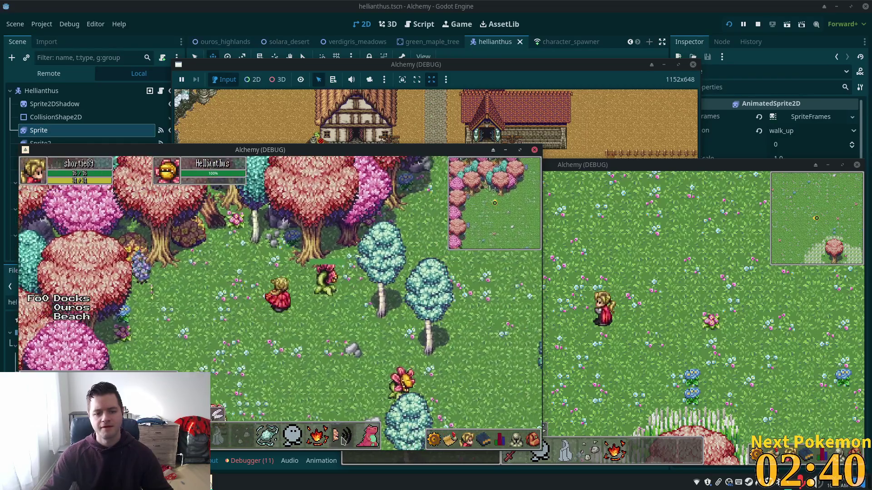
Cast the fire skill at the Hellianthus, move around it, then stop the game.
{"action": "left_click", "coordinate": [317, 436]}
{"action": "key", "text": "Down"}
{"action": "key", "text": "Right"}
{"action": "key", "text": "Right"}
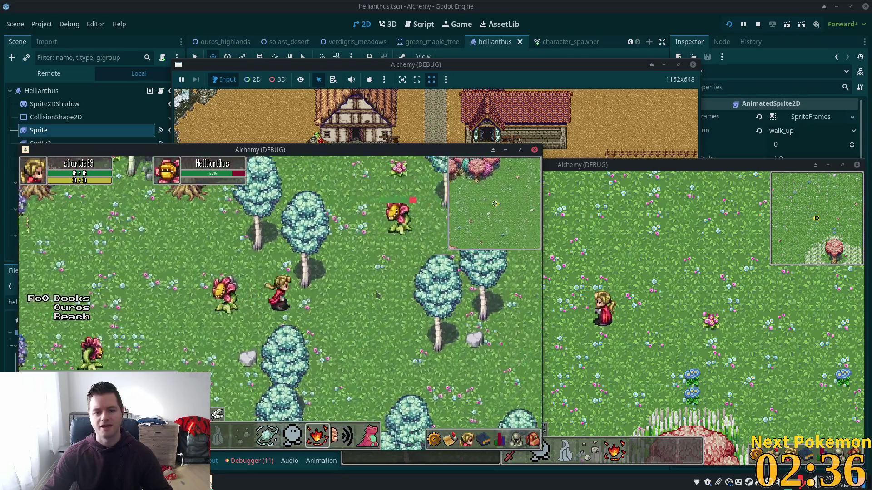
{"action": "key", "text": "Down"}
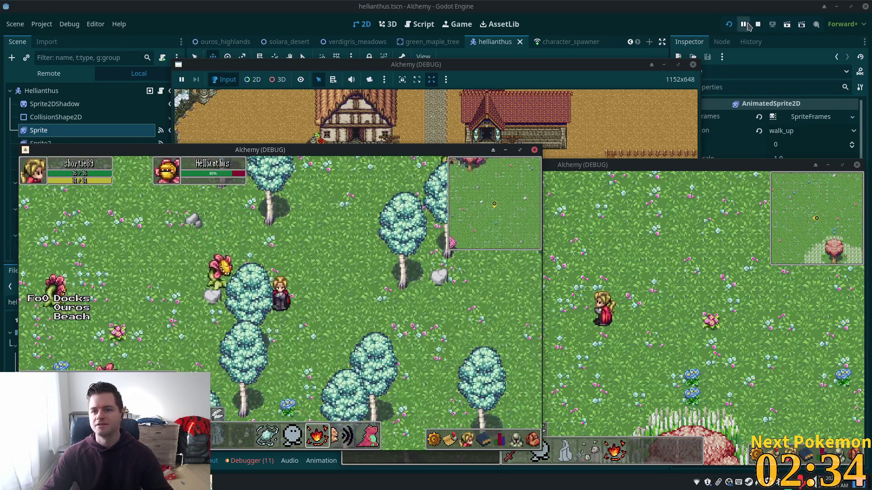
{"action": "left_click", "coordinate": [756, 25]}
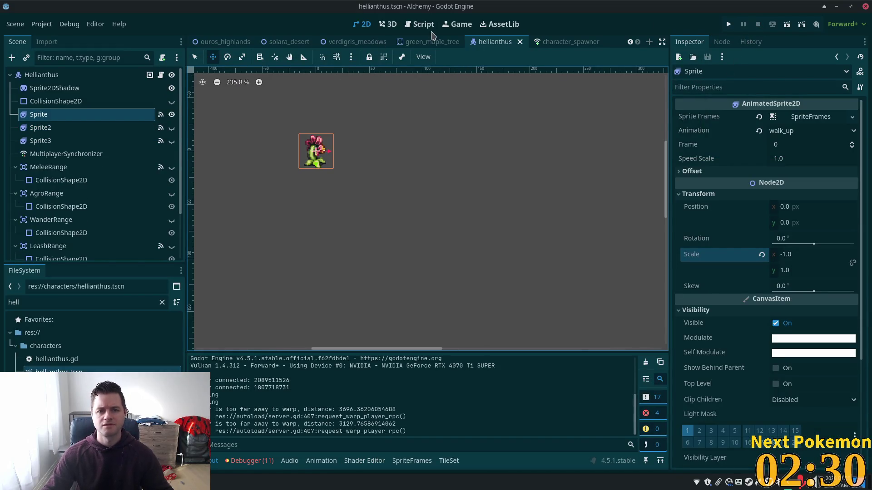
In verdigris_meadows, select NavigationRegion2D and switch to point editing with Q.
{"action": "left_click", "coordinate": [345, 42]}
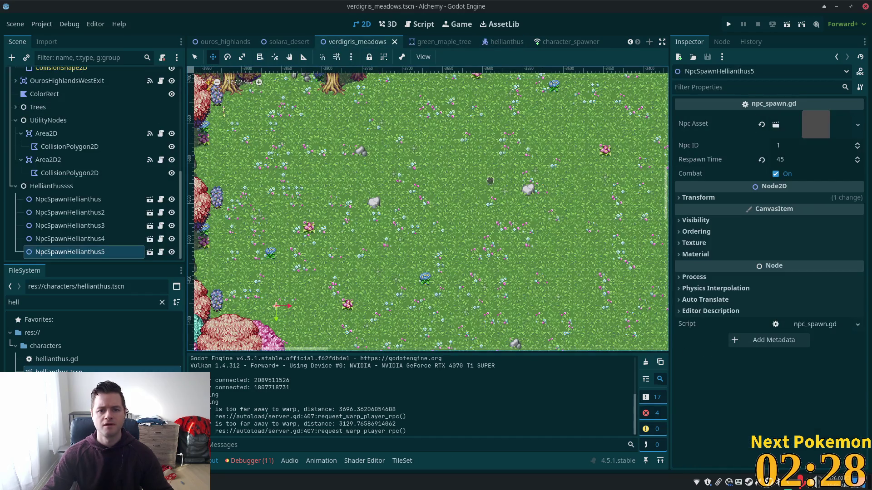
{"action": "scroll", "coordinate": [528, 190], "scroll_direction": "down", "scroll_amount": 8}
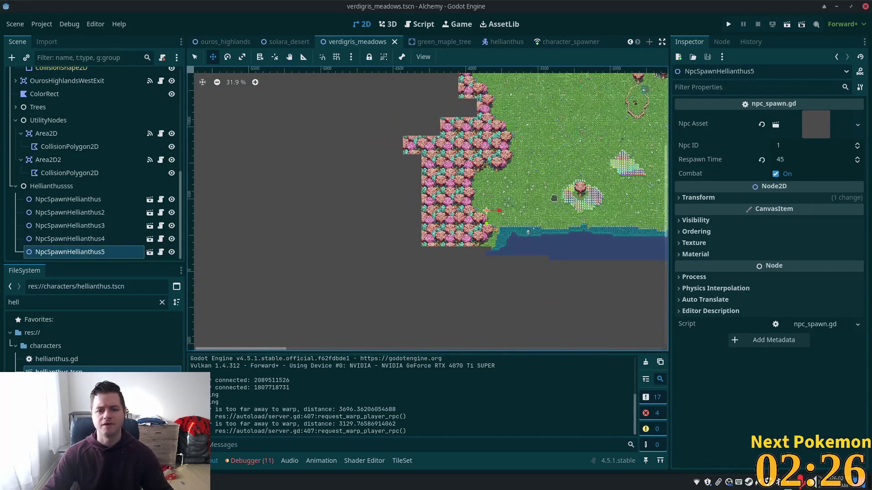
{"action": "scroll", "coordinate": [528, 190], "scroll_direction": "down", "scroll_amount": 2}
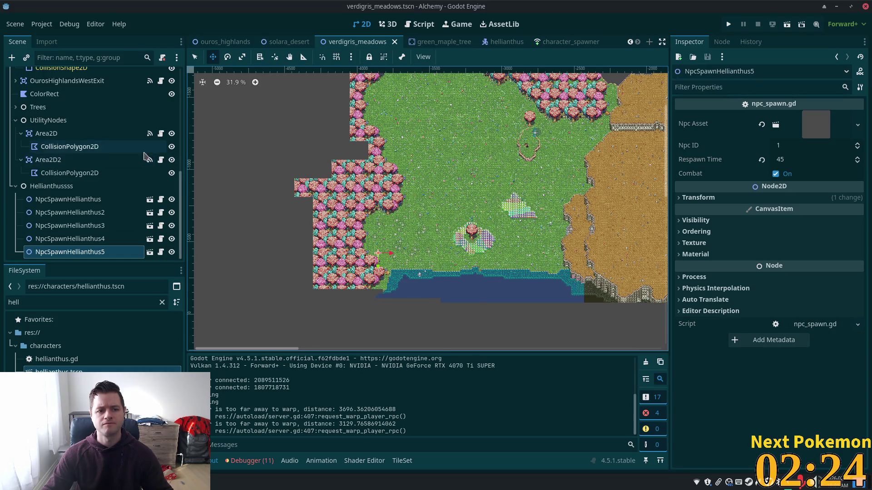
{"action": "scroll", "coordinate": [33, 132], "scroll_direction": "up", "scroll_amount": 5}
{"action": "scroll", "coordinate": [33, 132], "scroll_direction": "up", "scroll_amount": 2}
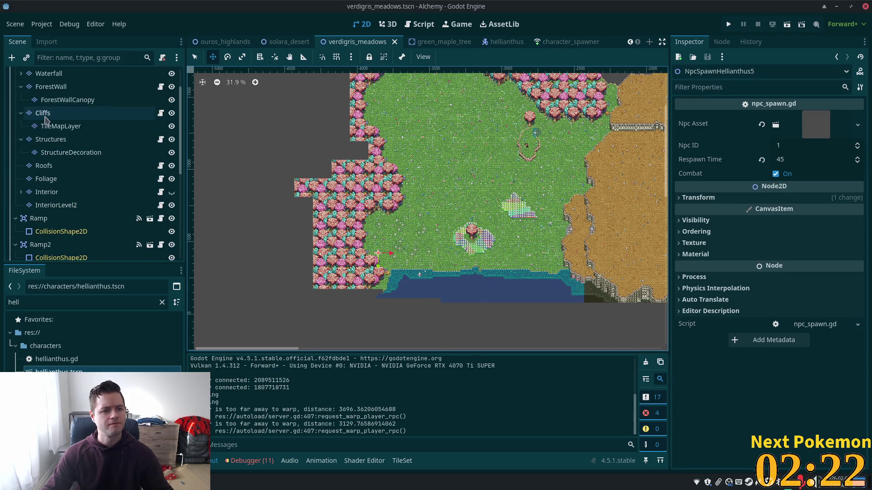
{"action": "left_click", "coordinate": [59, 88]}
{"action": "scroll", "coordinate": [550, 193], "scroll_direction": "down", "scroll_amount": 4}
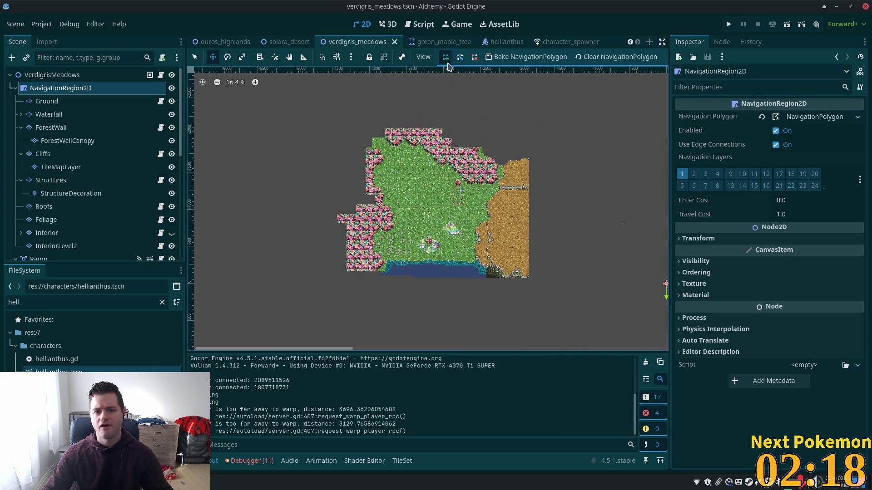
{"action": "key", "text": "q"}
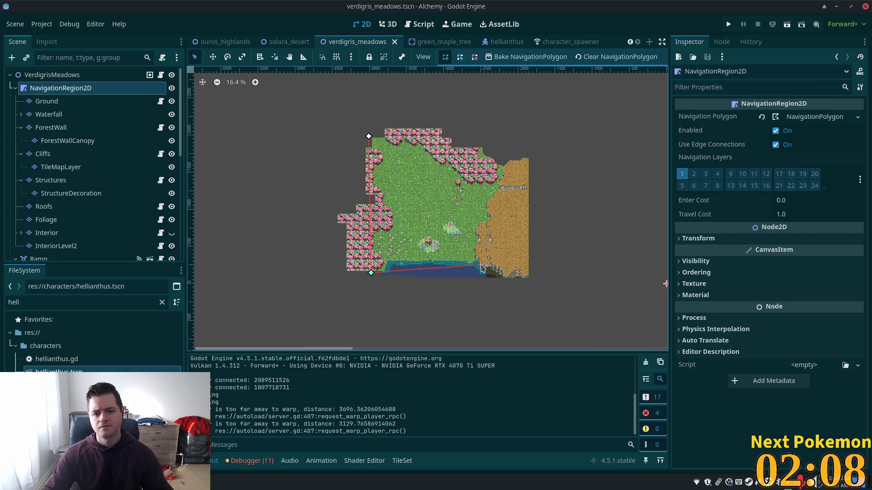
Add outline points along the shoreline and northern tree line, close the polygon, save, and run.
{"action": "left_click", "coordinate": [478, 260]}
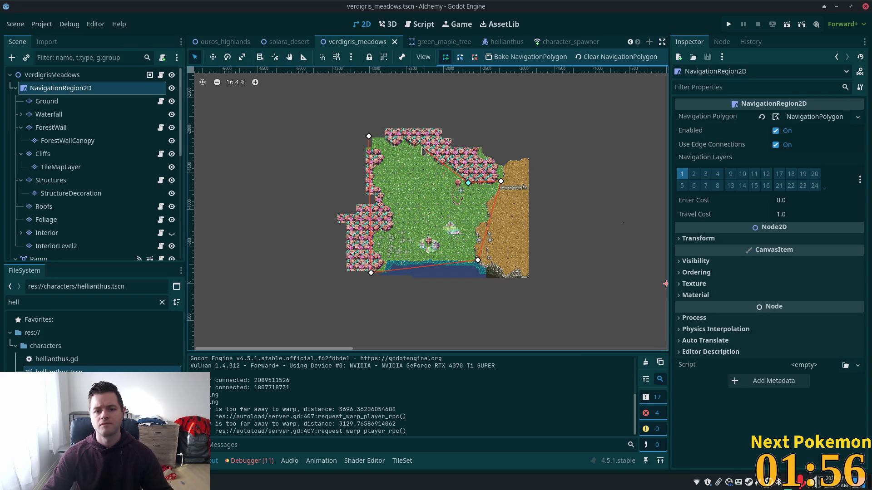
{"action": "left_click", "coordinate": [421, 146]}
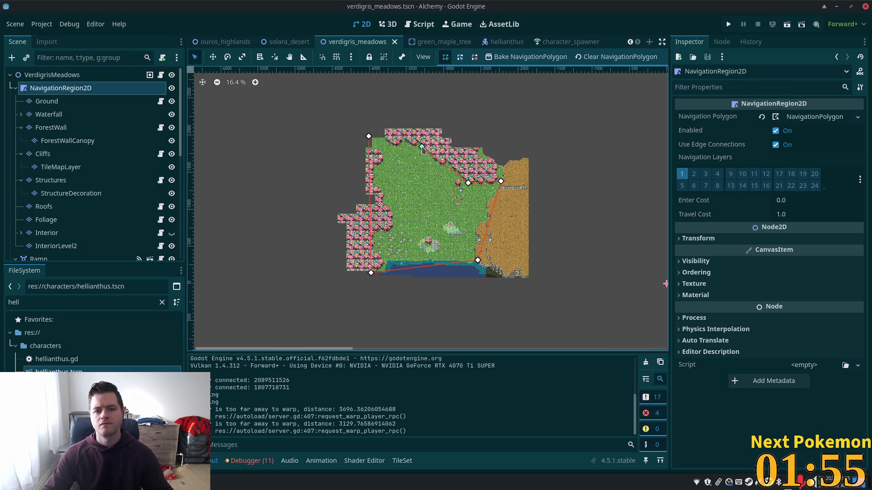
{"action": "left_click", "coordinate": [393, 147]}
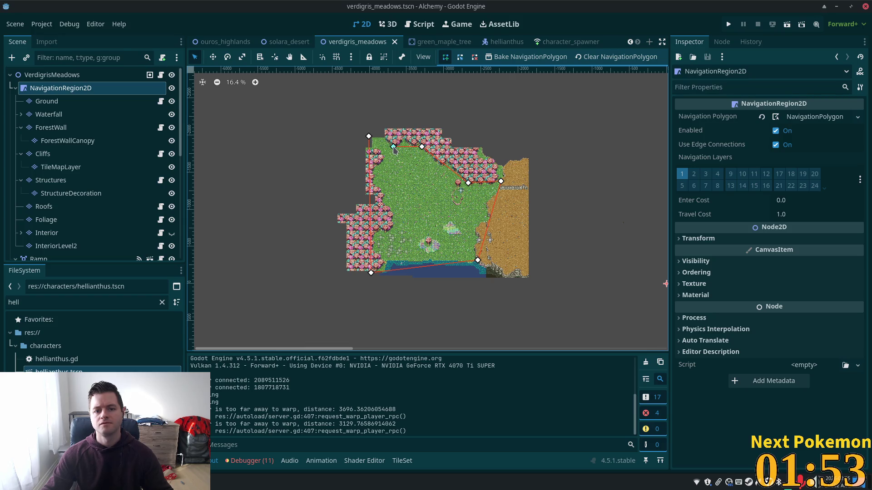
{"action": "left_click", "coordinate": [369, 137]}
{"action": "left_click", "coordinate": [369, 136]}
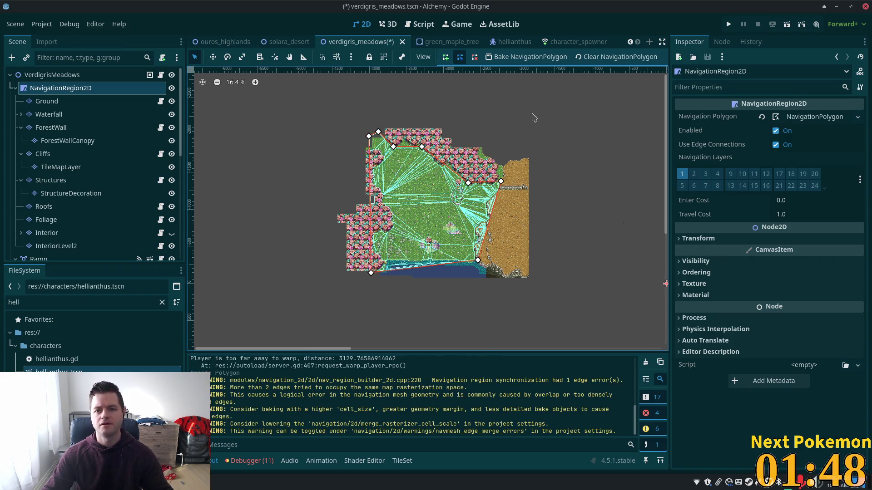
{"action": "key", "text": "ctrl+s"}
{"action": "left_click", "coordinate": [728, 24]}
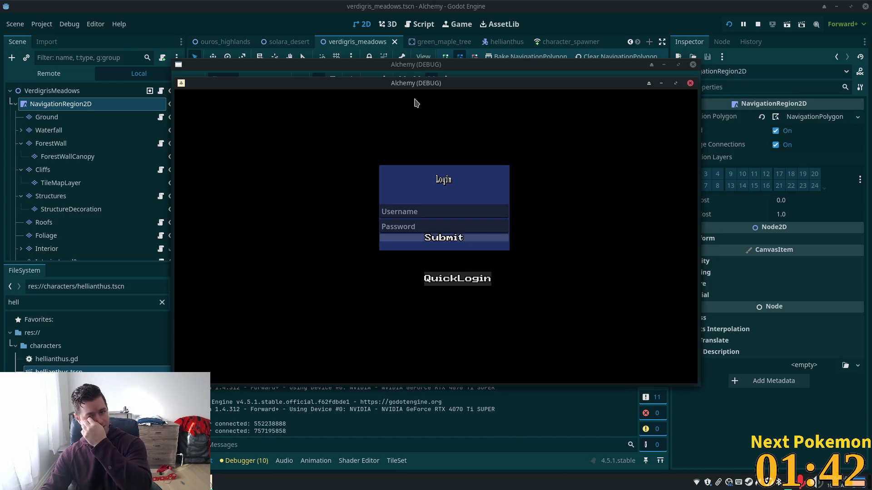
Move a game window aside and walk the character left, then up-right into the tall grass.
{"action": "left_click_drag", "start_coordinate": [353, 83], "coordinate": [241, 128]}
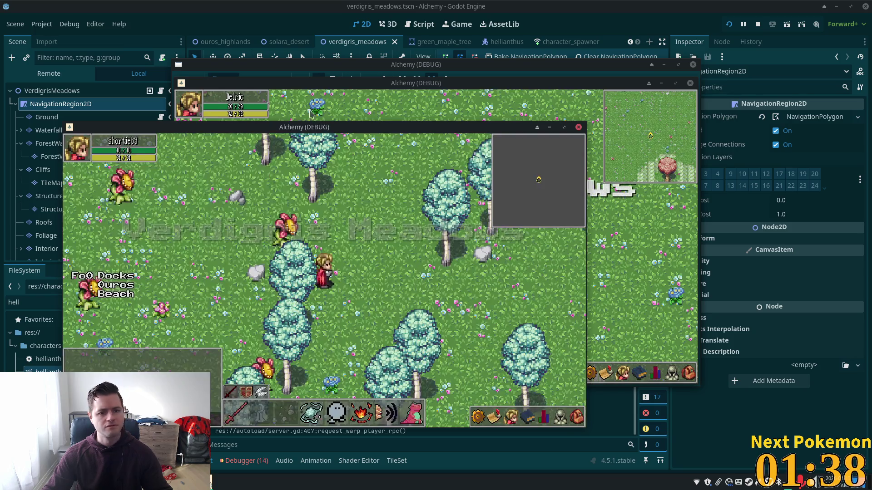
{"action": "left_click", "coordinate": [221, 286]}
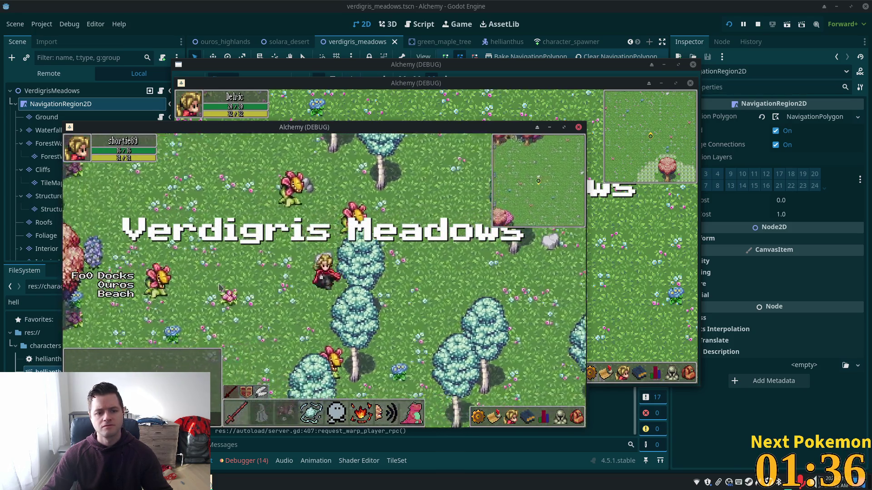
{"action": "left_click", "coordinate": [370, 418]}
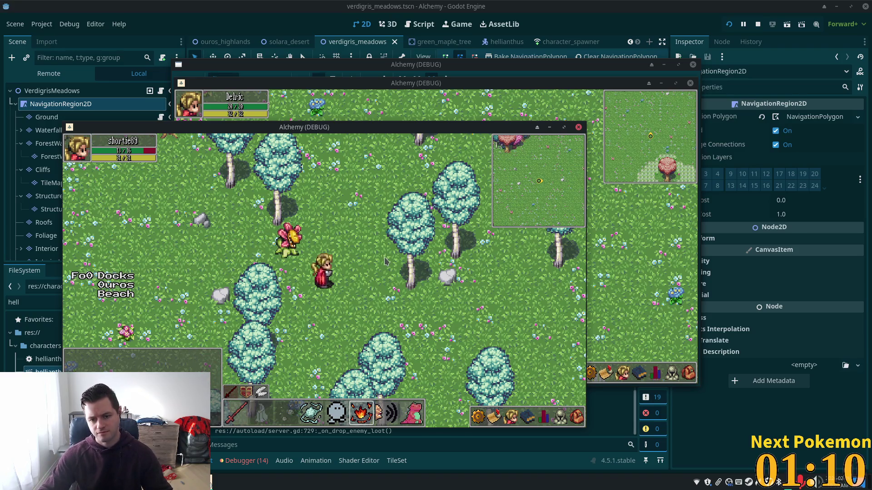
{"action": "key", "text": "s"}
{"action": "key", "text": "d"}
{"action": "key", "text": "w"}
{"action": "key", "text": "d"}
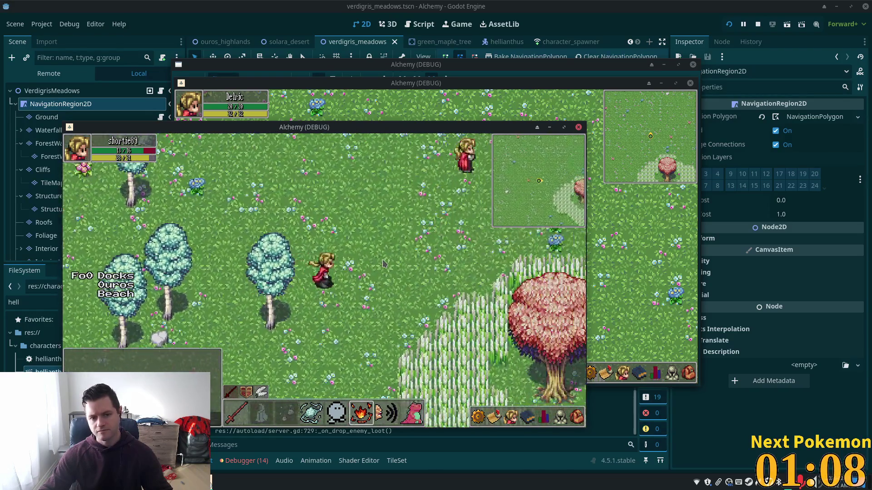
{"action": "key", "text": "s"}
{"action": "key", "text": "d"}
{"action": "key", "text": "w"}
{"action": "key", "text": "d"}
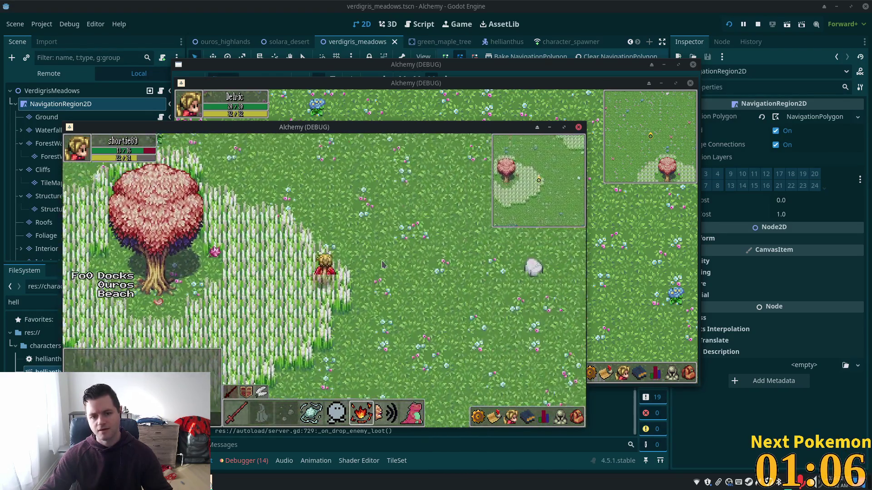
{"action": "key", "text": "w"}
{"action": "key", "text": "d"}
Walk through the tall grass and back down toward the trees, then stop the game.
{"action": "key", "text": "w"}
{"action": "key", "text": "a"}
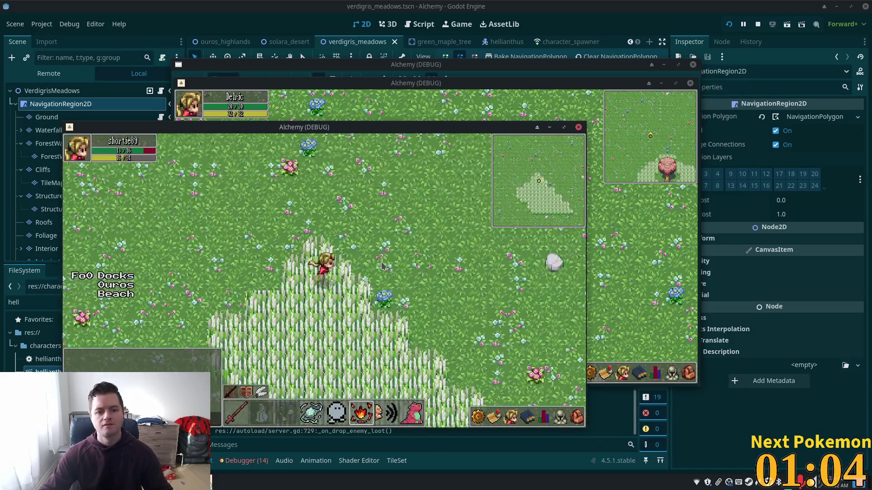
{"action": "key", "text": "d"}
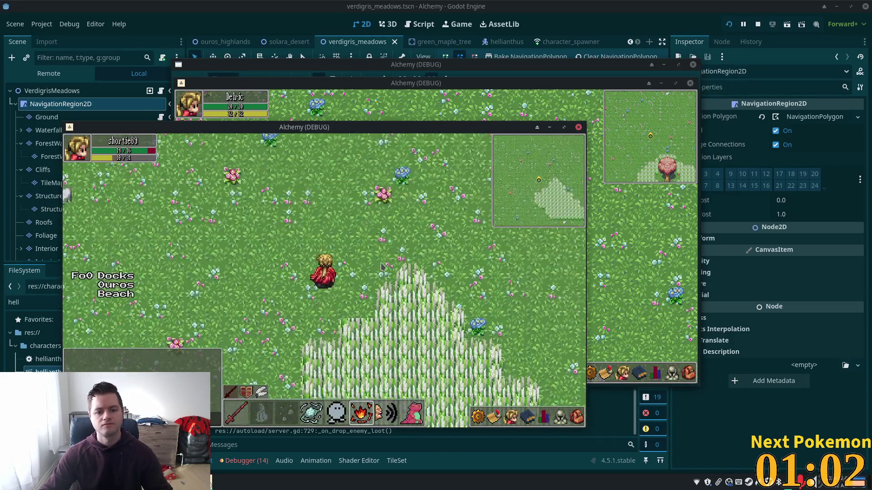
{"action": "key", "text": "a"}
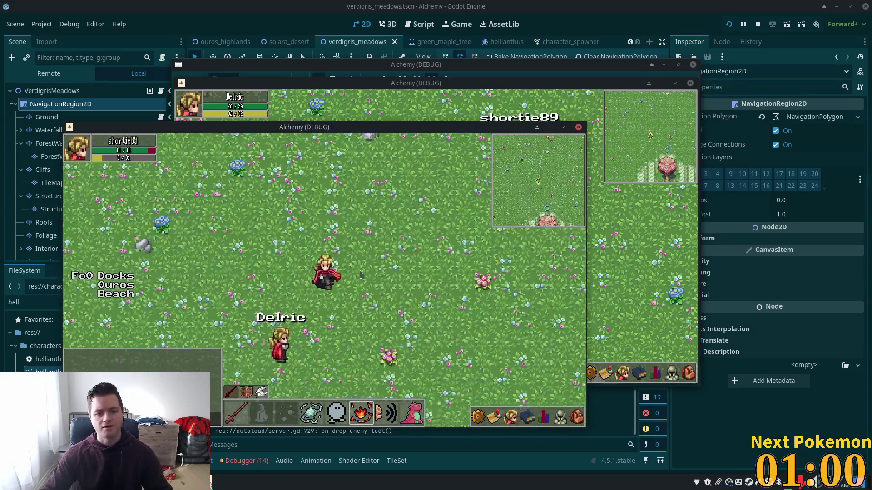
{"action": "key", "text": "a"}
{"action": "key", "text": "s"}
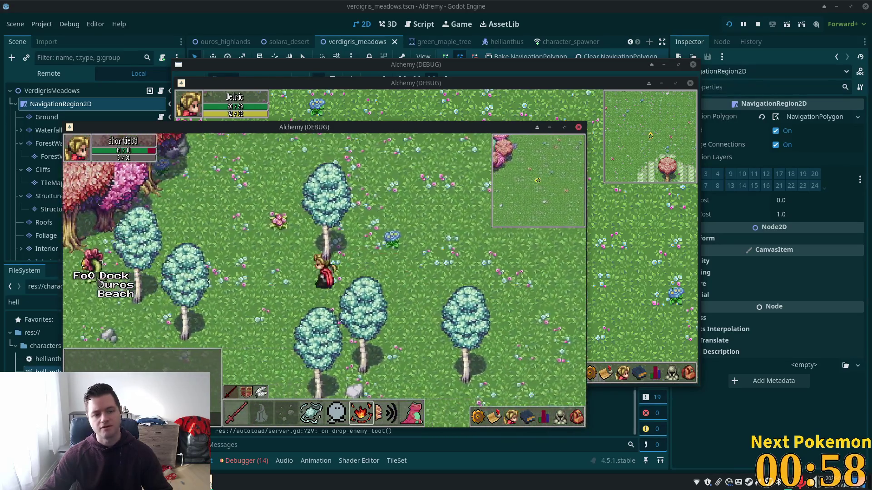
{"action": "key", "text": "s"}
{"action": "key", "text": "a"}
{"action": "key", "text": "s"}
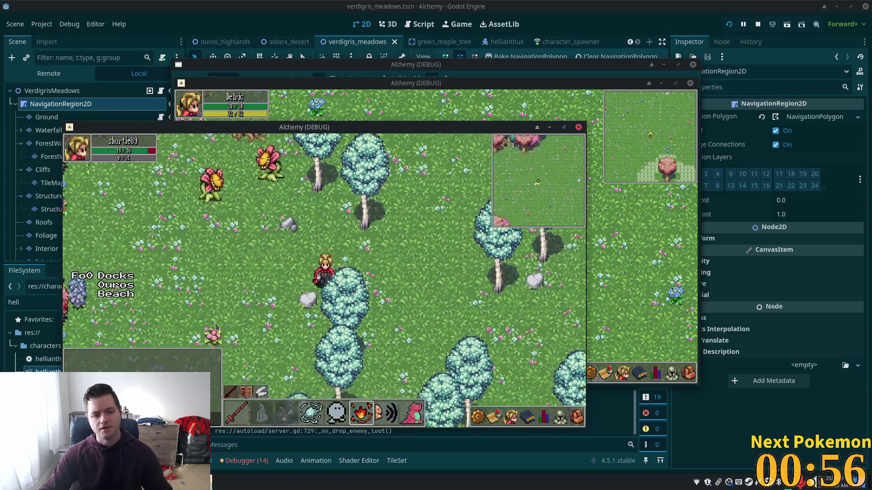
{"action": "key", "text": "s"}
{"action": "key", "text": "d"}
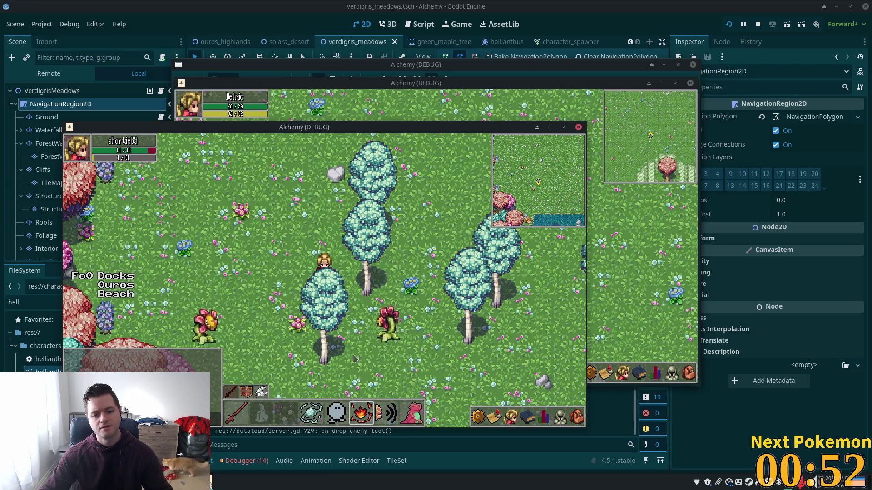
{"action": "key", "text": "w"}
{"action": "key", "text": "F8"}
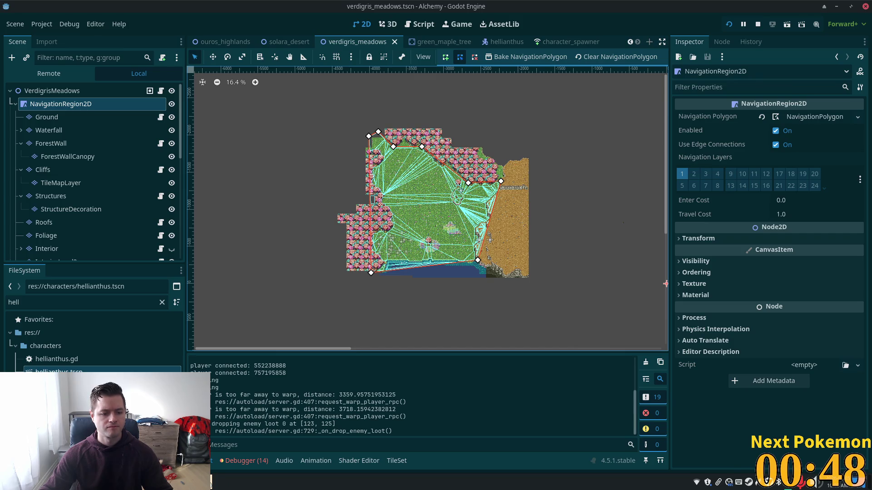
Switch to Thunar, peek into the death animation folder, and return to Fiendish Flower 2.0.
{"action": "key", "text": "alt+Tab"}
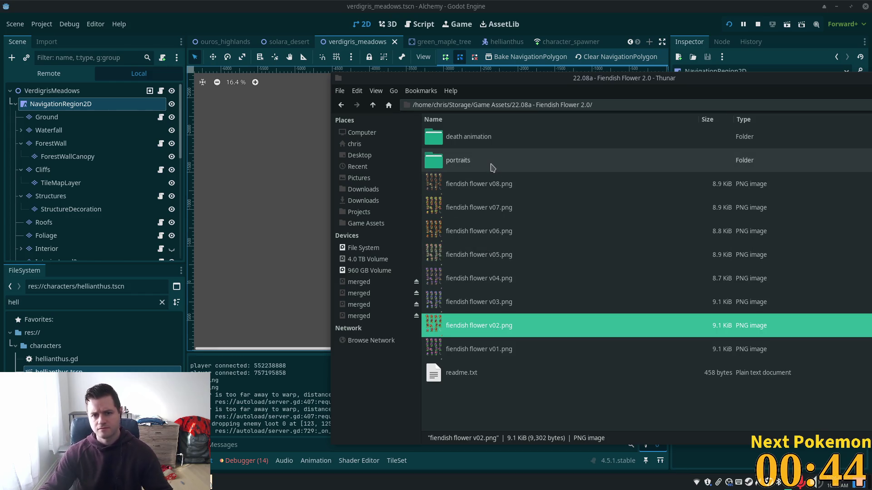
{"action": "double_click", "coordinate": [486, 145]}
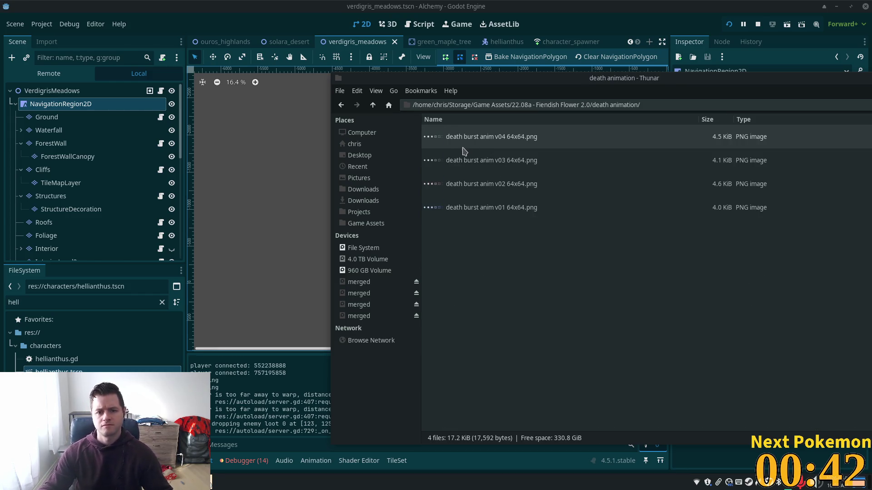
{"action": "left_click", "coordinate": [372, 105]}
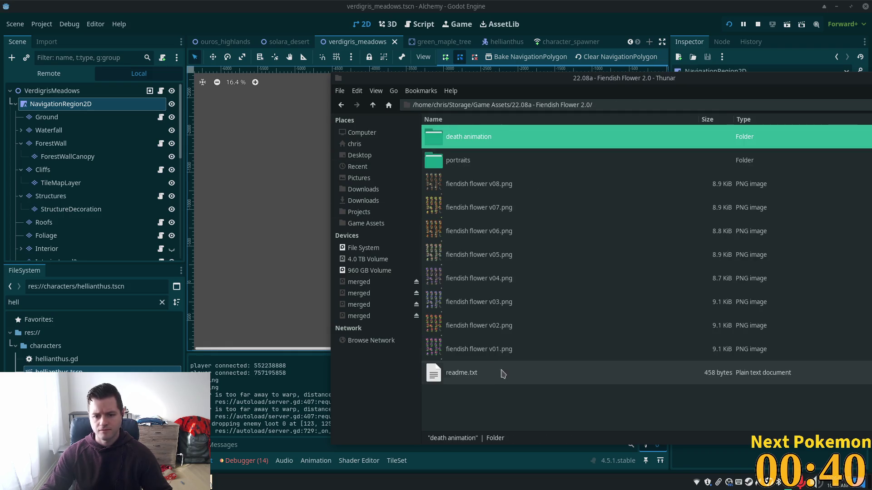
Open the portraits folder and select port064_flower v03.png.
{"action": "double_click", "coordinate": [465, 166]}
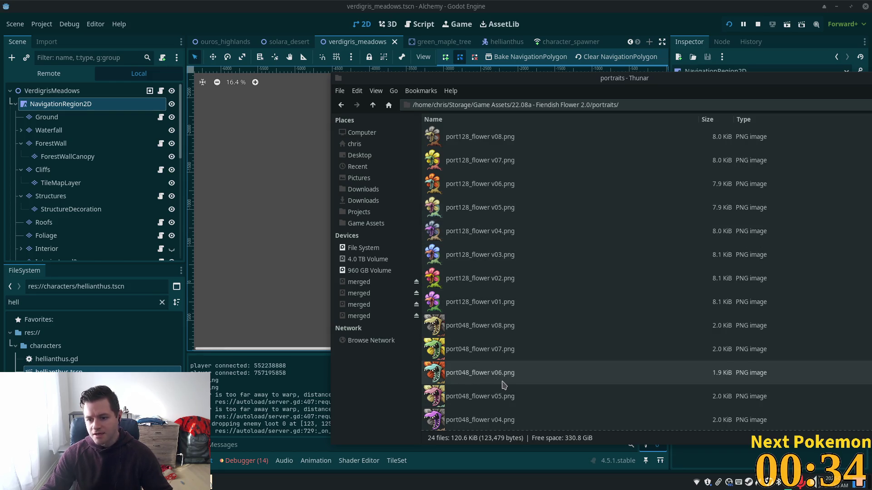
{"action": "scroll", "coordinate": [484, 366], "scroll_direction": "down", "scroll_amount": 4}
{"action": "scroll", "coordinate": [485, 368], "scroll_direction": "down", "scroll_amount": 2}
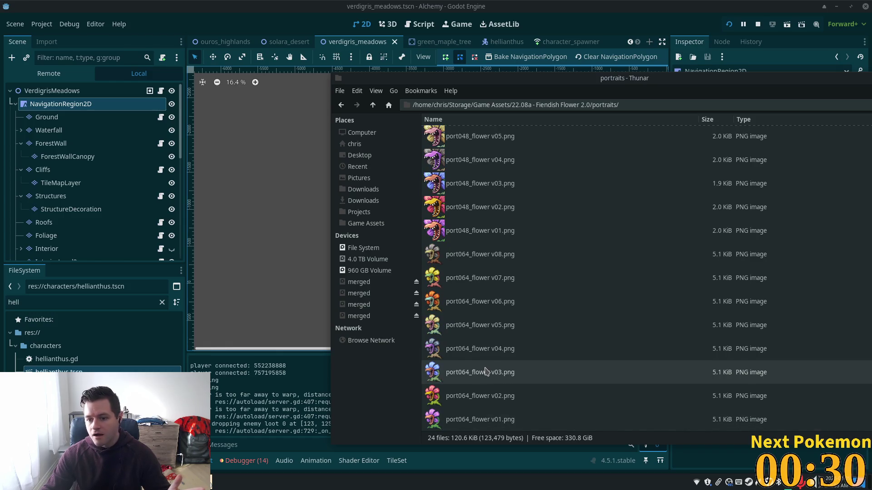
{"action": "left_click", "coordinate": [486, 369]}
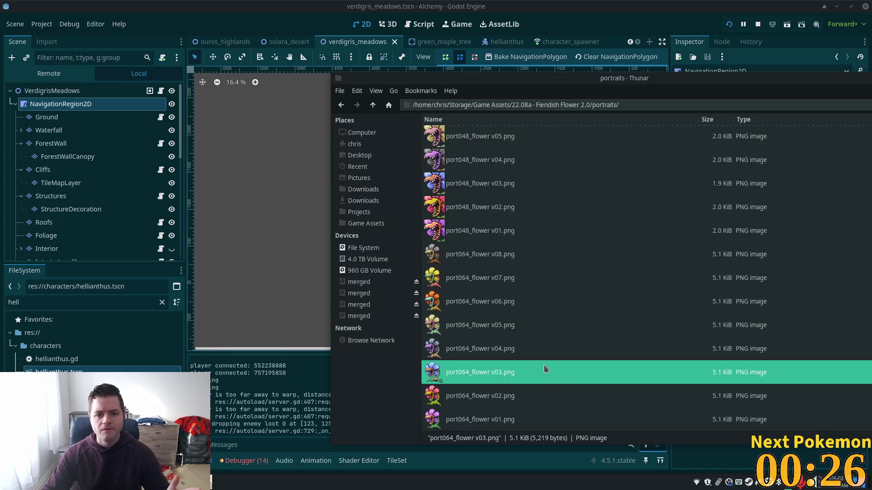
{"action": "scroll", "coordinate": [506, 317], "scroll_direction": "up", "scroll_amount": 5}
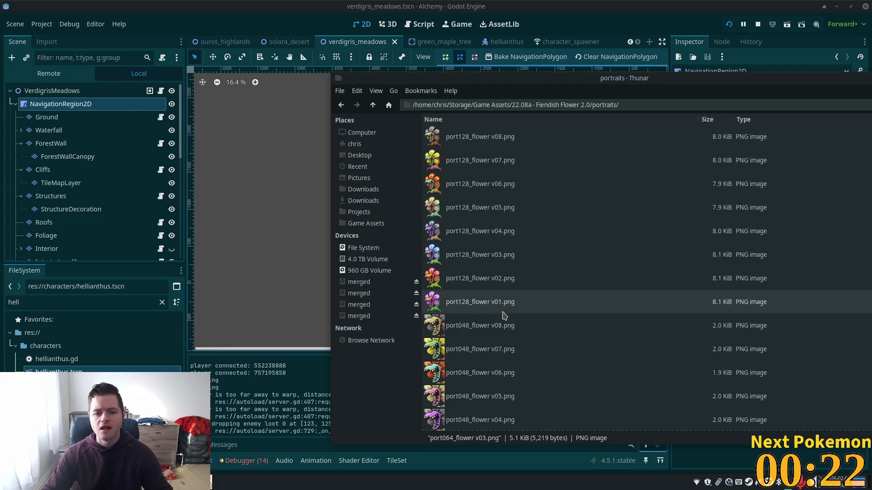
{"action": "scroll", "coordinate": [504, 315], "scroll_direction": "down", "scroll_amount": 3}
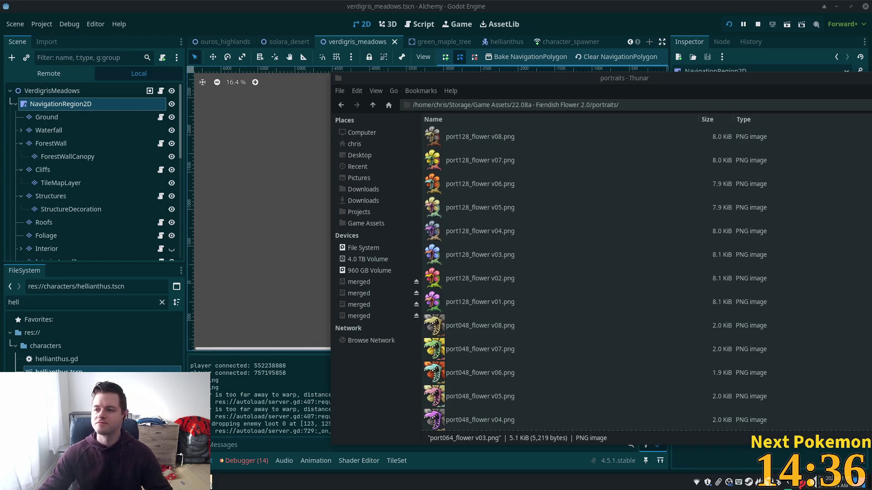
Select port128_flower v05.png in the portraits folder.
{"action": "left_click", "coordinate": [538, 202]}
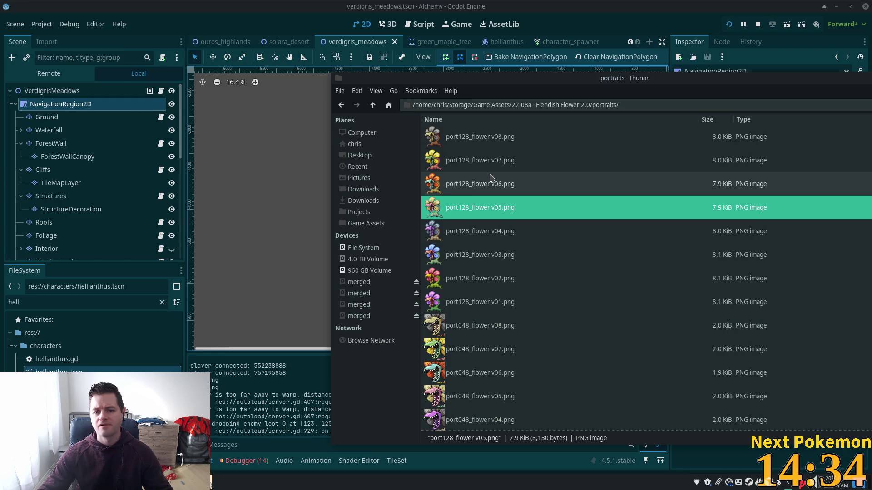
Read the image pixel size of port048_flower v02.png in its Properties.
{"action": "scroll", "coordinate": [526, 159], "scroll_direction": "down", "scroll_amount": 3}
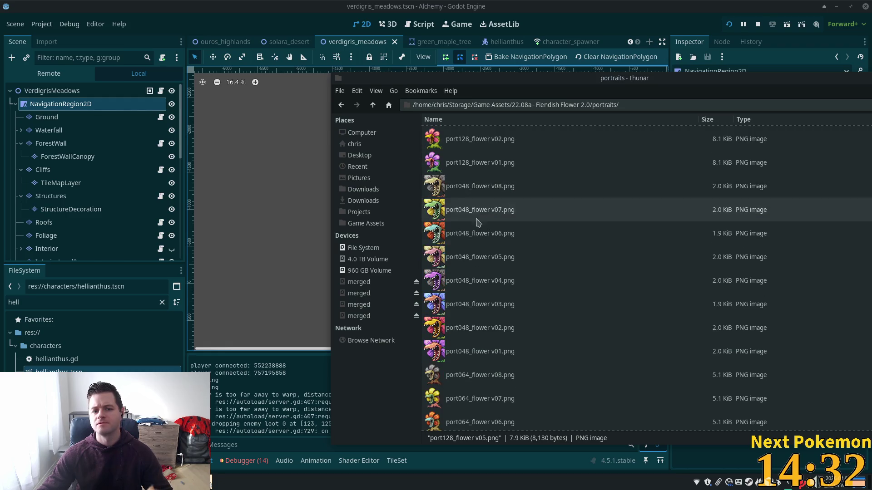
{"action": "scroll", "coordinate": [467, 233], "scroll_direction": "down", "scroll_amount": 2}
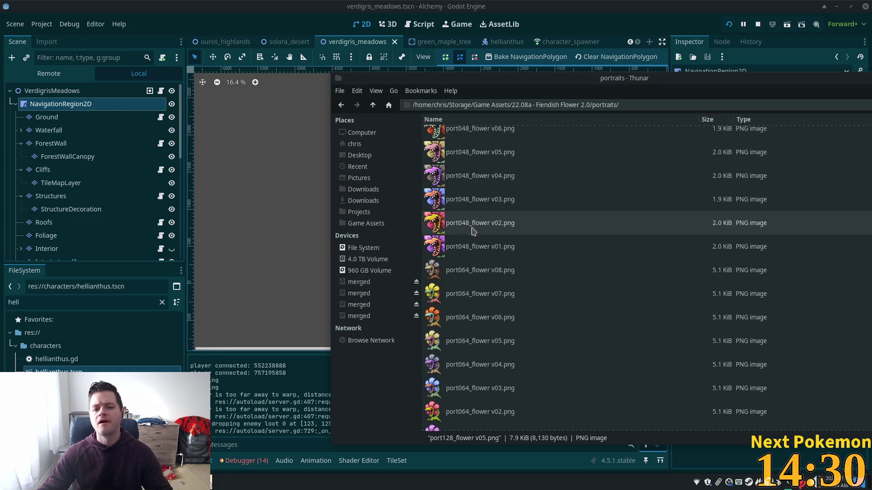
{"action": "left_click", "coordinate": [468, 224]}
{"action": "right_click", "coordinate": [468, 224]}
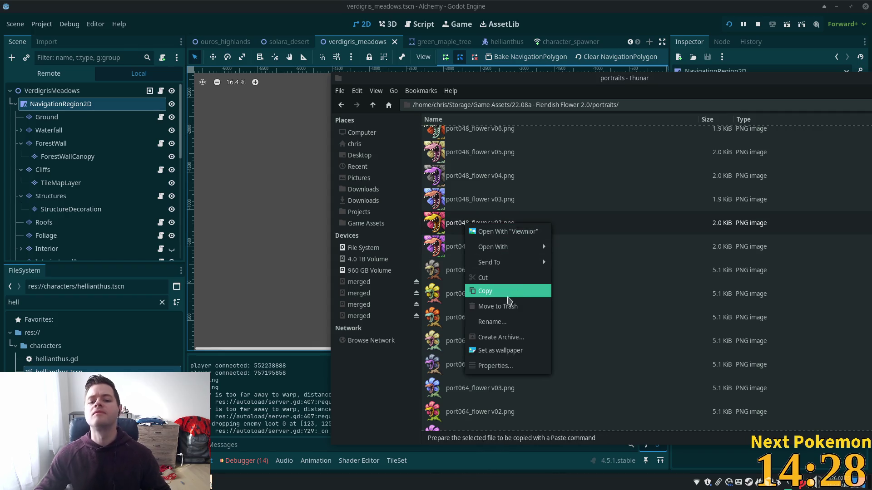
{"action": "left_click", "coordinate": [512, 366]}
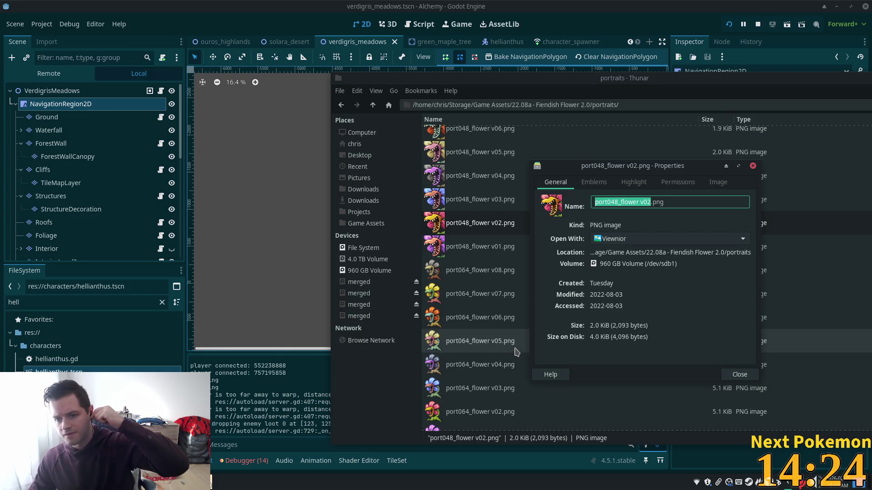
{"action": "left_click", "coordinate": [712, 188]}
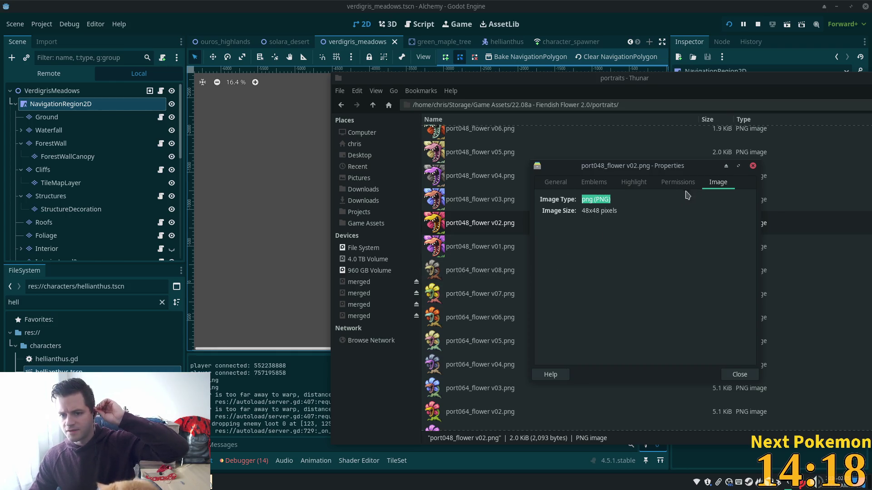
{"action": "left_click", "coordinate": [474, 295]}
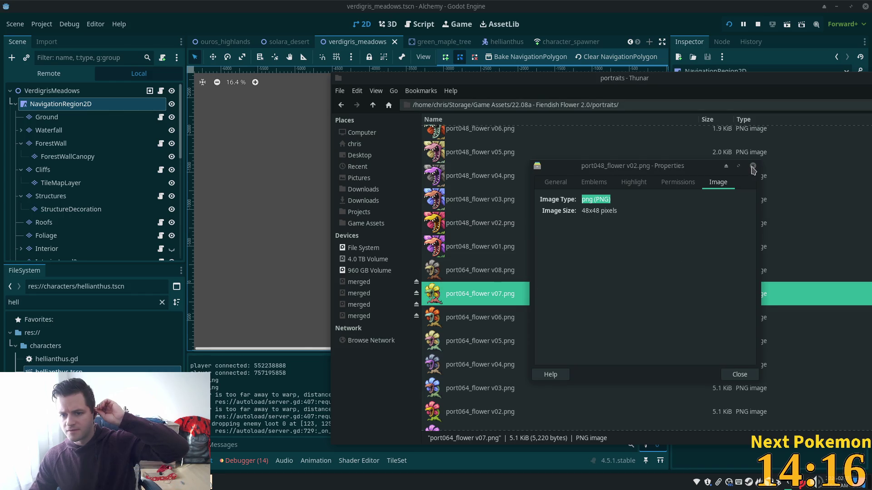
{"action": "left_click", "coordinate": [752, 168]}
Check the image pixel size of port064_flower v02.png in its Properties.
{"action": "scroll", "coordinate": [590, 272], "scroll_direction": "down", "scroll_amount": 1}
{"action": "left_click", "coordinate": [477, 370]}
{"action": "right_click", "coordinate": [477, 370]}
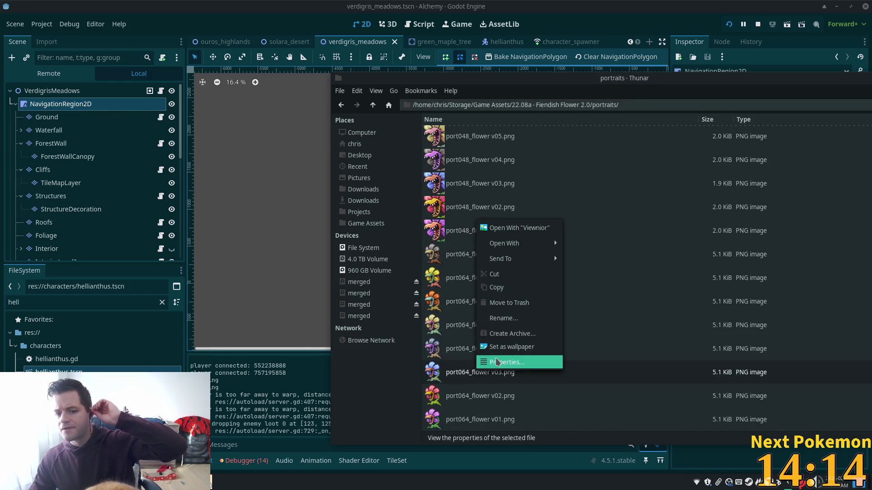
{"action": "left_click", "coordinate": [495, 373]}
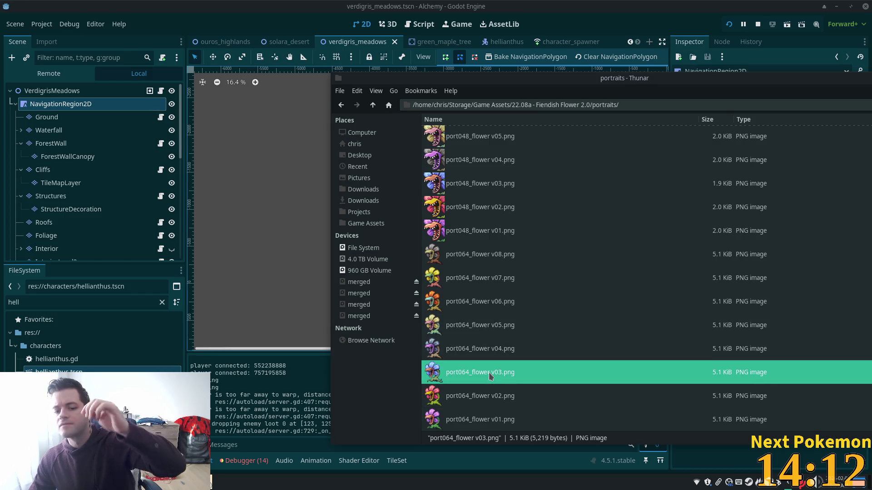
{"action": "right_click", "coordinate": [483, 392]}
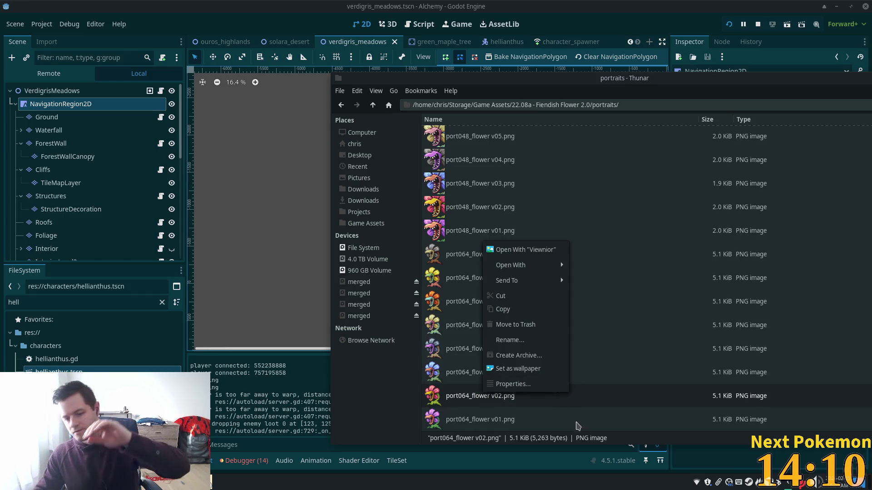
{"action": "left_click", "coordinate": [546, 385]}
{"action": "left_click", "coordinate": [714, 187]}
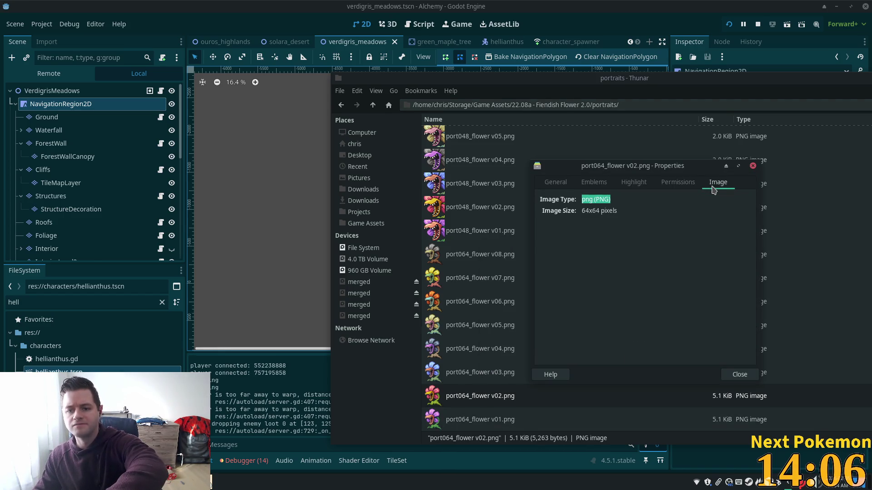
{"action": "left_click", "coordinate": [753, 165]}
Check port128_flower v02.png's pixel size, then go up to the Fiendish Flower 2.0 folder.
{"action": "scroll", "coordinate": [550, 316], "scroll_direction": "up", "scroll_amount": 3}
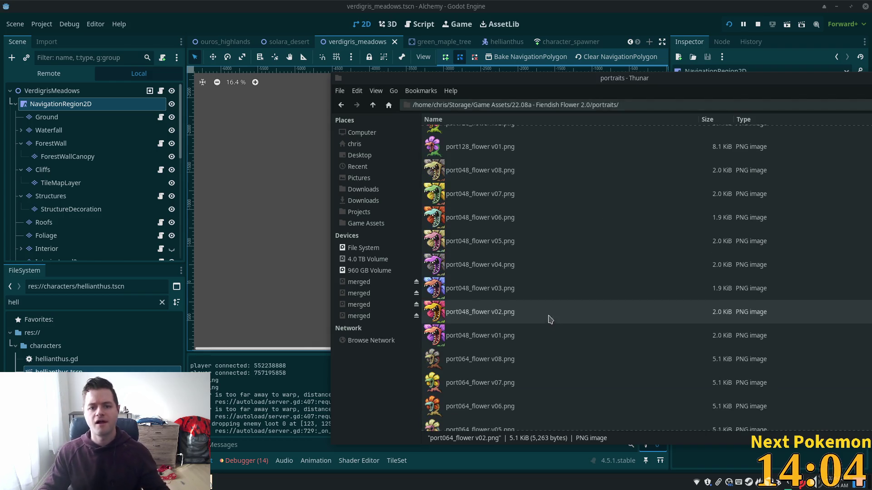
{"action": "scroll", "coordinate": [551, 317], "scroll_direction": "up", "scroll_amount": 5}
{"action": "right_click", "coordinate": [491, 286]}
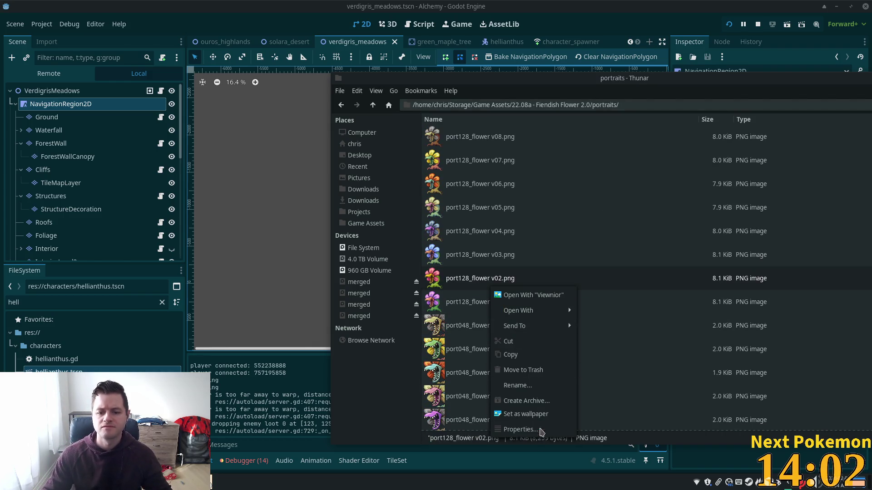
{"action": "left_click", "coordinate": [541, 429]}
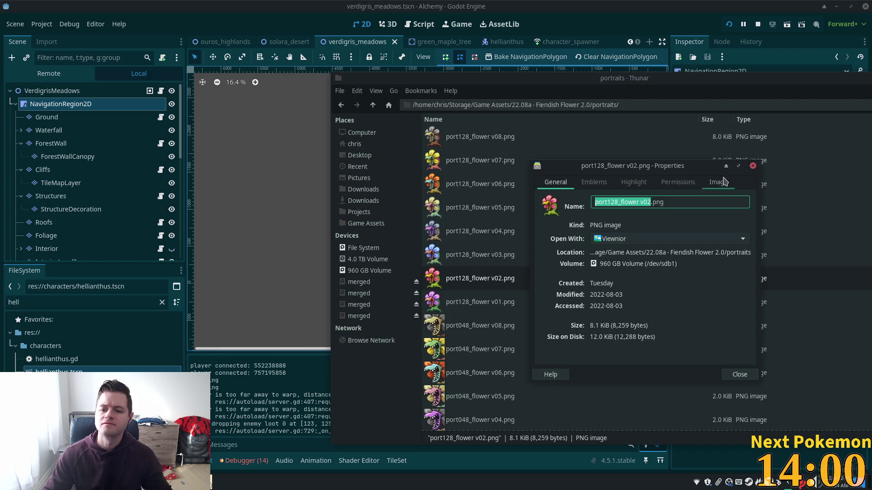
{"action": "left_click", "coordinate": [725, 182]}
{"action": "left_click", "coordinate": [751, 167]}
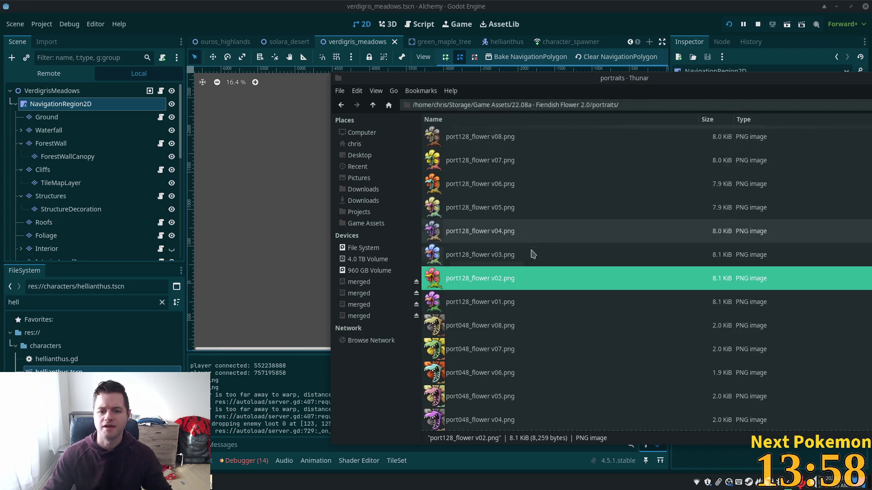
{"action": "scroll", "coordinate": [535, 249], "scroll_direction": "down", "scroll_amount": 5}
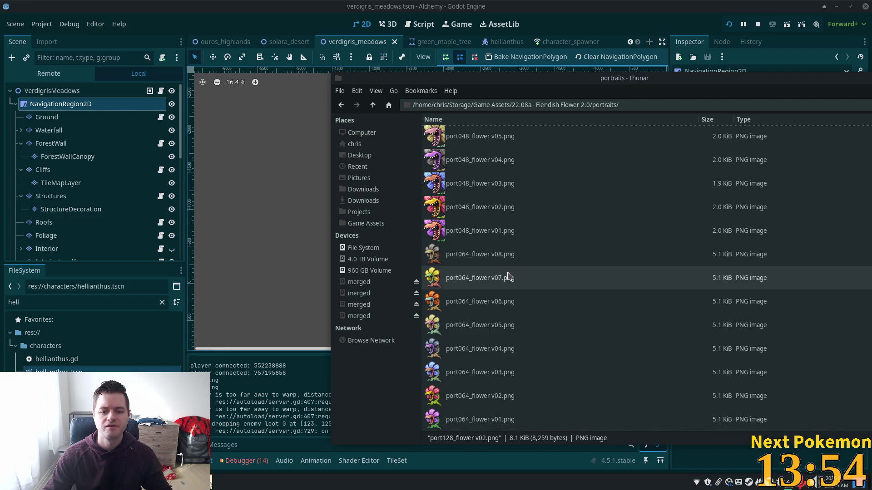
{"action": "scroll", "coordinate": [504, 275], "scroll_direction": "up", "scroll_amount": 2}
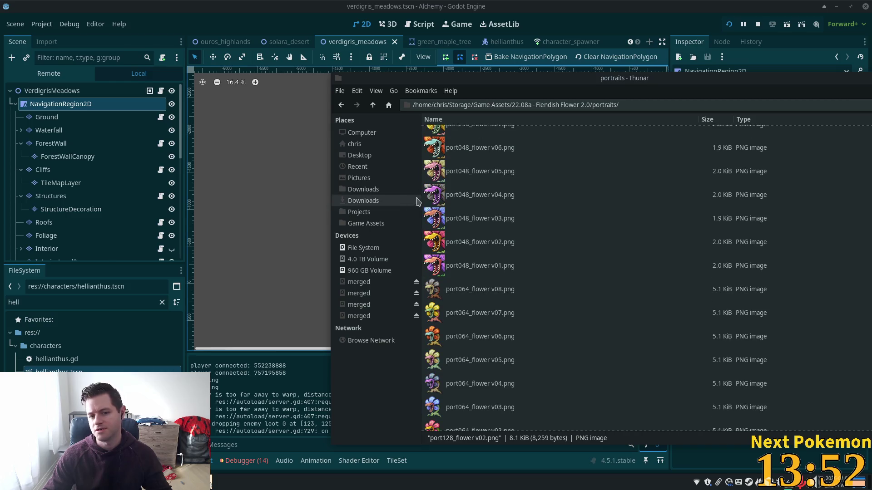
{"action": "left_click", "coordinate": [442, 243]}
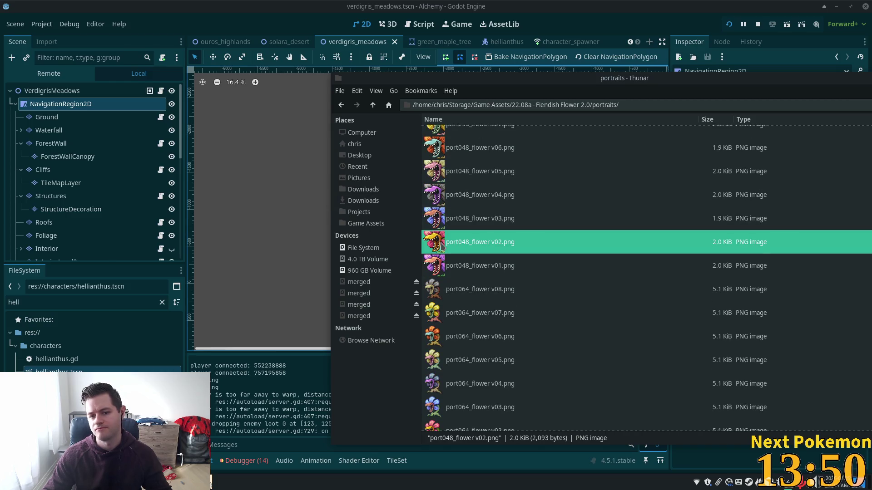
{"action": "left_click", "coordinate": [372, 105]}
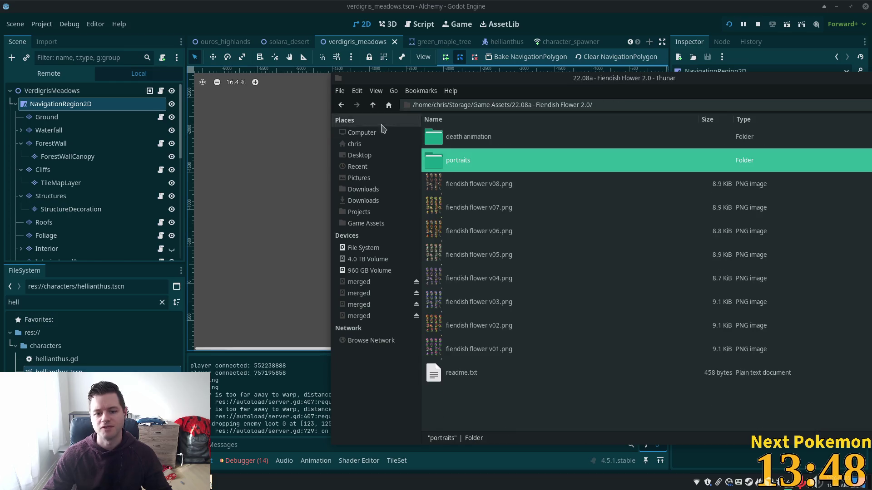
Look inside the 22.07a - Malevolent Mimic 2.0 folder and return to Game Assets.
{"action": "left_click", "coordinate": [372, 106]}
{"action": "double_click", "coordinate": [486, 227]}
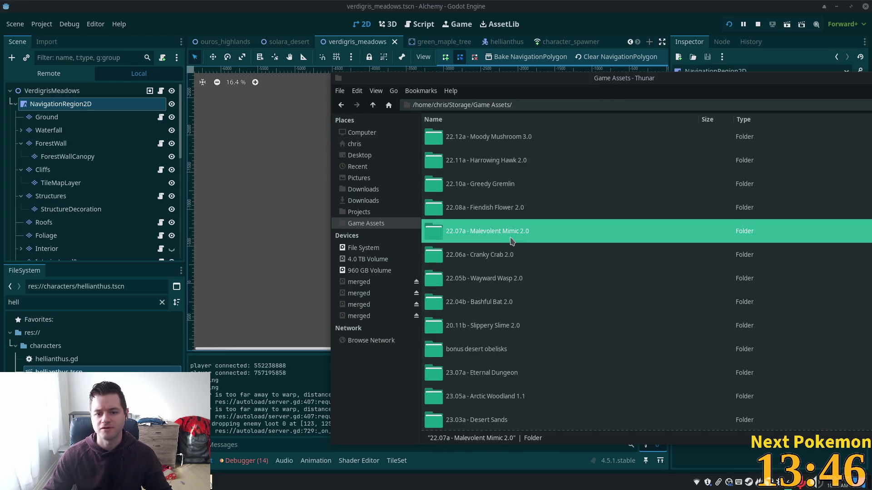
{"action": "left_click", "coordinate": [373, 105]}
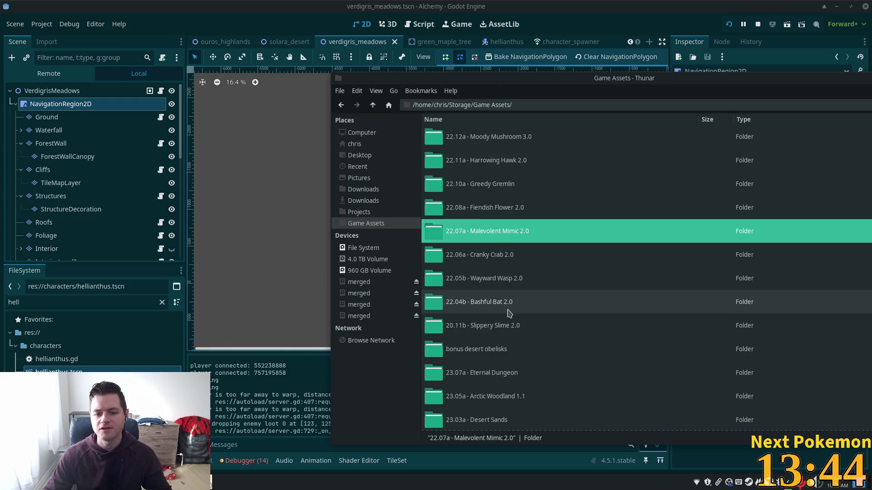
Browse the 22.06a - Cranky Crab 2.0 folder, then switch to the Pokemon Community Game browser window.
{"action": "left_click", "coordinate": [491, 258]}
{"action": "double_click", "coordinate": [490, 258]}
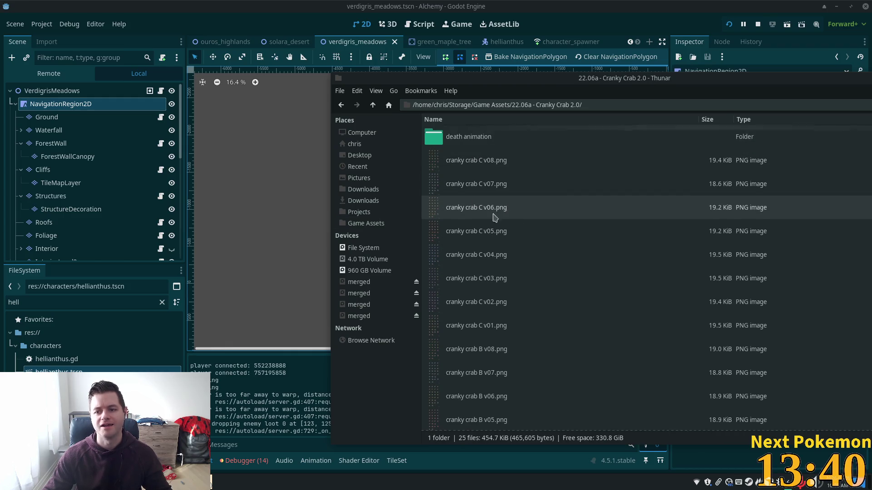
{"action": "scroll", "coordinate": [483, 268], "scroll_direction": "down", "scroll_amount": 5}
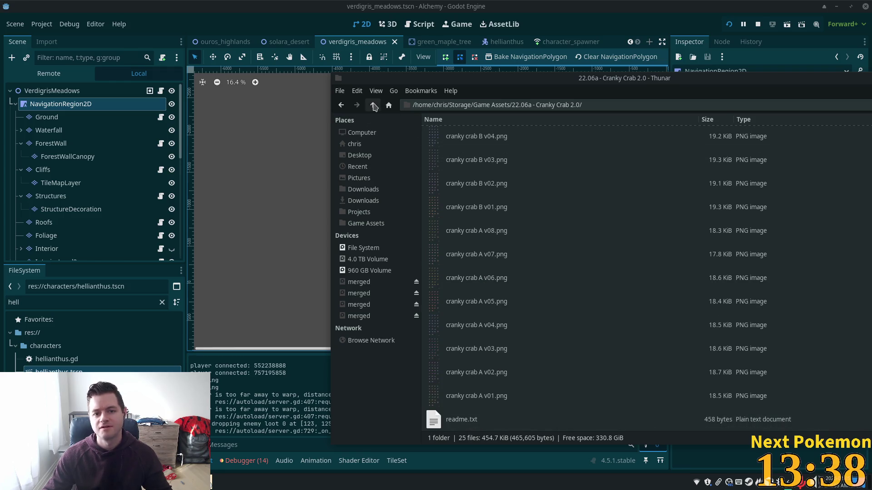
{"action": "left_click", "coordinate": [373, 105]}
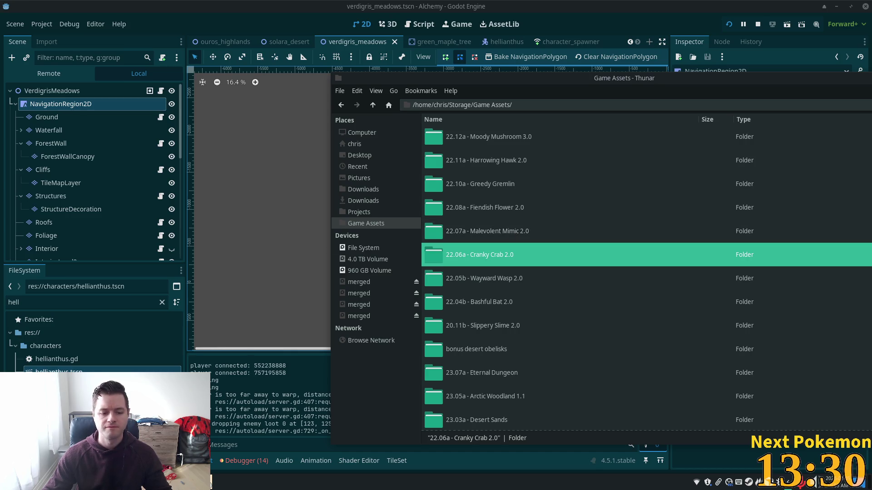
{"action": "left_click", "coordinate": [204, 483]}
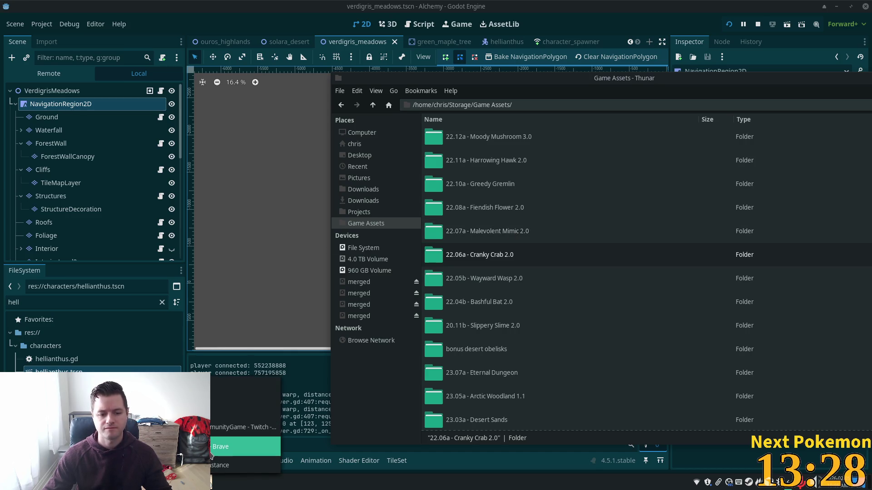
{"action": "left_click", "coordinate": [212, 449]}
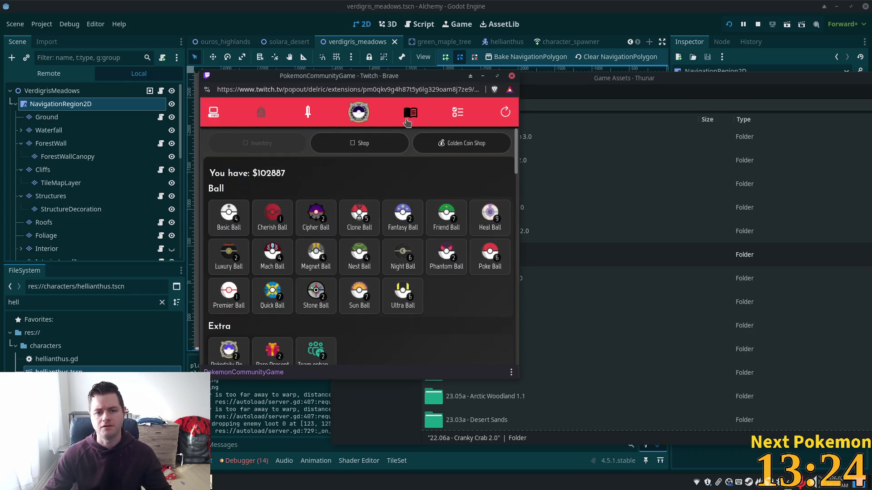
Search owned Pokémon for 'lucario' and confirm a wondertrade of Lucario.
{"action": "left_click", "coordinate": [213, 112]}
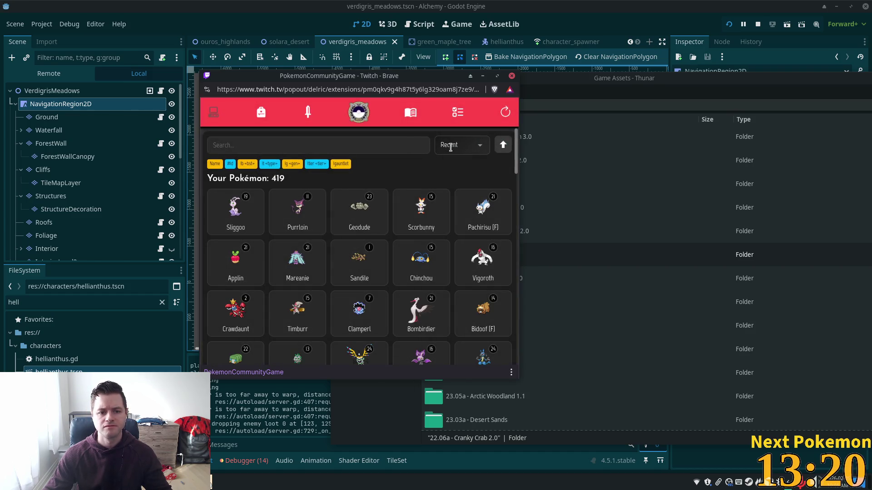
{"action": "left_click", "coordinate": [363, 147]}
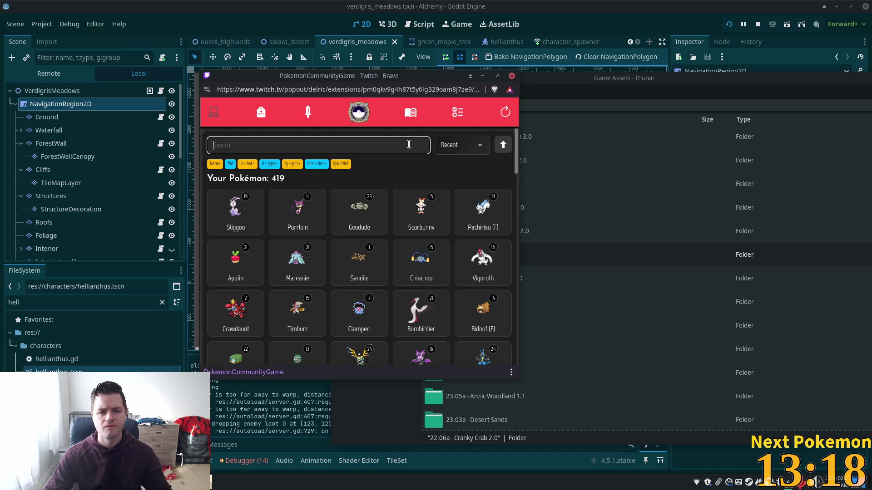
{"action": "type", "text": "lucario"}
{"action": "left_click", "coordinate": [236, 211]}
{"action": "left_click", "coordinate": [378, 346]}
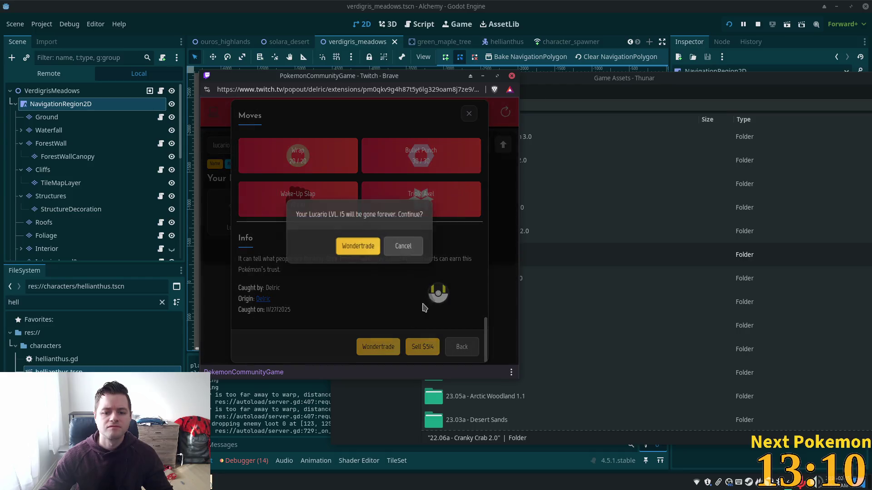
{"action": "left_click", "coordinate": [356, 247]}
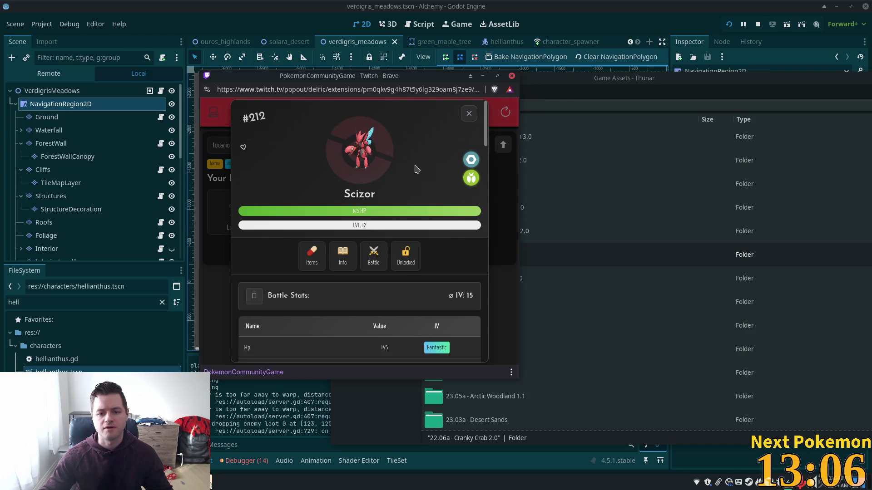
View Scizor's species info and the missions page, then return to the Godot editor.
{"action": "scroll", "coordinate": [418, 164], "scroll_direction": "down", "scroll_amount": 3}
{"action": "scroll", "coordinate": [417, 164], "scroll_direction": "up", "scroll_amount": 3}
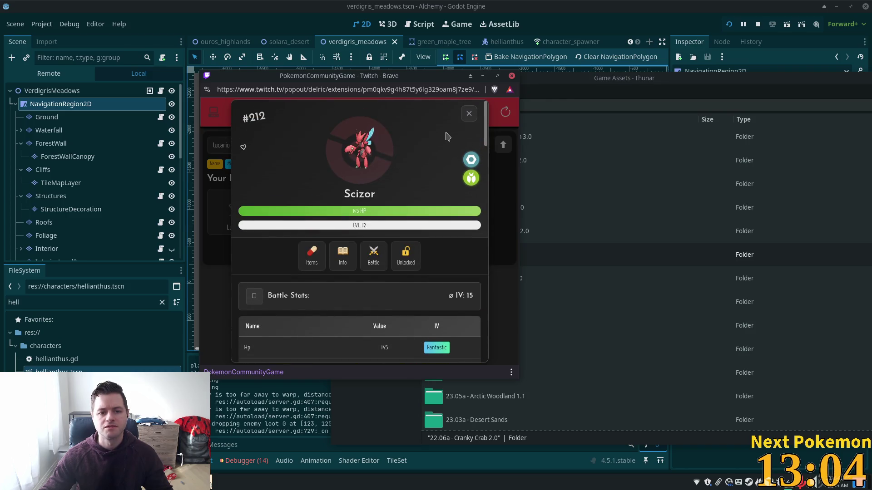
{"action": "left_click", "coordinate": [366, 266]}
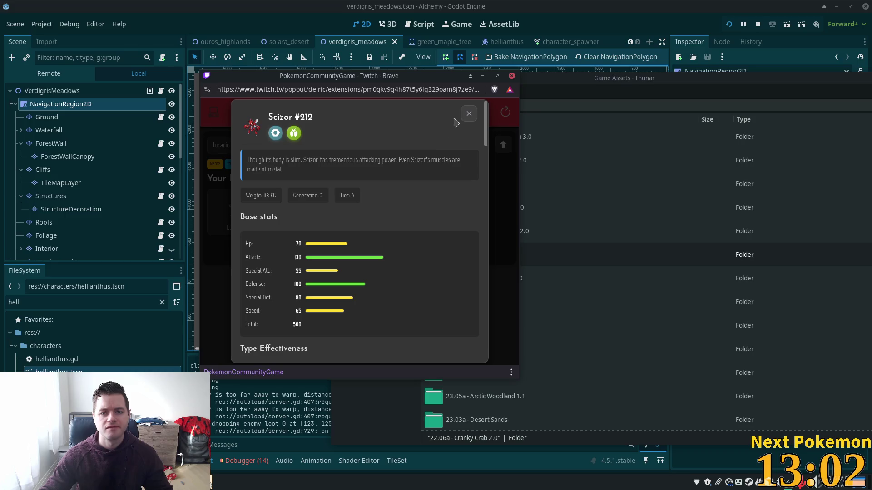
{"action": "left_click", "coordinate": [469, 114]}
{"action": "left_click", "coordinate": [472, 112]}
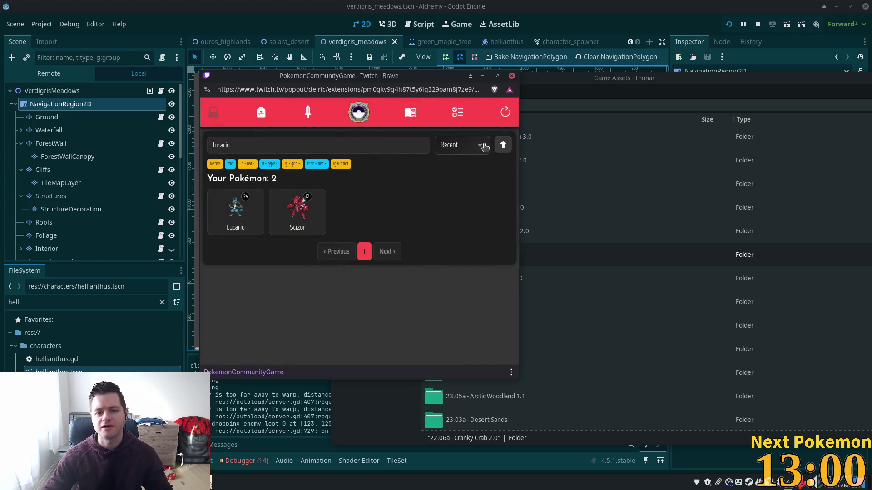
{"action": "left_click", "coordinate": [457, 112]}
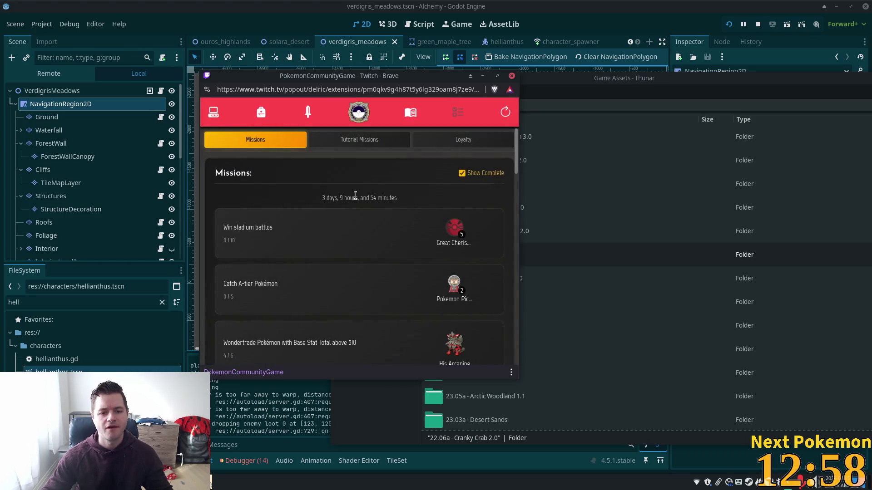
{"action": "scroll", "coordinate": [364, 211], "scroll_direction": "down", "scroll_amount": 4}
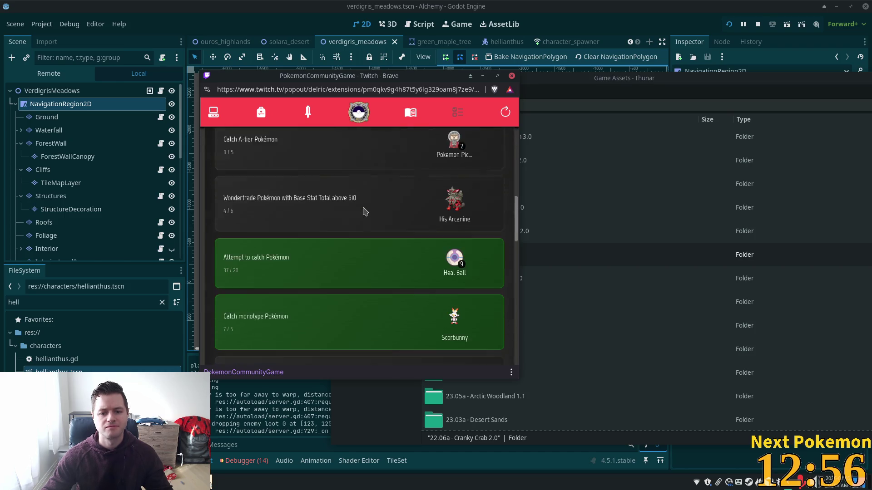
{"action": "scroll", "coordinate": [350, 227], "scroll_direction": "up", "scroll_amount": 3}
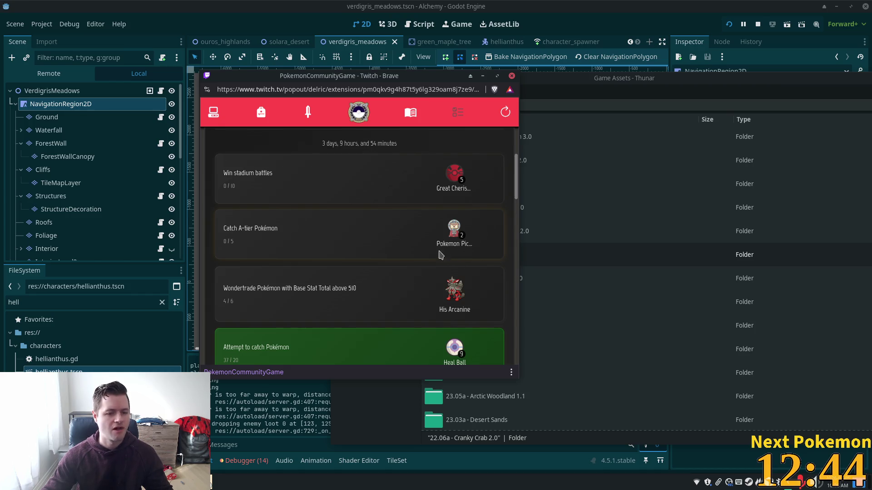
{"action": "key", "text": "alt+Tab"}
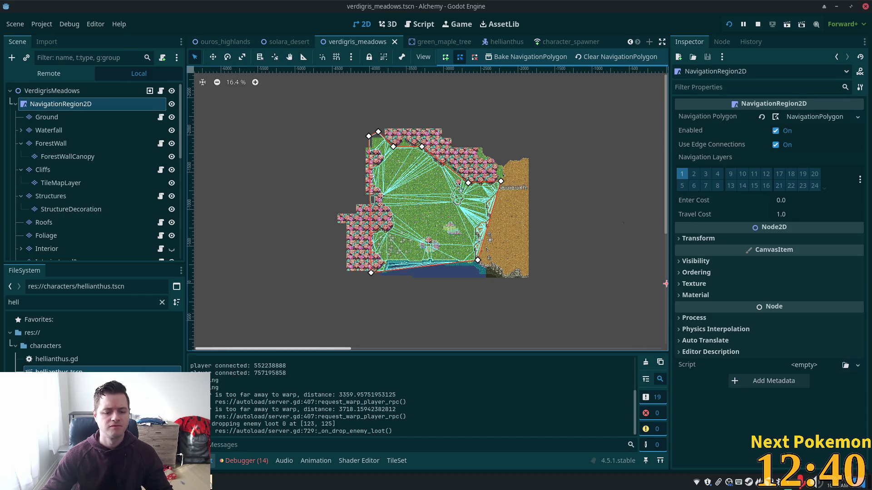
Bring up the Alchemy (DEBUG) game and walk down-left past the Helianthus toward the pond.
{"action": "left_click", "coordinate": [231, 435]}
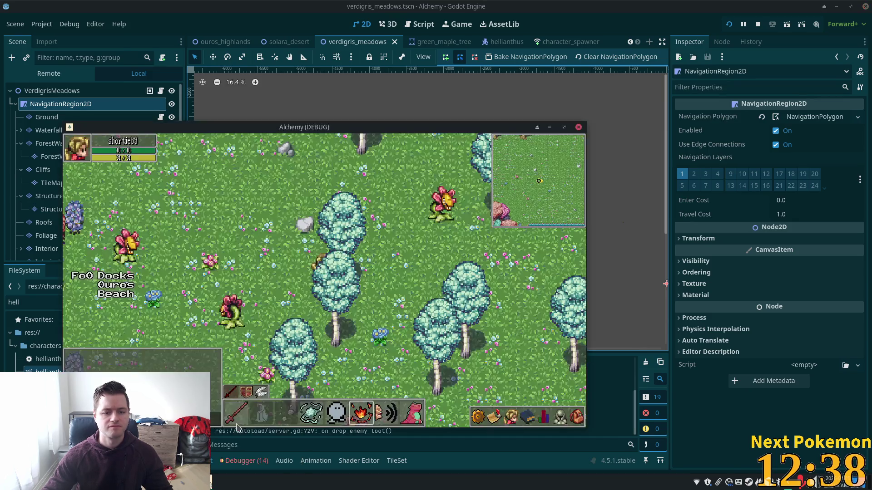
{"action": "key", "text": "Down"}
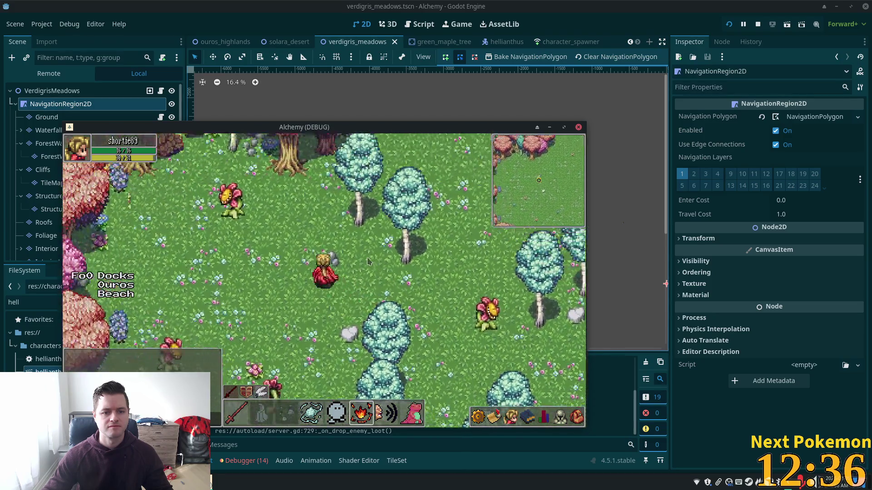
{"action": "key", "text": "Up"}
{"action": "key", "text": "Left"}
{"action": "key", "text": "Down"}
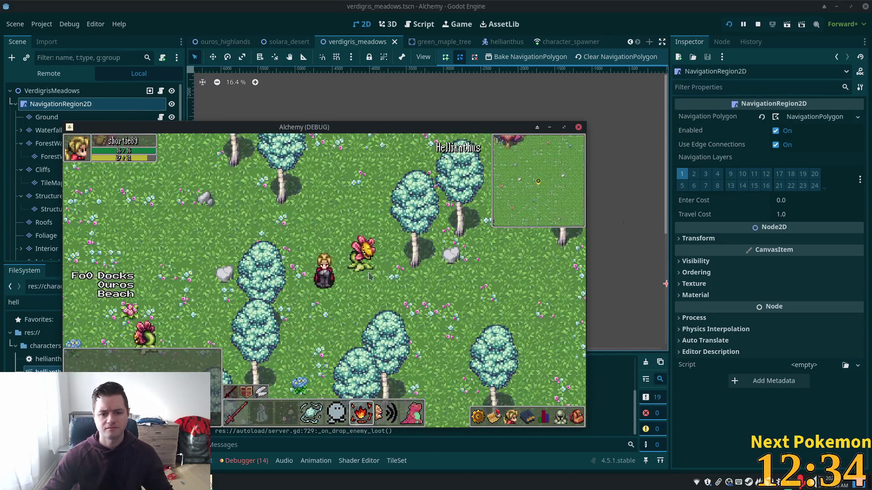
{"action": "key", "text": "Down"}
{"action": "key", "text": "Left"}
{"action": "key", "text": "Down"}
{"action": "key", "text": "Left"}
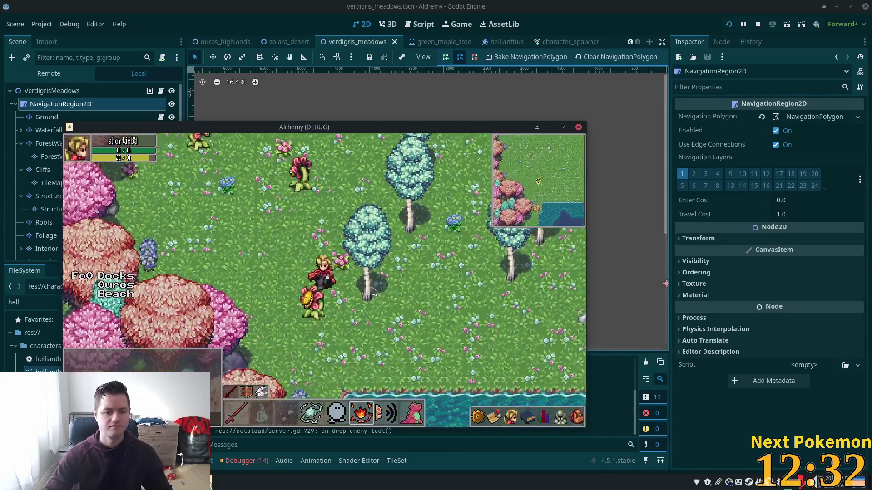
{"action": "key", "text": "Down"}
Walk the character right into the tall grass and up-right through it.
{"action": "key", "text": "Right"}
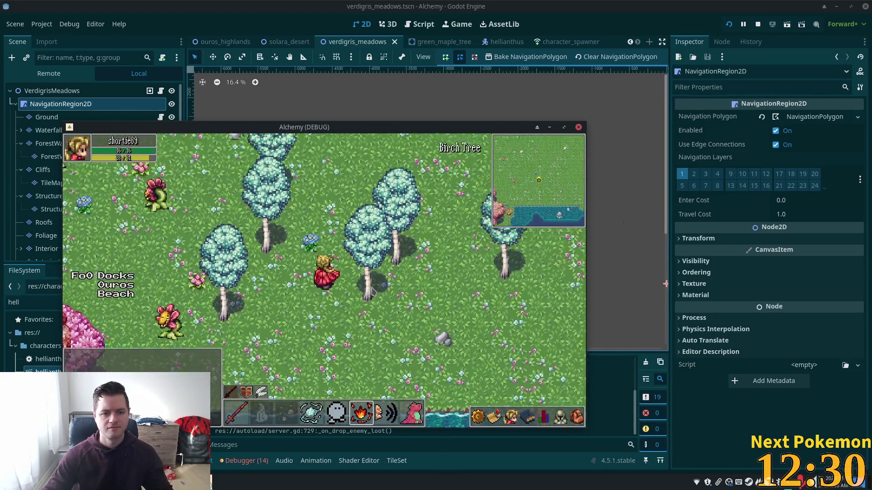
{"action": "key", "text": "Up"}
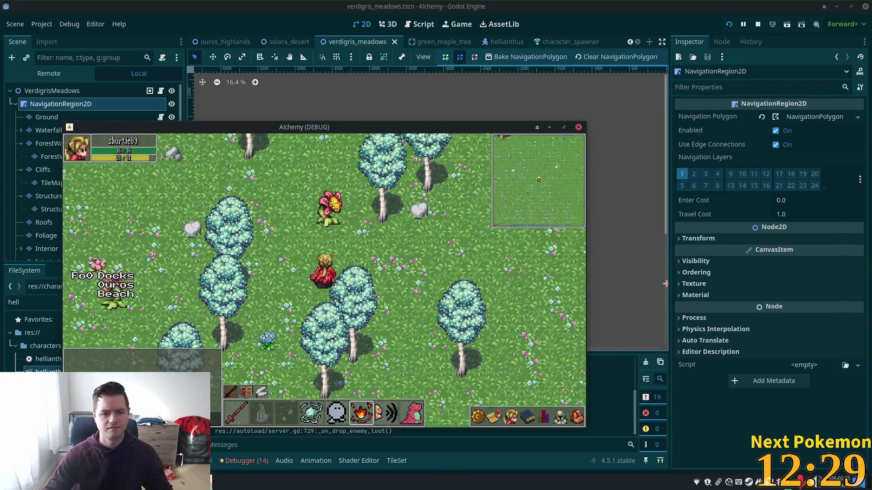
{"action": "key", "text": "Up"}
{"action": "key", "text": "Right"}
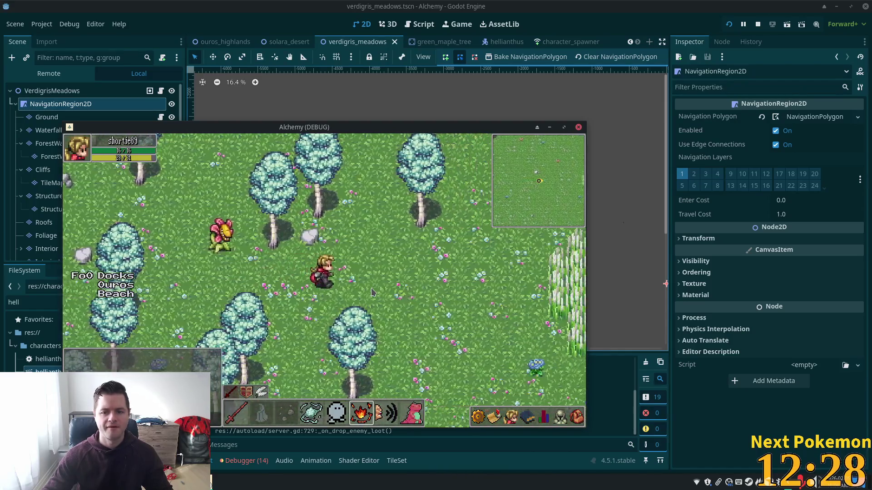
{"action": "key", "text": "Right"}
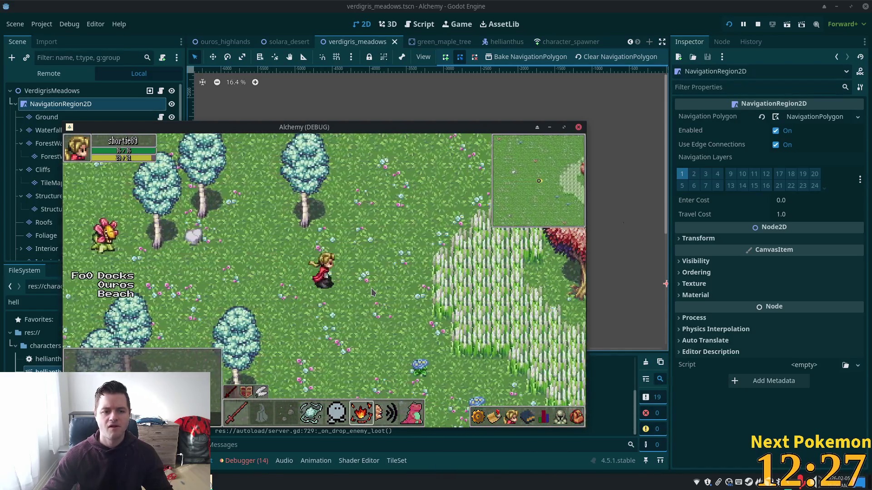
{"action": "key", "text": "Right"}
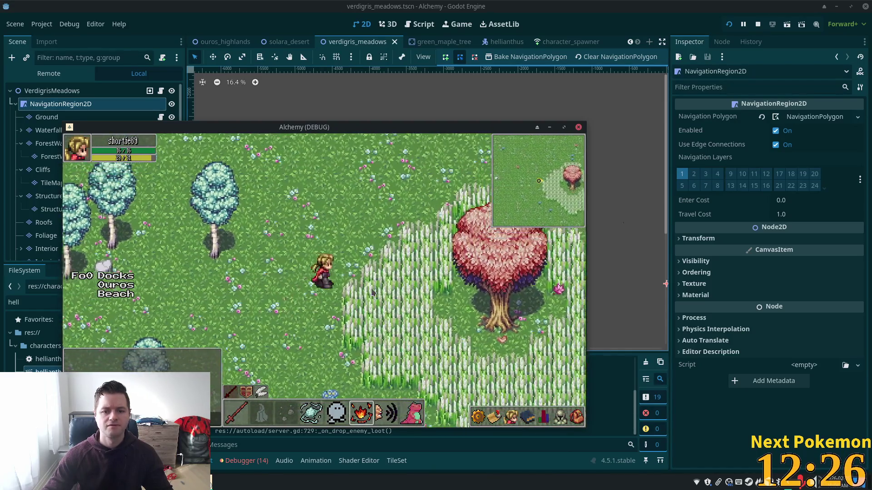
{"action": "key", "text": "Right"}
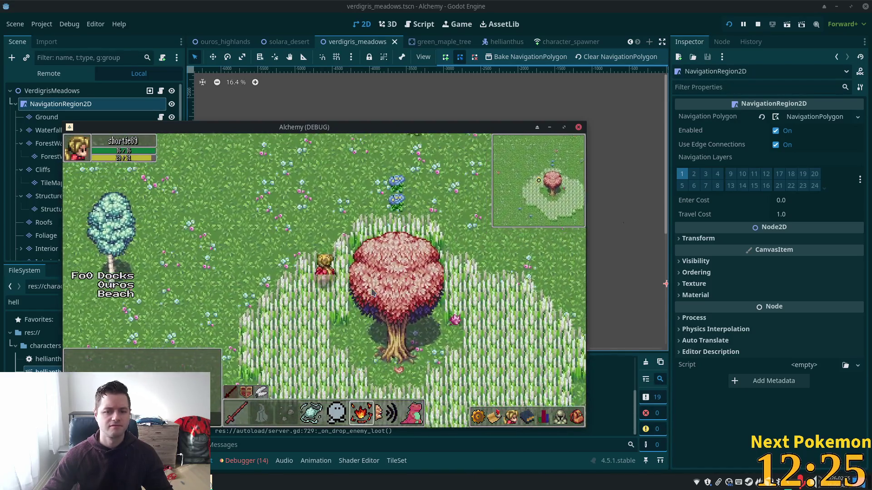
{"action": "key", "text": "Up"}
{"action": "key", "text": "Right"}
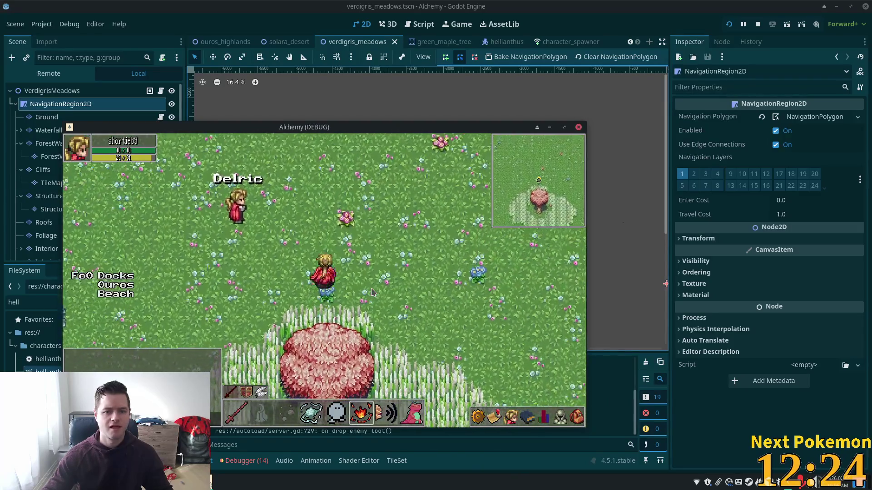
{"action": "key", "text": "Up"}
{"action": "key", "text": "Right"}
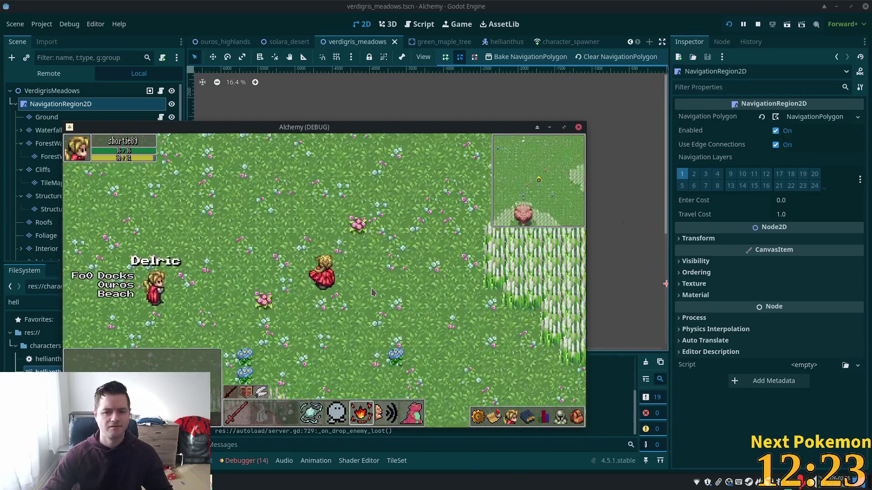
{"action": "key", "text": "Right"}
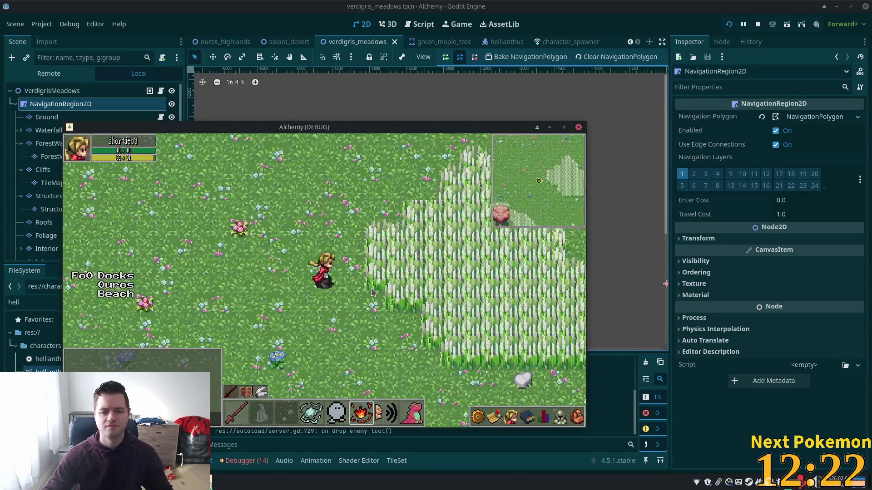
{"action": "key", "text": "Right"}
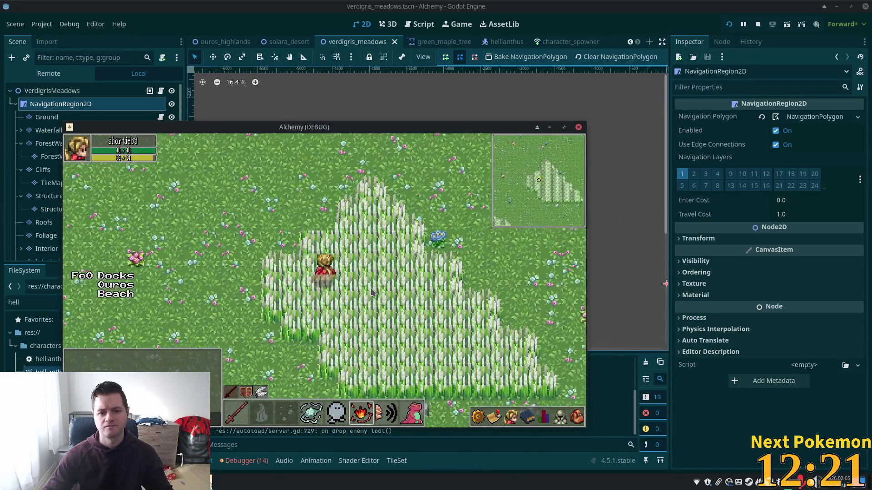
{"action": "key", "text": "Up"}
{"action": "key", "text": "Right"}
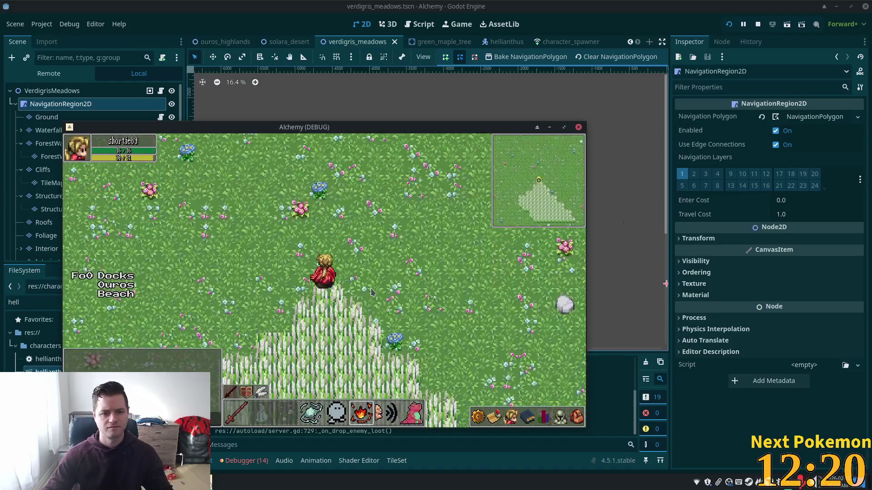
{"action": "key", "text": "Up"}
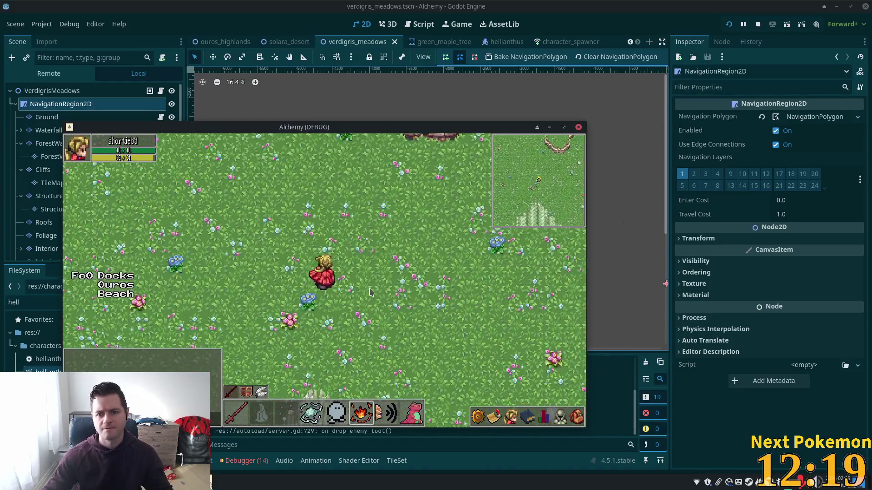
{"action": "key", "text": "Up"}
{"action": "key", "text": "Right"}
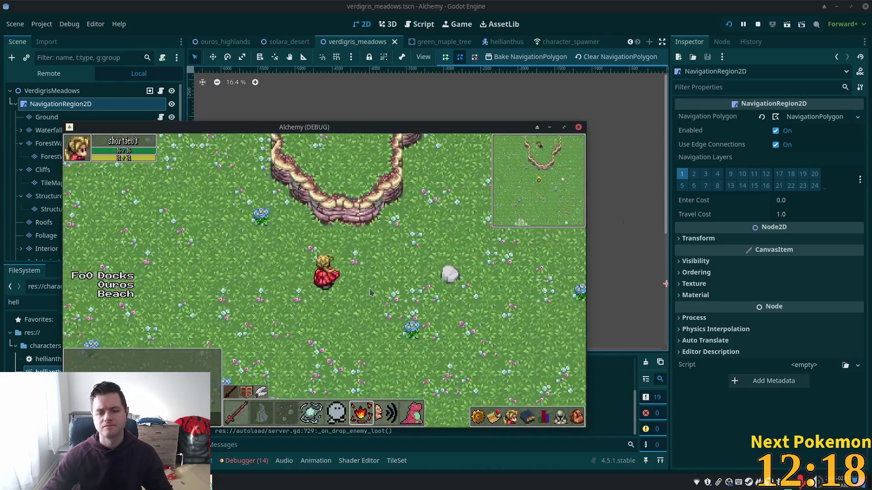
{"action": "key", "text": "Up"}
{"action": "key", "text": "Right"}
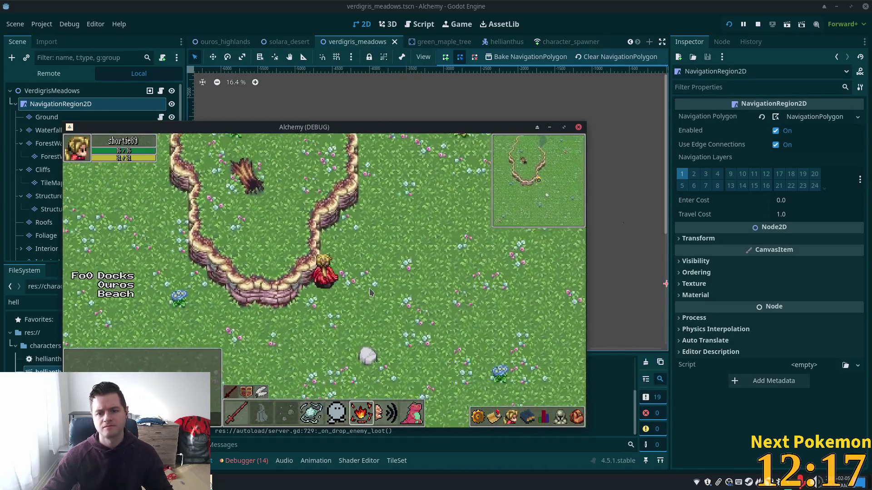
{"action": "key", "text": "Up"}
{"action": "key", "text": "Right"}
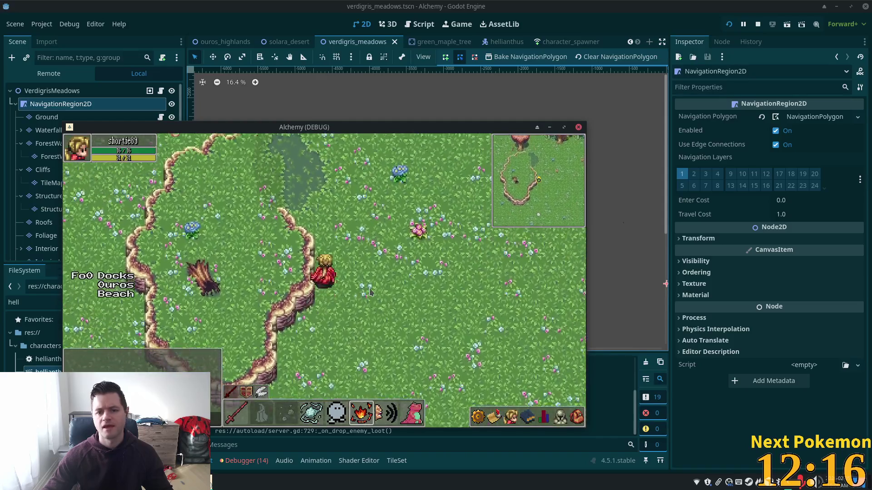
{"action": "key", "text": "Up"}
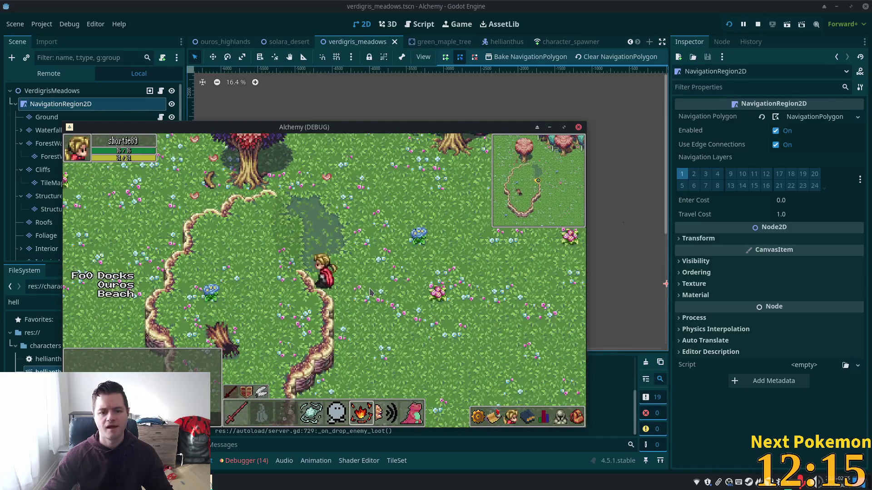
{"action": "key", "text": "Up"}
Walk toward the trees and cliff area, then back right through the tall grass.
{"action": "key", "text": "Left"}
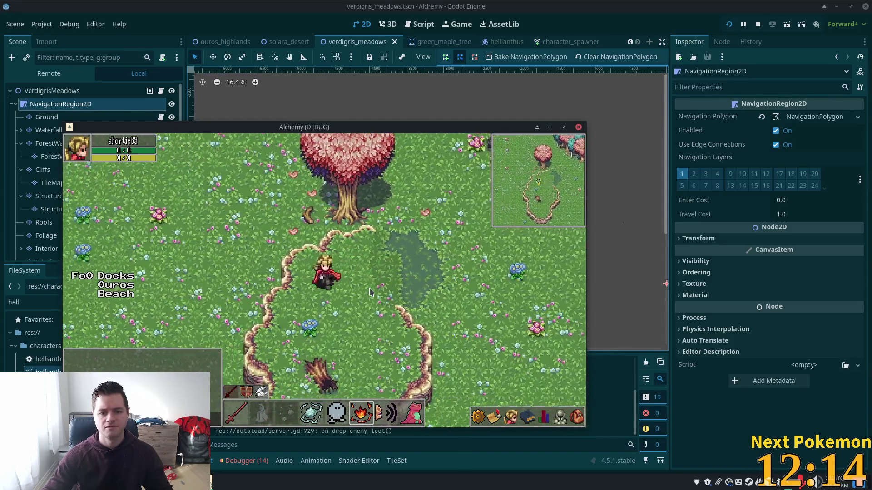
{"action": "key", "text": "Down"}
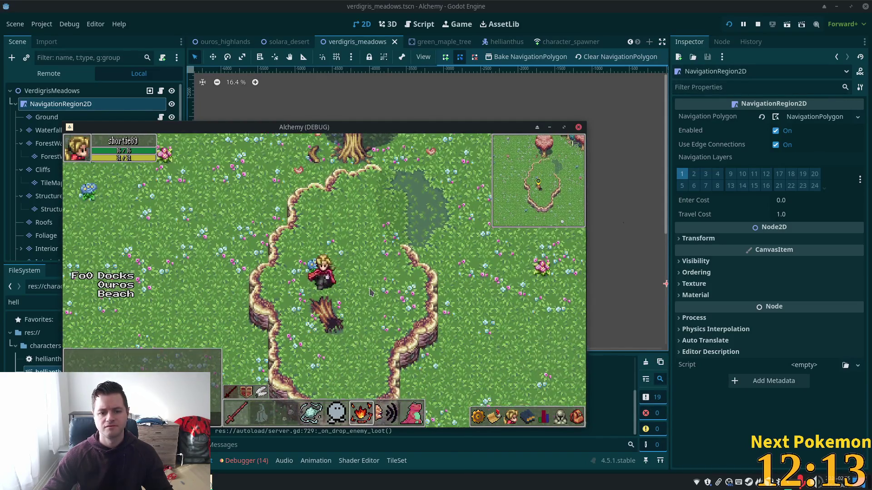
{"action": "key", "text": "Down"}
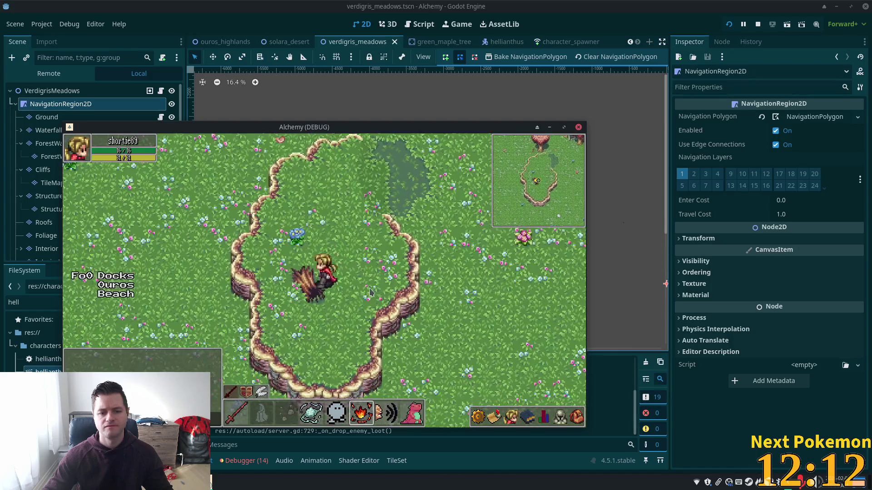
{"action": "key", "text": "Down"}
{"action": "key", "text": "Right"}
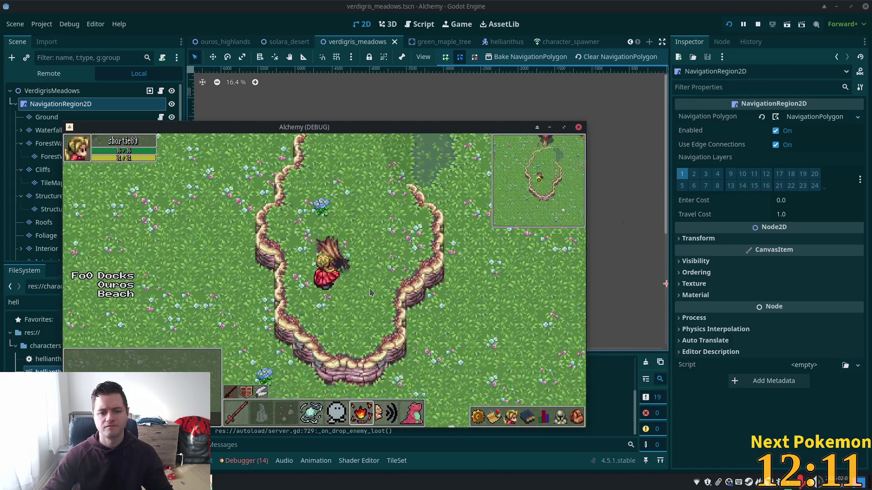
{"action": "key", "text": "Up"}
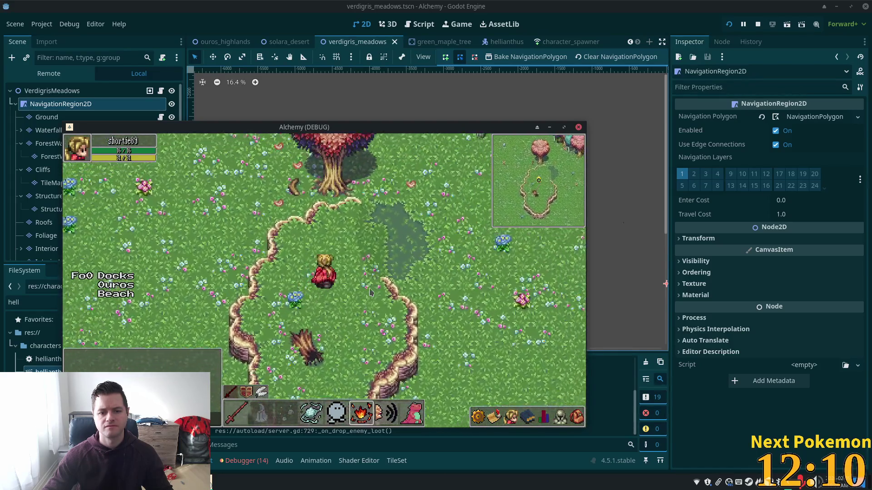
{"action": "key", "text": "Up"}
{"action": "key", "text": "Right"}
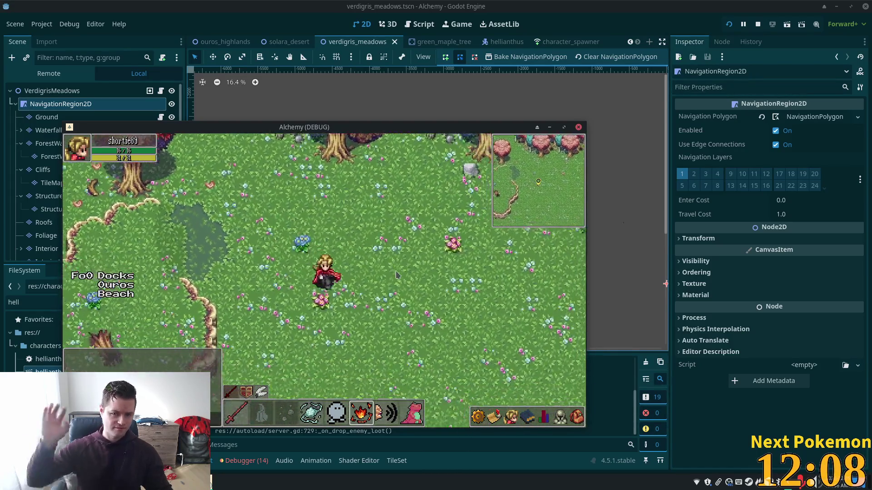
{"action": "key", "text": "Up"}
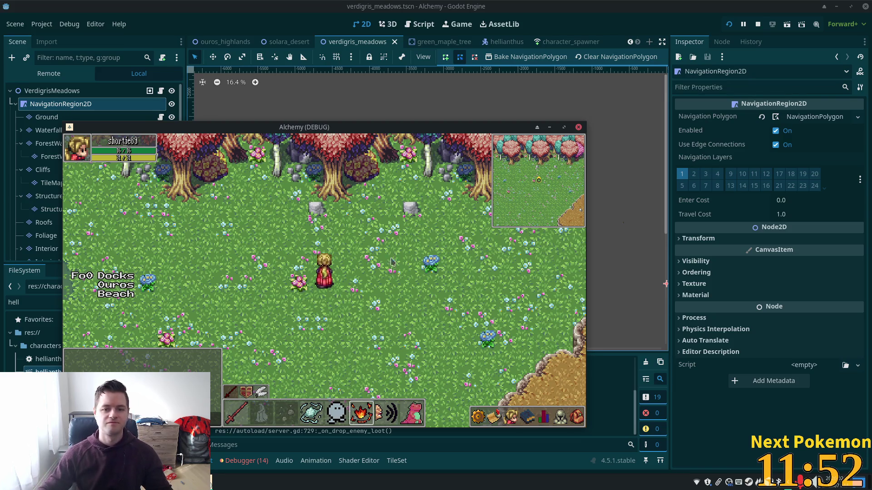
{"action": "key", "text": "s"}
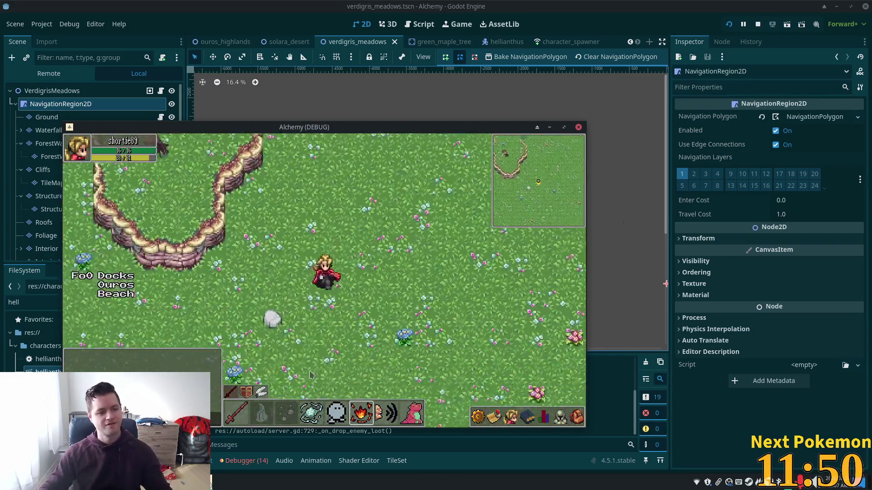
{"action": "key", "text": "a"}
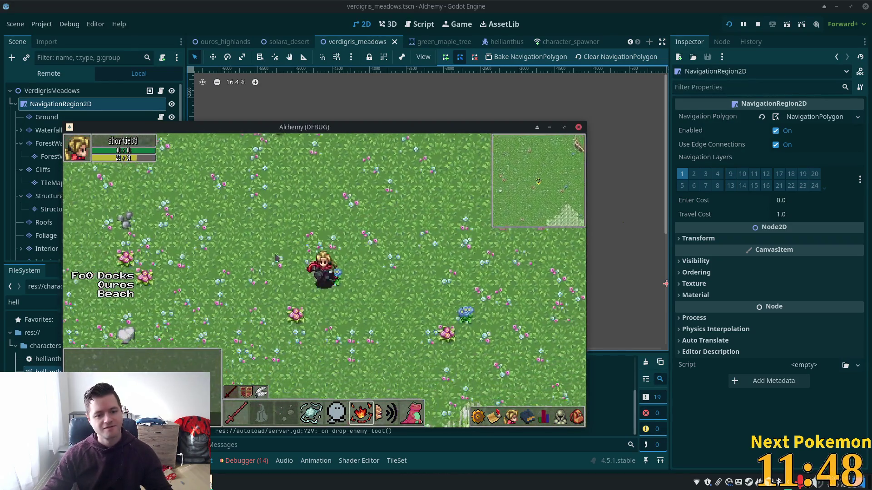
{"action": "key", "text": "d"}
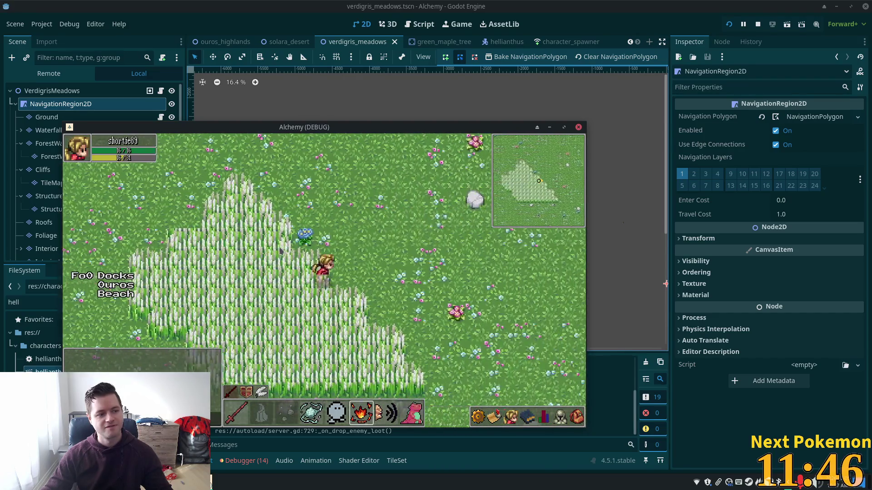
{"action": "key", "text": "d"}
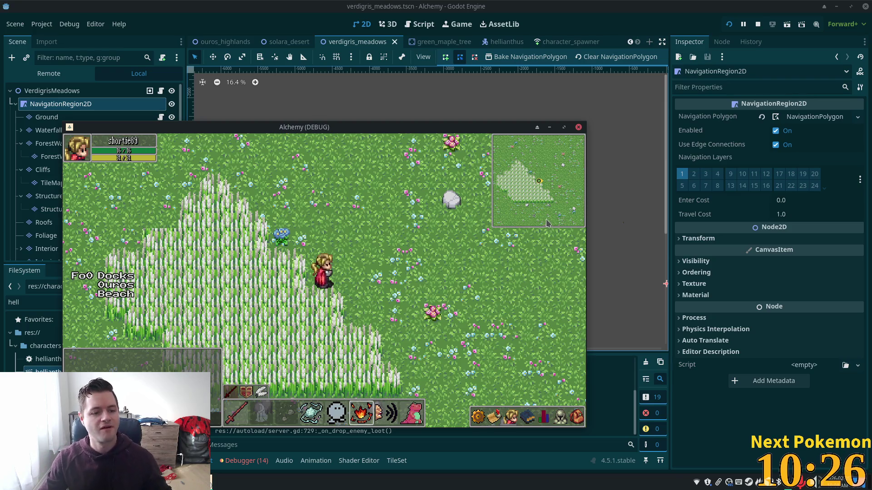
Walk the player up-left and up-right across the meadow to test the paths.
{"action": "key", "text": "w"}
{"action": "key", "text": "d"}
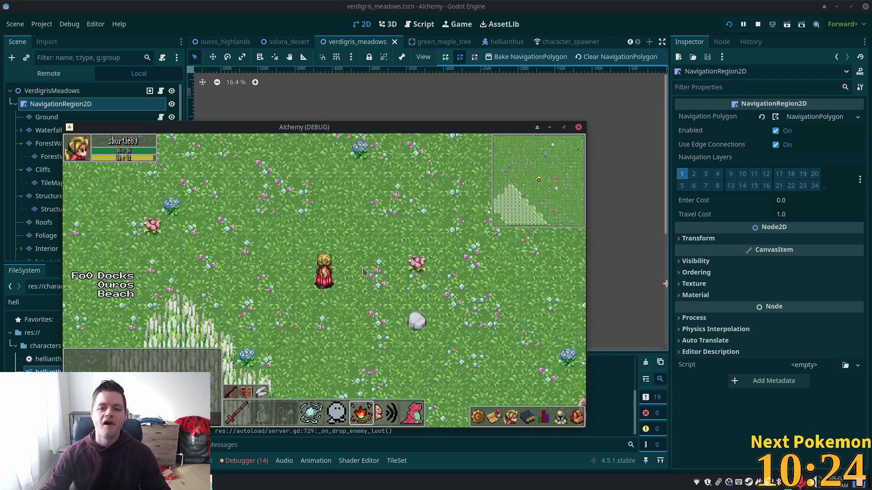
{"action": "key", "text": "a"}
{"action": "key", "text": "a"}
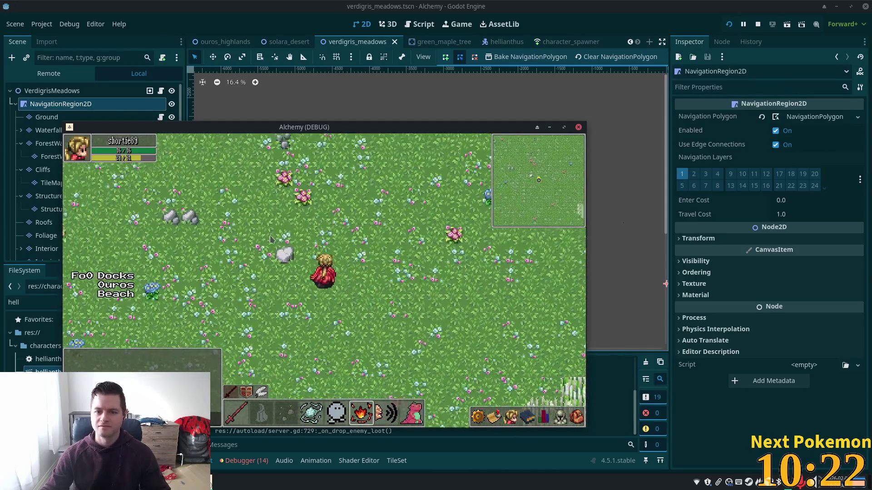
{"action": "key", "text": "w"}
{"action": "key", "text": "a"}
{"action": "key", "text": "w"}
{"action": "key", "text": "a"}
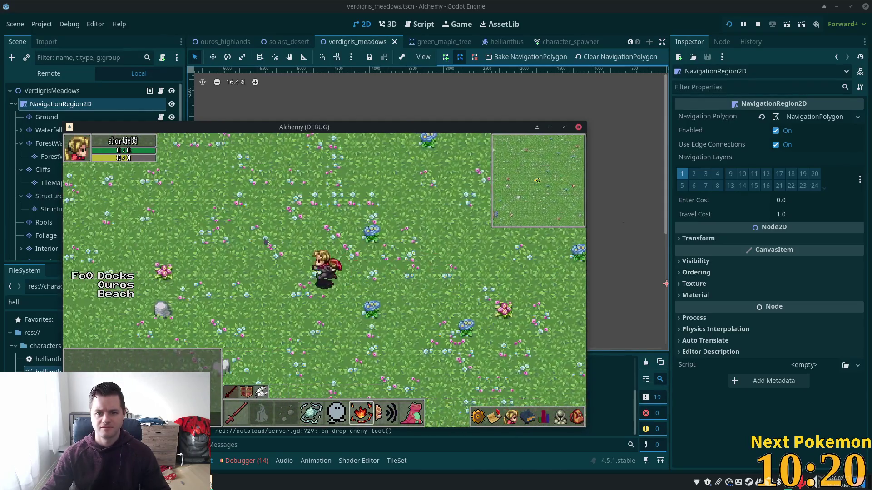
{"action": "key", "text": "a"}
{"action": "key", "text": "w"}
{"action": "key", "text": "a"}
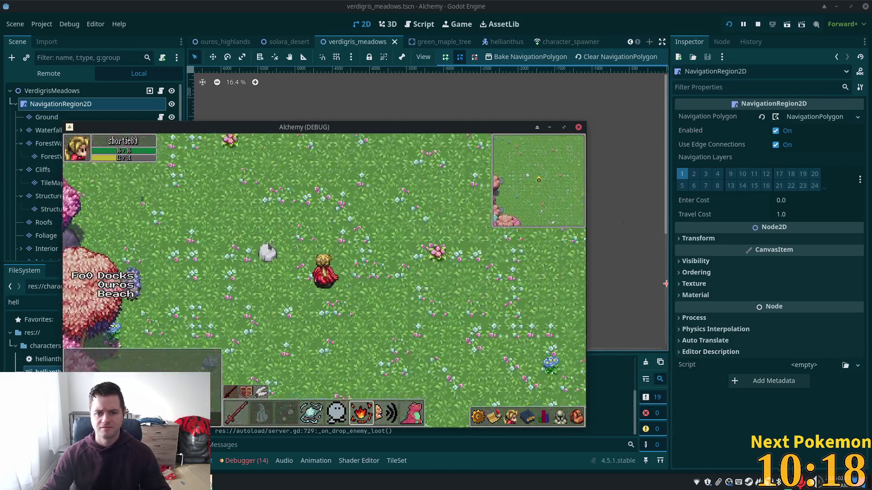
{"action": "key", "text": "w"}
{"action": "key", "text": "d"}
{"action": "key", "text": "w"}
{"action": "key", "text": "a"}
{"action": "key", "text": "w"}
{"action": "key", "text": "d"}
{"action": "key", "text": "w"}
{"action": "key", "text": "d"}
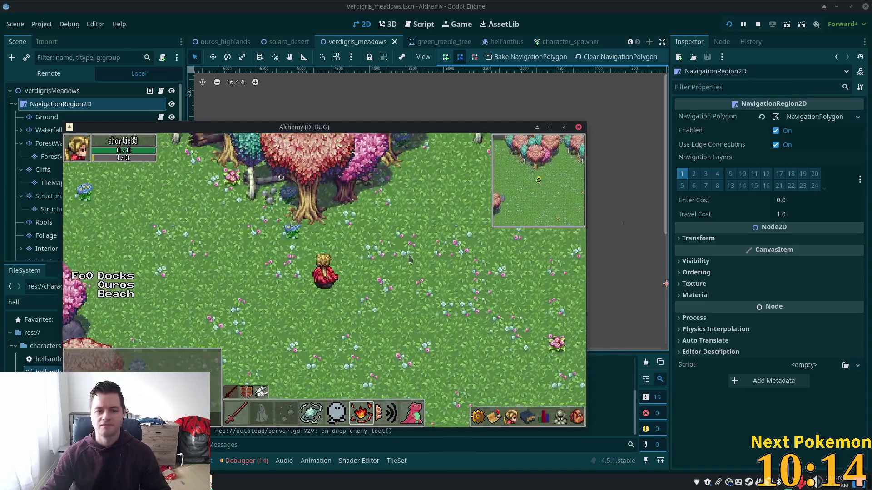
{"action": "key", "text": "a"}
{"action": "key", "text": "w"}
{"action": "key", "text": "d"}
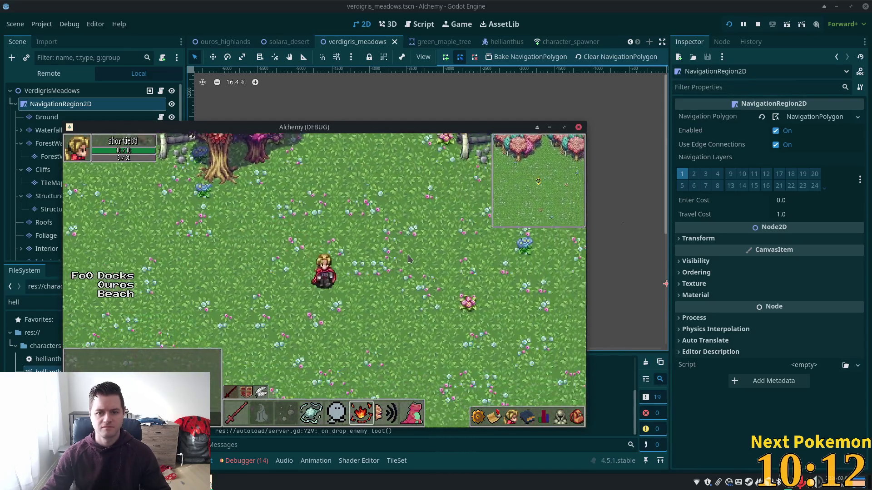
Walk the player down-right along the cliff, then back up-left toward the stump and tree.
{"action": "key", "text": "s"}
{"action": "key", "text": "d"}
{"action": "key", "text": "d"}
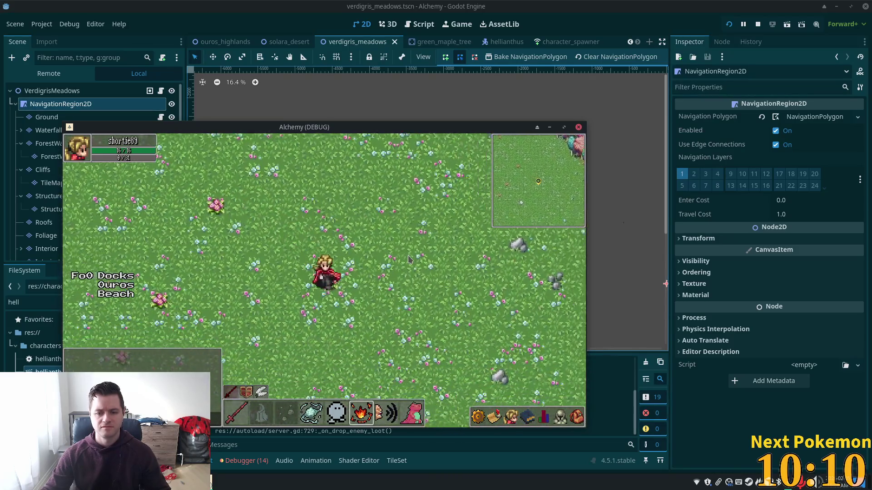
{"action": "key", "text": "s"}
{"action": "key", "text": "d"}
{"action": "key", "text": "s"}
{"action": "key", "text": "d"}
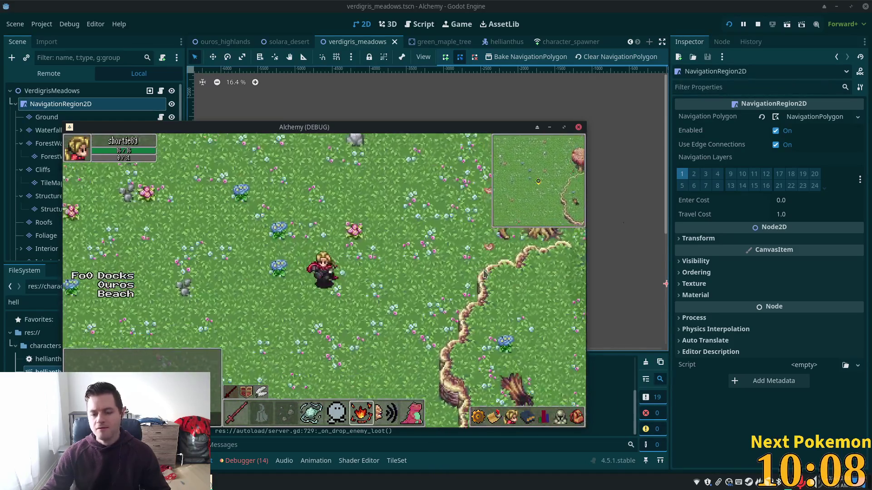
{"action": "key", "text": "s"}
{"action": "key", "text": "d"}
{"action": "key", "text": "s"}
{"action": "key", "text": "d"}
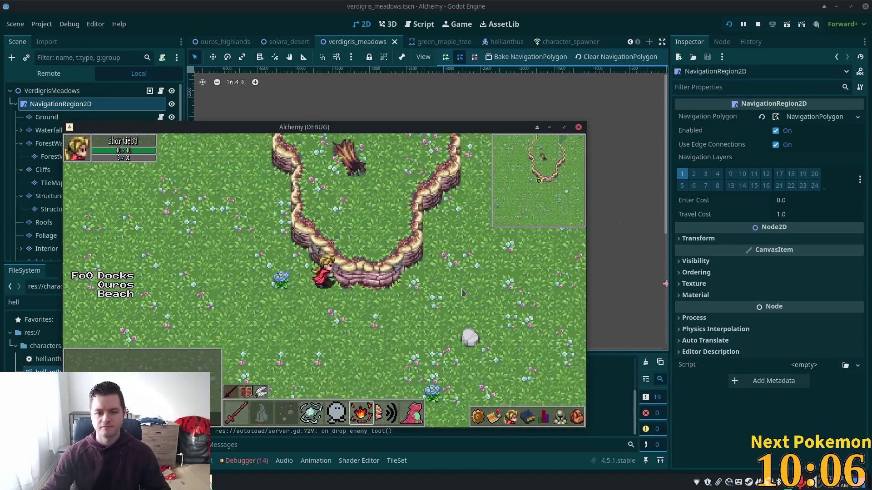
{"action": "key", "text": "s"}
{"action": "key", "text": "d"}
{"action": "key", "text": "w"}
{"action": "key", "text": "d"}
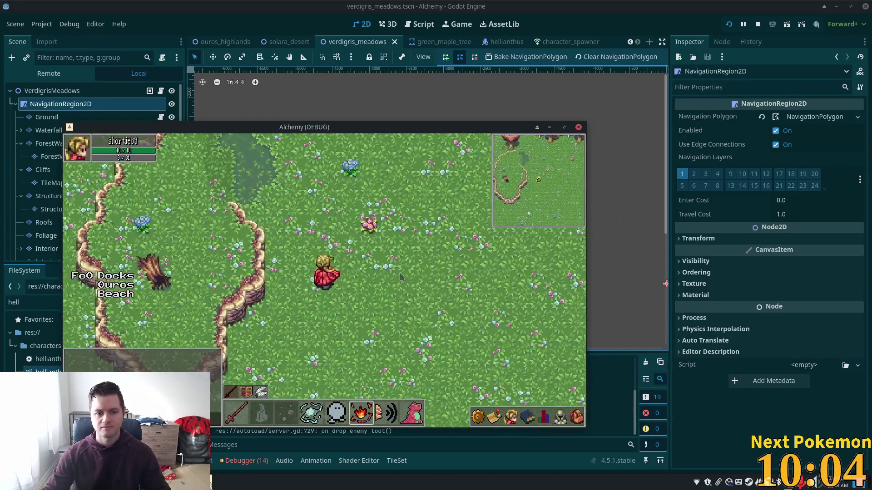
{"action": "key", "text": "w"}
{"action": "key", "text": "a"}
{"action": "key", "text": "w"}
{"action": "key", "text": "a"}
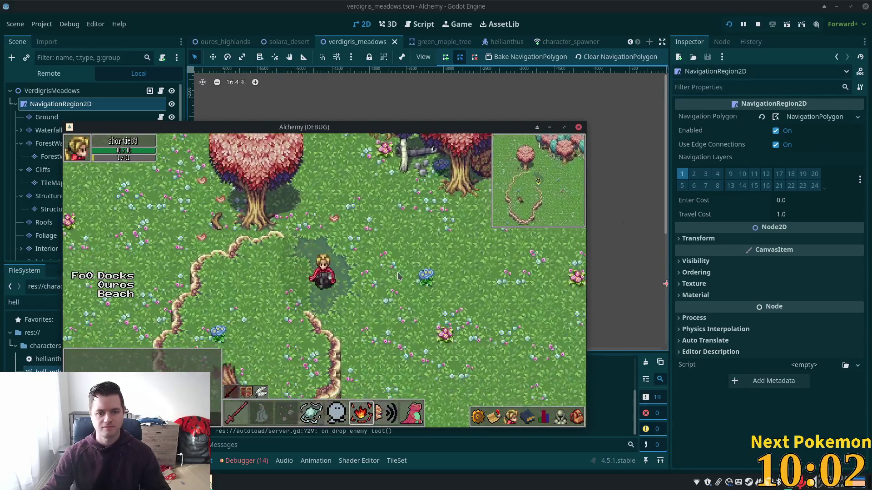
{"action": "key", "text": "s"}
{"action": "key", "text": "d"}
{"action": "key", "text": "s"}
{"action": "key", "text": "a"}
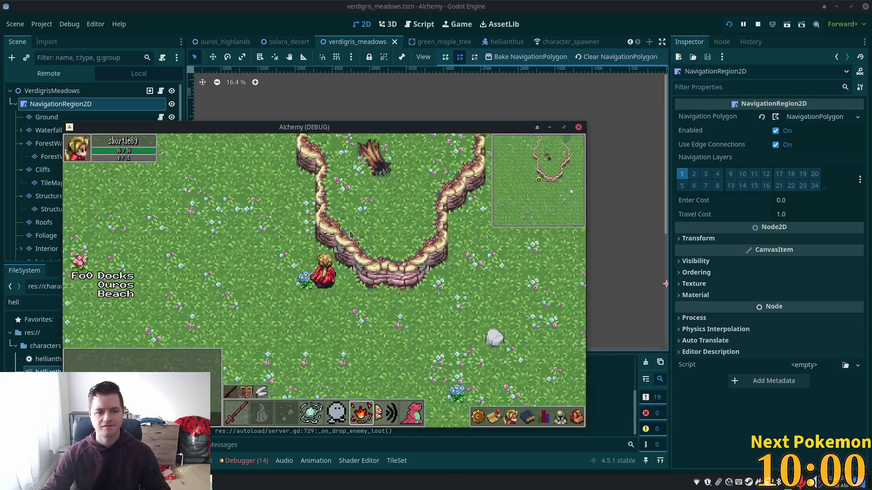
{"action": "key", "text": "w"}
{"action": "key", "text": "a"}
Walk the player around the stump and cliff loop, then close the game with F8.
{"action": "key", "text": "w"}
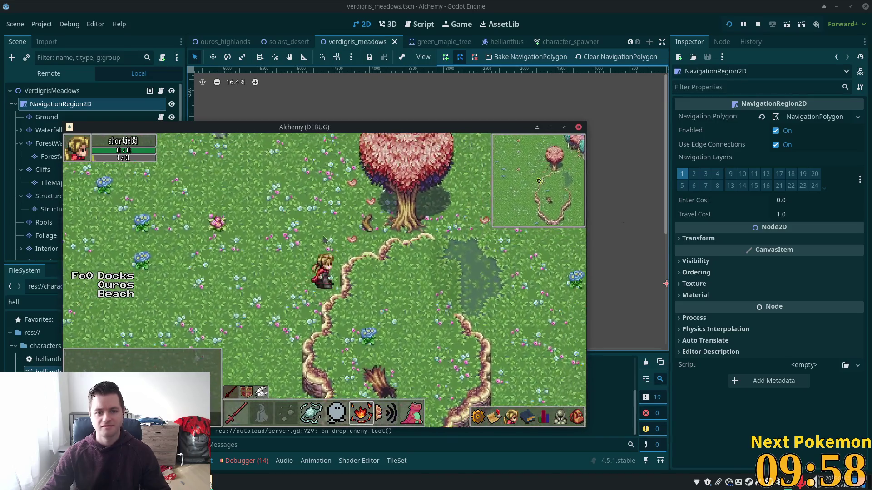
{"action": "key", "text": "d"}
{"action": "key", "text": "s"}
{"action": "key", "text": "a"}
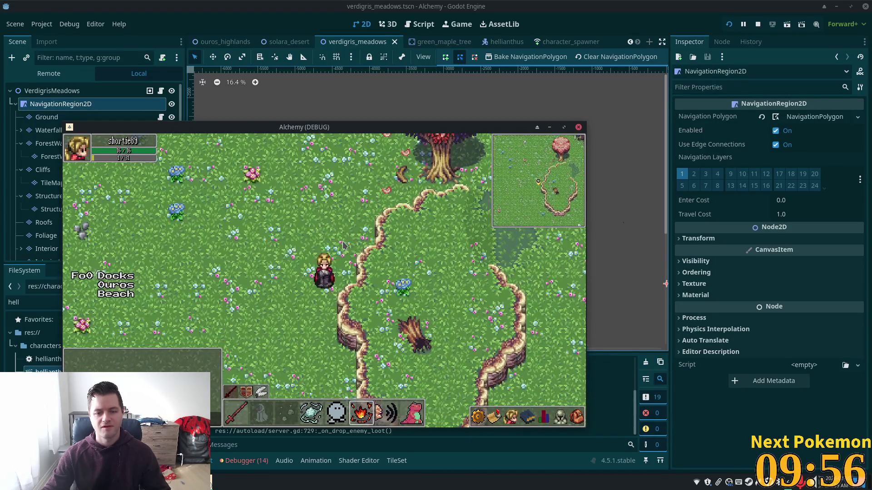
{"action": "key", "text": "s"}
{"action": "key", "text": "a"}
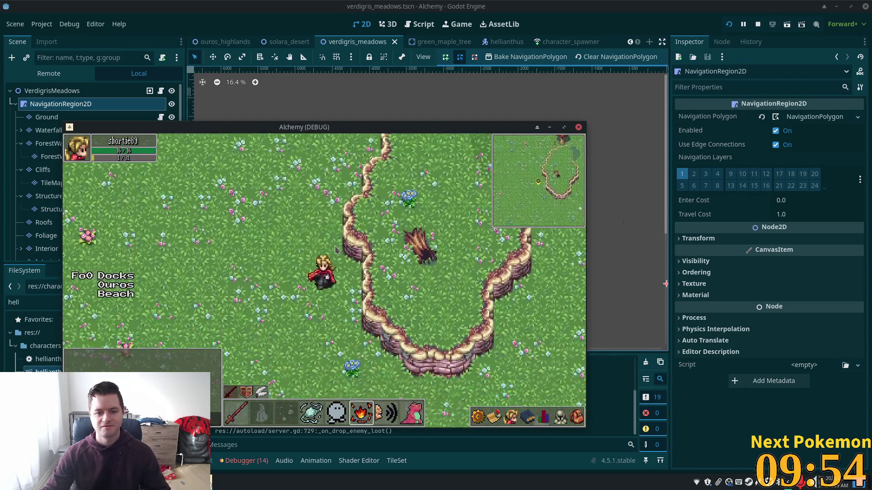
{"action": "key", "text": "s"}
{"action": "key", "text": "w"}
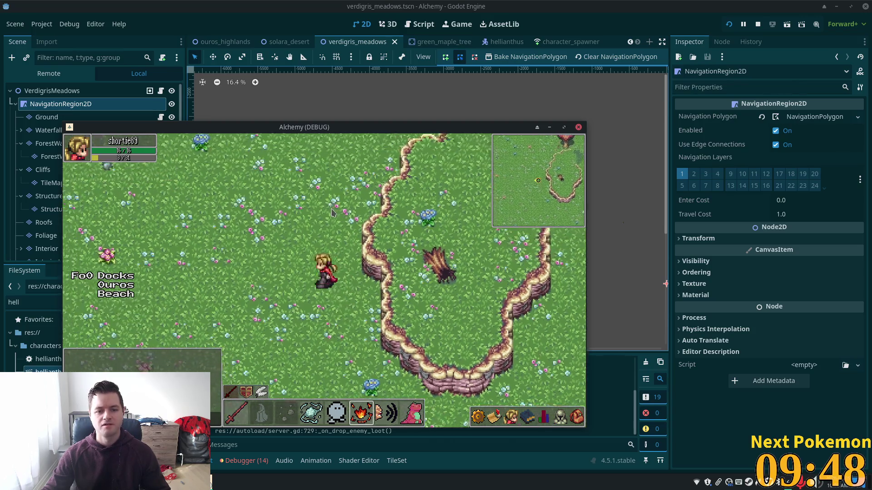
{"action": "key", "text": "s"}
{"action": "key", "text": "a"}
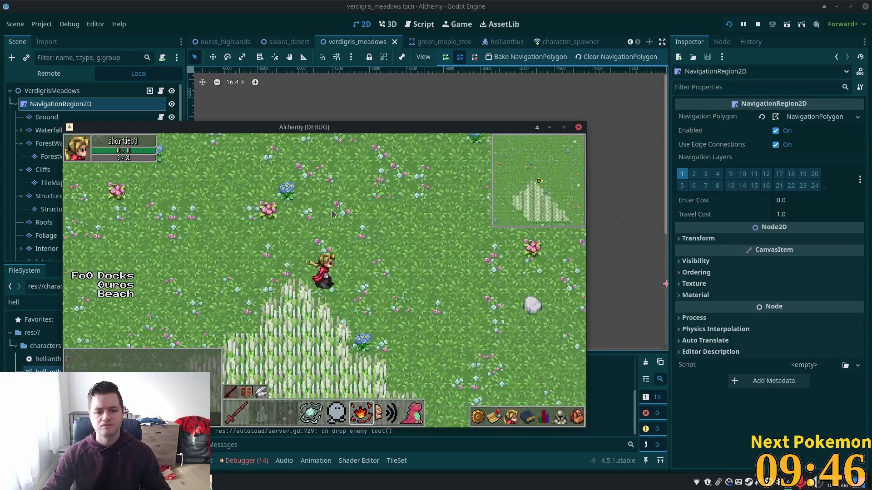
{"action": "key", "text": "w"}
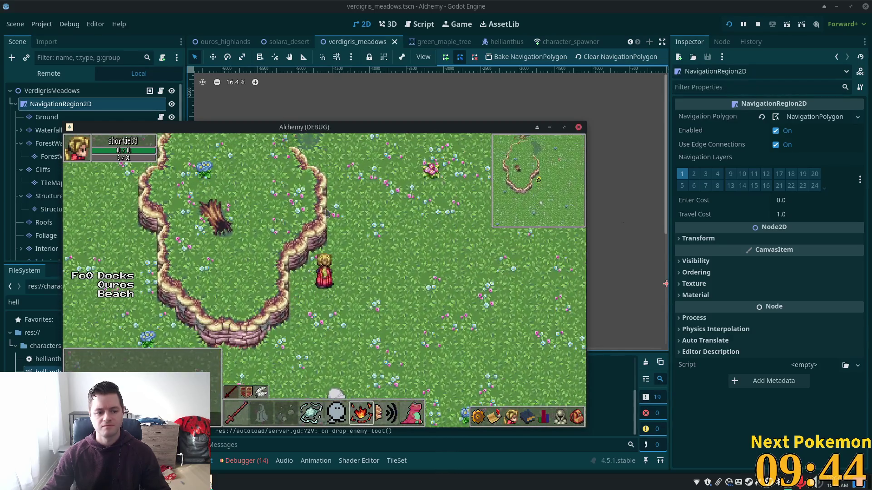
{"action": "key", "text": "a"}
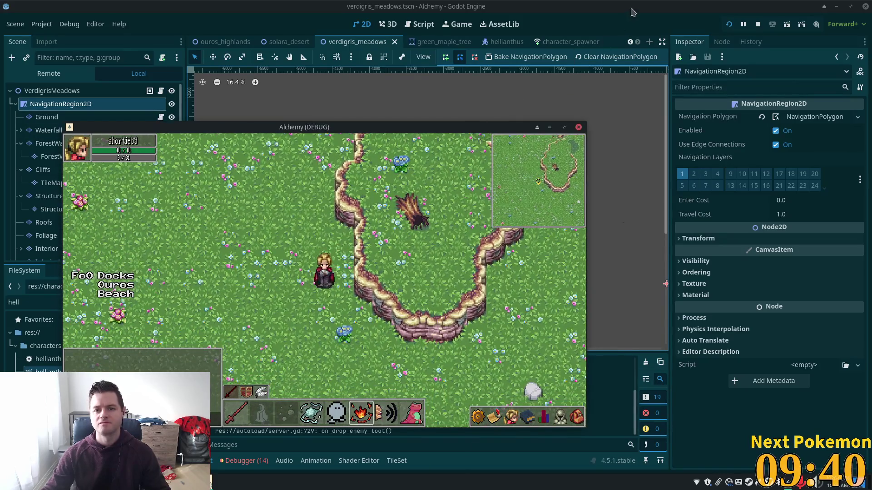
{"action": "key", "text": "F8"}
Zoom into the cliff loop and select the Ground layer to show its spring forest.png tiles.
{"action": "scroll", "coordinate": [462, 194], "scroll_direction": "up", "scroll_amount": 5}
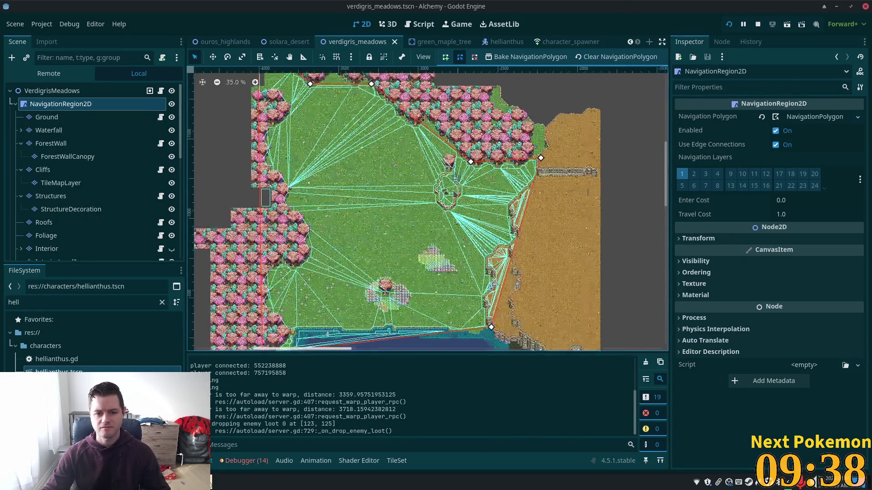
{"action": "scroll", "coordinate": [432, 180], "scroll_direction": "up", "scroll_amount": 4}
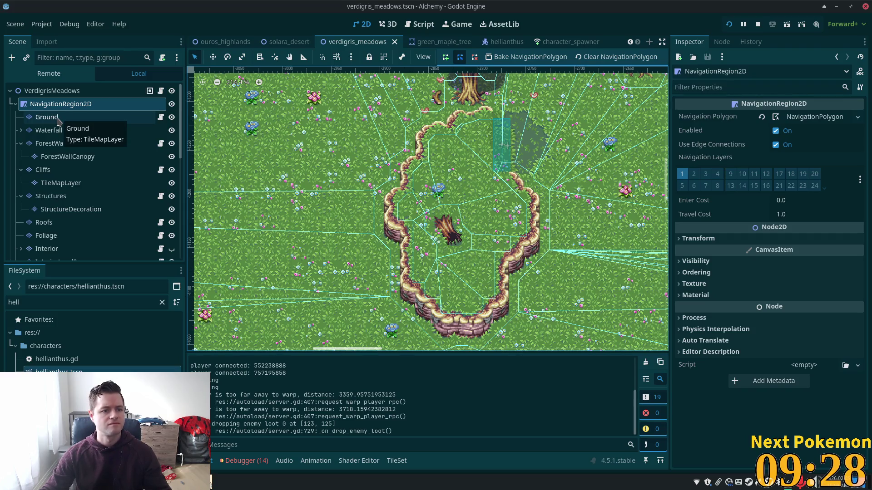
{"action": "left_click", "coordinate": [58, 120]}
{"action": "scroll", "coordinate": [406, 245], "scroll_direction": "down", "scroll_amount": 2}
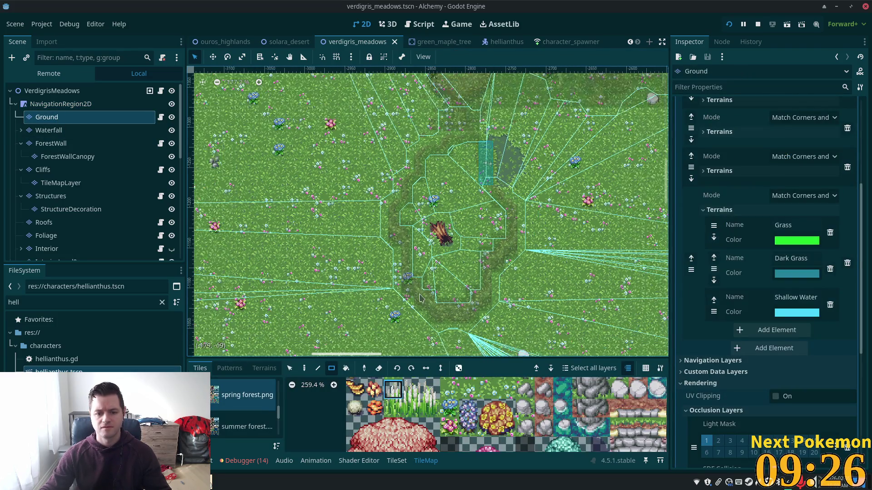
Pick a tall-grass tile and paint a diagonal strip plus a tile below the cliff loop.
{"action": "left_click", "coordinate": [413, 409]}
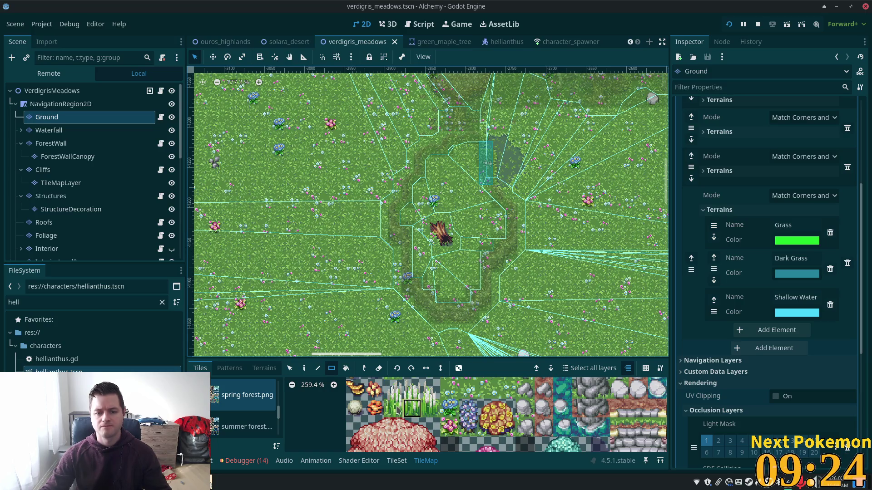
{"action": "left_click", "coordinate": [399, 410]}
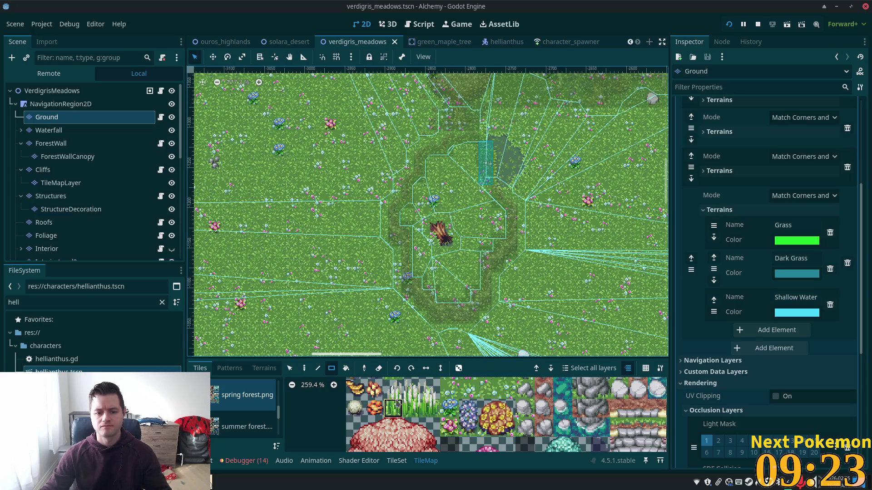
{"action": "left_click", "coordinate": [304, 368]}
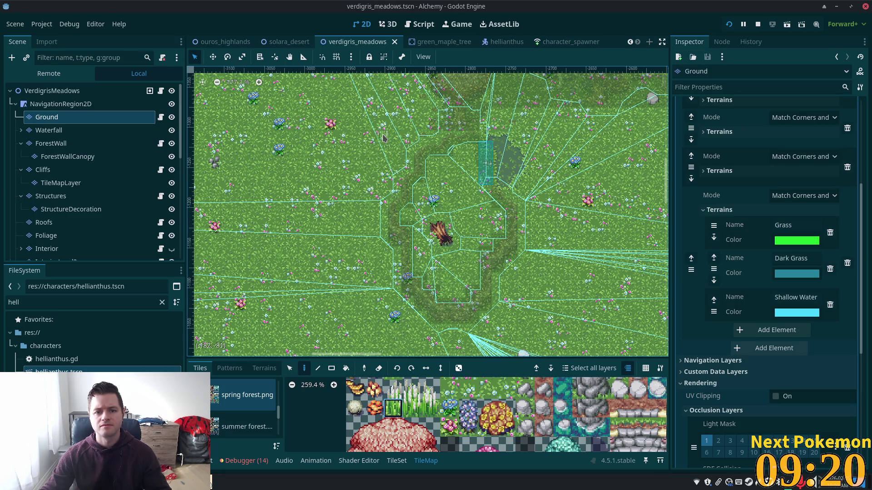
{"action": "mouse_move", "coordinate": [383, 138]}
{"action": "left_mouse_down"}
{"action": "mouse_move", "coordinate": [344, 194]}
{"action": "mouse_move", "coordinate": [337, 254]}
{"action": "mouse_move", "coordinate": [351, 309]}
{"action": "mouse_move", "coordinate": [385, 348]}
{"action": "left_mouse_up"}
{"action": "scroll", "coordinate": [379, 309], "scroll_direction": "down", "scroll_amount": 5}
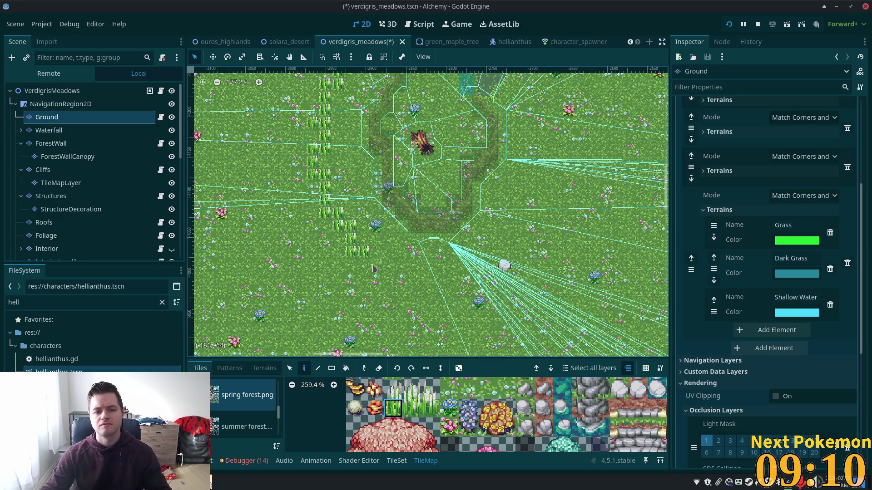
{"action": "left_click", "coordinate": [373, 269]}
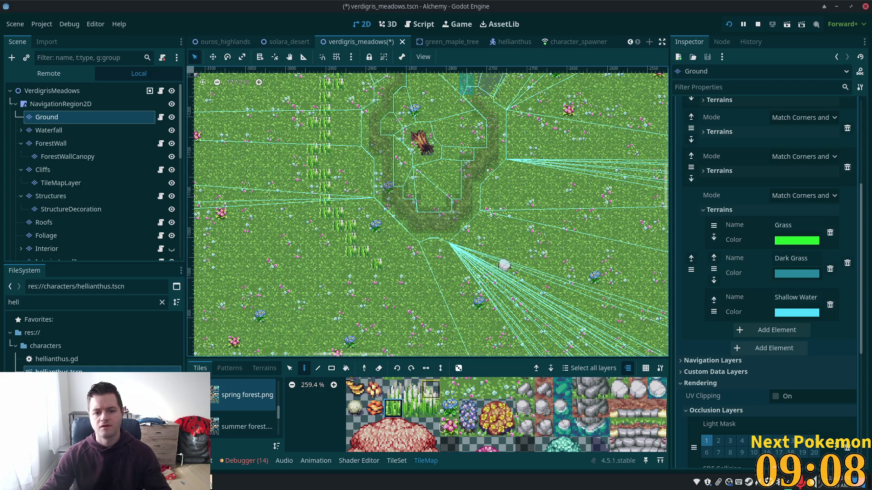
Paint two horizontal rows of tall grass below the cliff loop using two tile variants.
{"action": "left_click", "coordinate": [412, 407]}
{"action": "left_click_drag", "start_coordinate": [386, 266], "coordinate": [456, 270]}
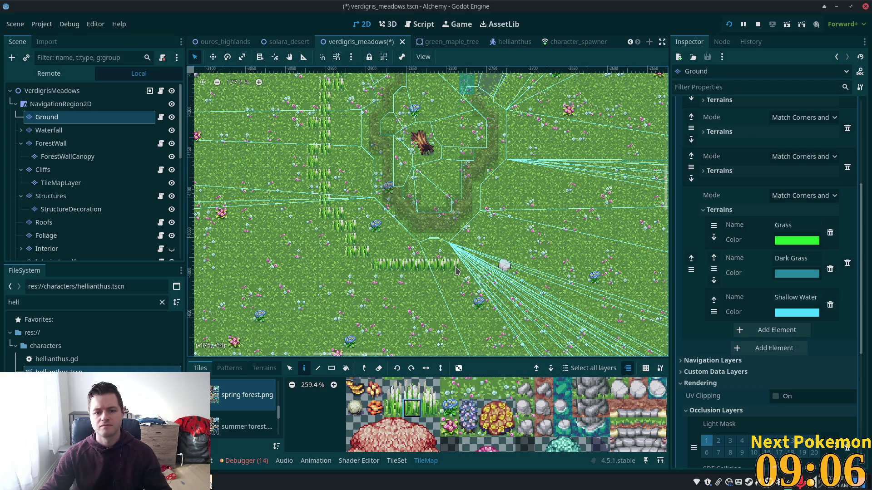
{"action": "left_click", "coordinate": [393, 407]}
{"action": "left_click", "coordinate": [403, 274]}
{"action": "left_click", "coordinate": [412, 407]}
{"action": "left_click_drag", "start_coordinate": [416, 274], "coordinate": [448, 278]}
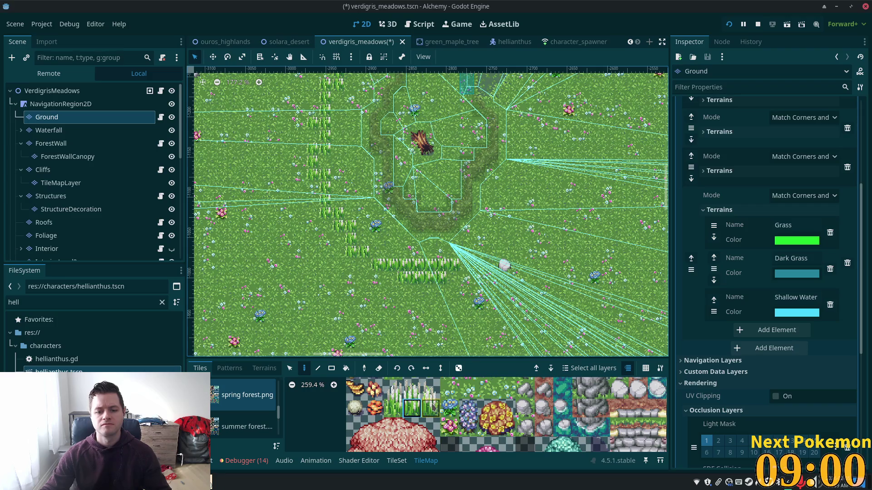
Cap the row's right end and extend a diagonal line of tall grass up-right.
{"action": "left_click", "coordinate": [431, 408]}
{"action": "left_click", "coordinate": [464, 267]}
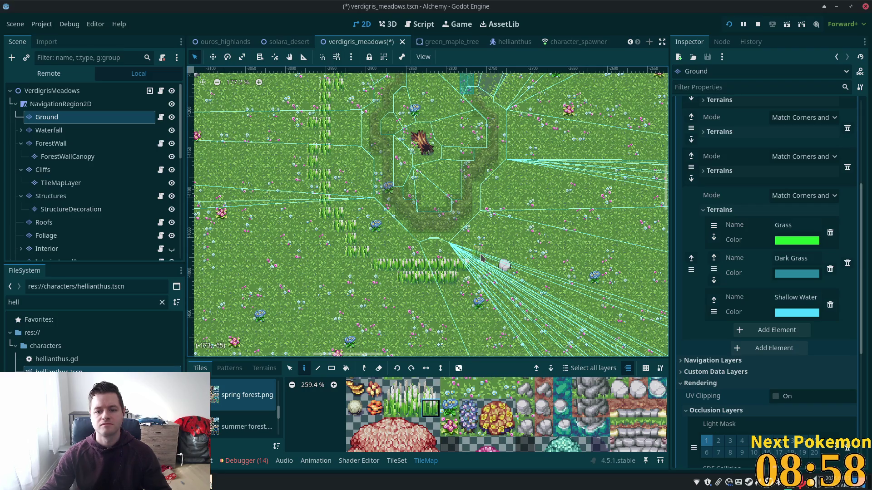
{"action": "left_click", "coordinate": [479, 250]}
{"action": "left_click", "coordinate": [491, 238]}
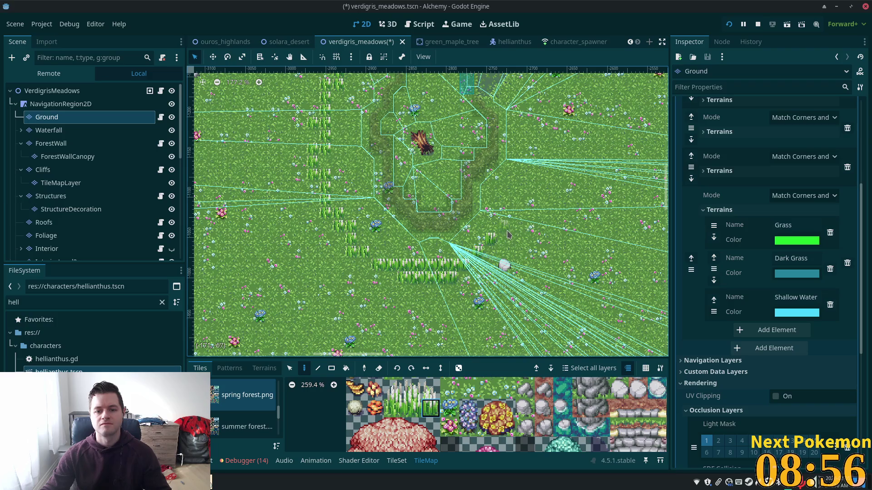
{"action": "left_click", "coordinate": [505, 226]}
{"action": "left_click", "coordinate": [516, 225]}
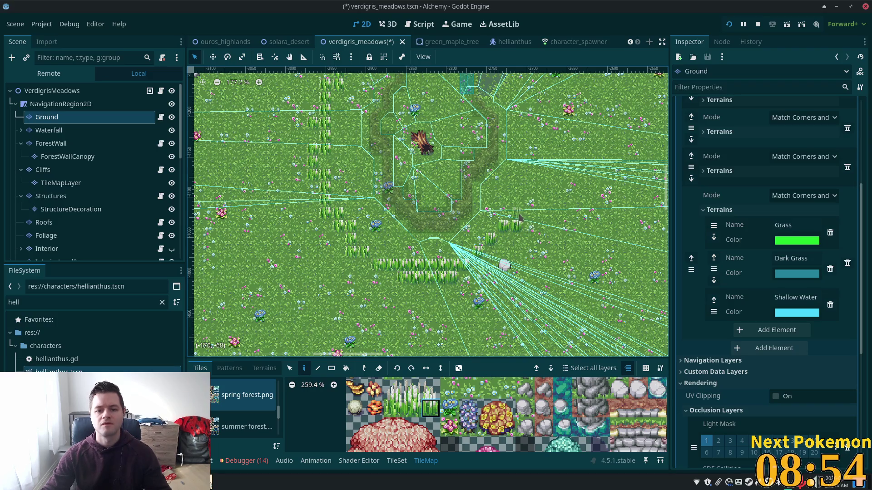
{"action": "left_click", "coordinate": [529, 213]}
{"action": "left_click", "coordinate": [412, 408]}
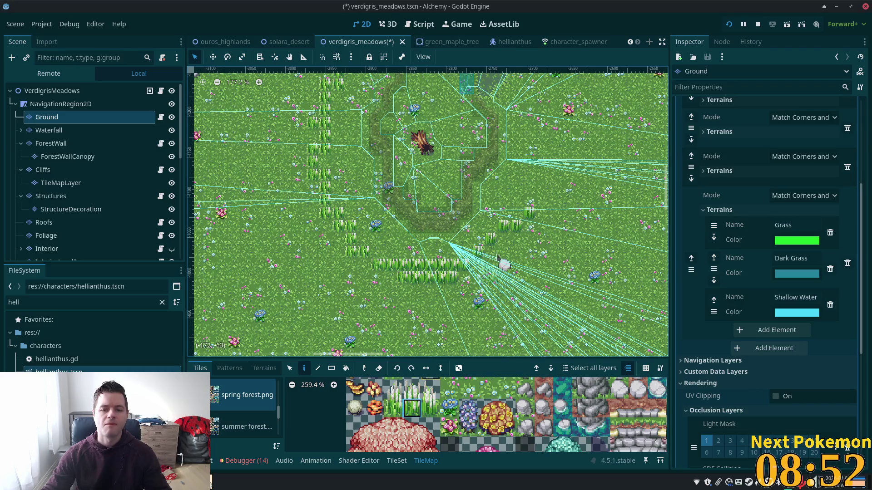
{"action": "left_click_drag", "start_coordinate": [510, 225], "coordinate": [441, 252]}
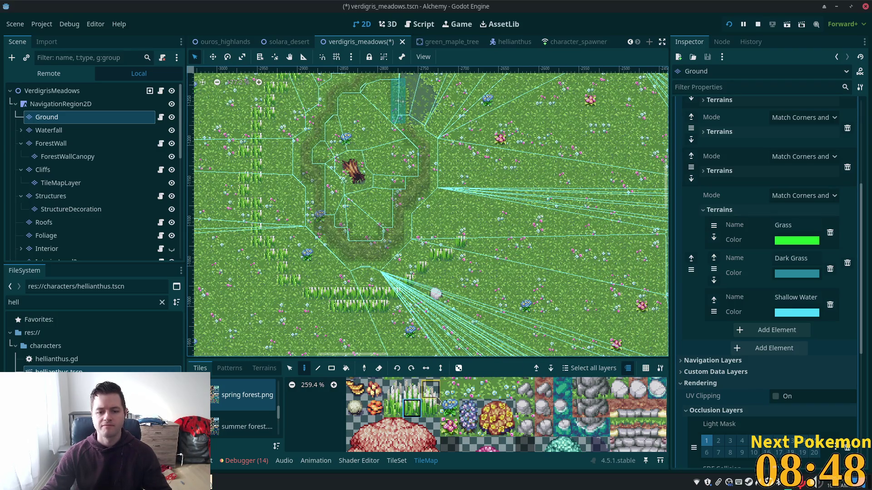
{"action": "left_click", "coordinate": [433, 406]}
Paint a tall-grass column upward beside the cliff loop and pick the other grass variant.
{"action": "mouse_move", "coordinate": [473, 233]}
{"action": "left_mouse_down"}
{"action": "mouse_move", "coordinate": [471, 154]}
{"action": "mouse_move", "coordinate": [440, 138]}
{"action": "left_mouse_up"}
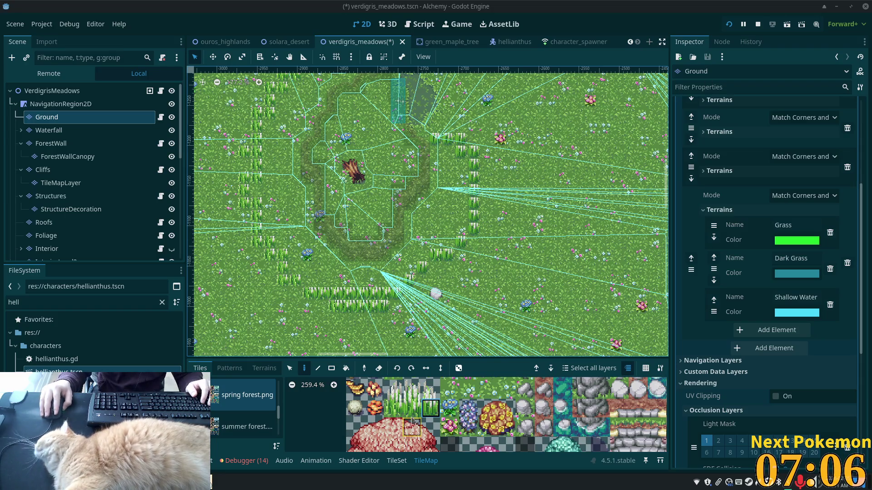
{"action": "left_click", "coordinate": [413, 409]}
With the Rectangle tool, fill rectangular patches of tall grass left of the grass block.
{"action": "key", "text": "r"}
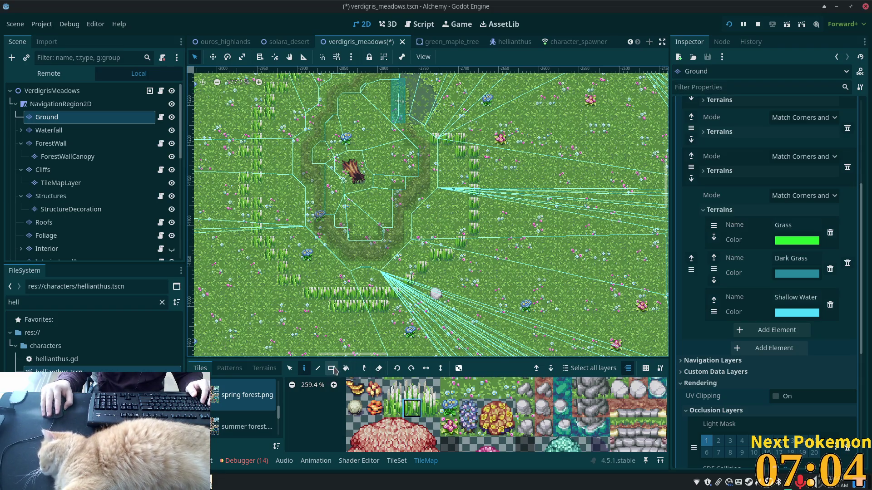
{"action": "mouse_move", "coordinate": [466, 166]}
{"action": "left_mouse_down"}
{"action": "mouse_move", "coordinate": [447, 193]}
{"action": "mouse_move", "coordinate": [440, 230]}
{"action": "left_mouse_up"}
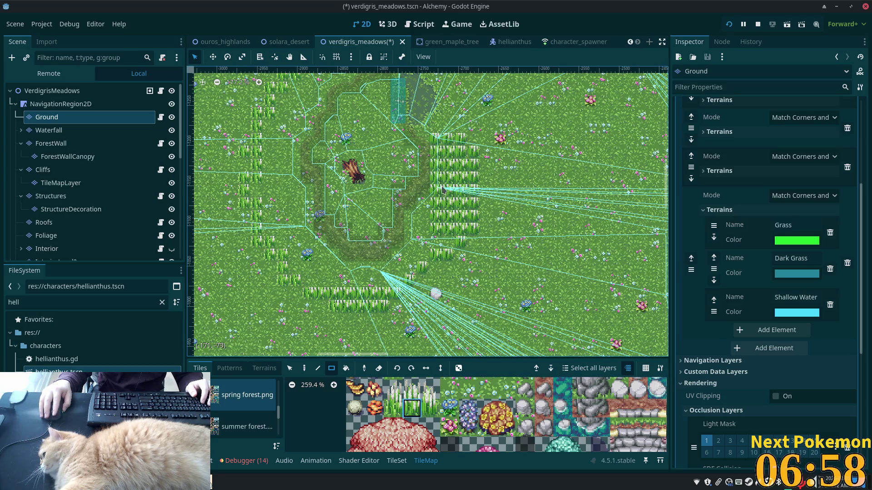
{"action": "mouse_move", "coordinate": [425, 202]}
{"action": "left_mouse_down"}
{"action": "mouse_move", "coordinate": [423, 257]}
{"action": "mouse_move", "coordinate": [410, 214]}
{"action": "mouse_move", "coordinate": [414, 272]}
{"action": "mouse_move", "coordinate": [320, 285]}
{"action": "mouse_move", "coordinate": [304, 279]}
{"action": "mouse_move", "coordinate": [321, 257]}
{"action": "mouse_move", "coordinate": [299, 266]}
{"action": "mouse_move", "coordinate": [284, 259]}
{"action": "mouse_move", "coordinate": [296, 247]}
{"action": "mouse_move", "coordinate": [274, 245]}
{"action": "mouse_move", "coordinate": [272, 196]}
{"action": "left_mouse_up"}
{"action": "scroll", "coordinate": [326, 179], "scroll_direction": "up", "scroll_amount": 3}
{"action": "mouse_move", "coordinate": [336, 143]}
{"action": "left_mouse_down"}
{"action": "mouse_move", "coordinate": [360, 143]}
{"action": "mouse_move", "coordinate": [319, 169]}
{"action": "mouse_move", "coordinate": [307, 157]}
{"action": "mouse_move", "coordinate": [302, 168]}
{"action": "mouse_move", "coordinate": [330, 185]}
{"action": "mouse_move", "coordinate": [292, 196]}
{"action": "mouse_move", "coordinate": [314, 234]}
{"action": "mouse_move", "coordinate": [300, 237]}
{"action": "mouse_move", "coordinate": [293, 222]}
{"action": "left_mouse_up"}
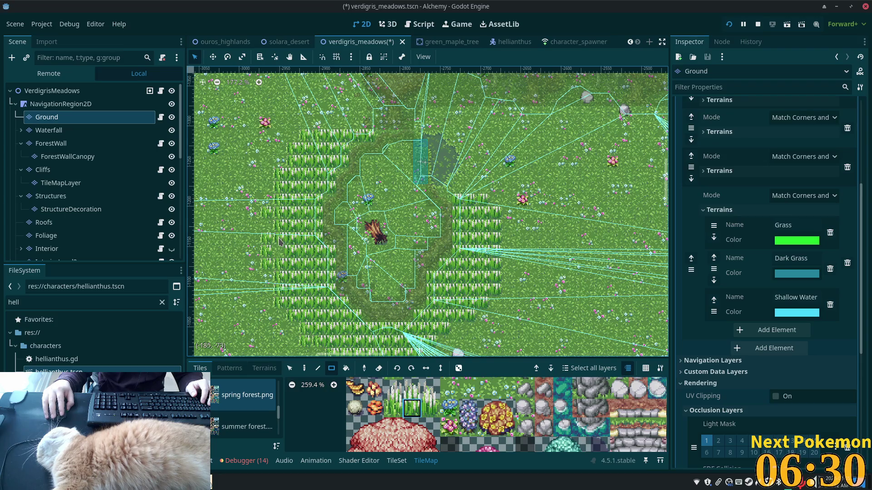
{"action": "scroll", "coordinate": [362, 251], "scroll_direction": "down", "scroll_amount": 1}
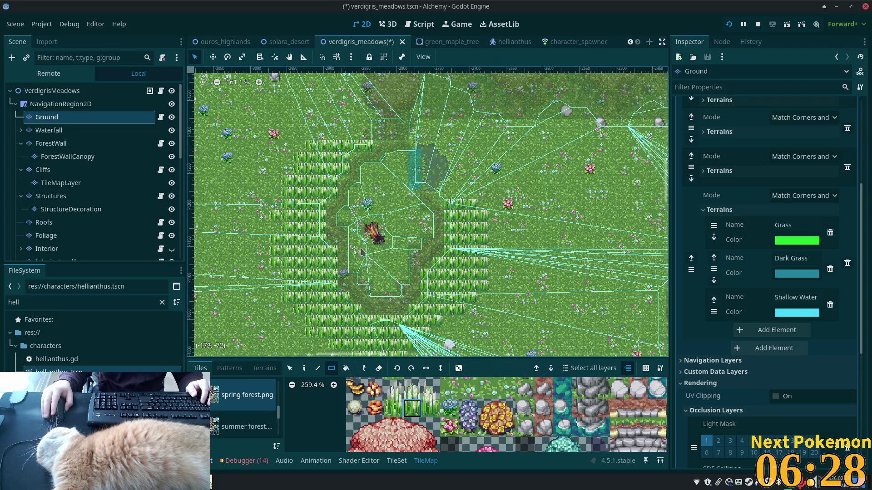
{"action": "scroll", "coordinate": [362, 252], "scroll_direction": "down", "scroll_amount": 4}
{"action": "scroll", "coordinate": [426, 257], "scroll_direction": "up", "scroll_amount": 9}
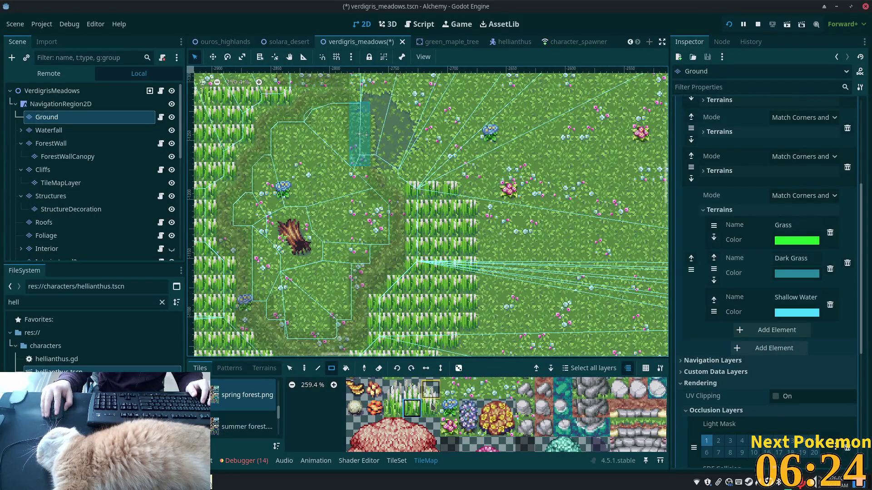
Place individual tall-grass tiles of different variants around the patch edges.
{"action": "left_click", "coordinate": [431, 406]}
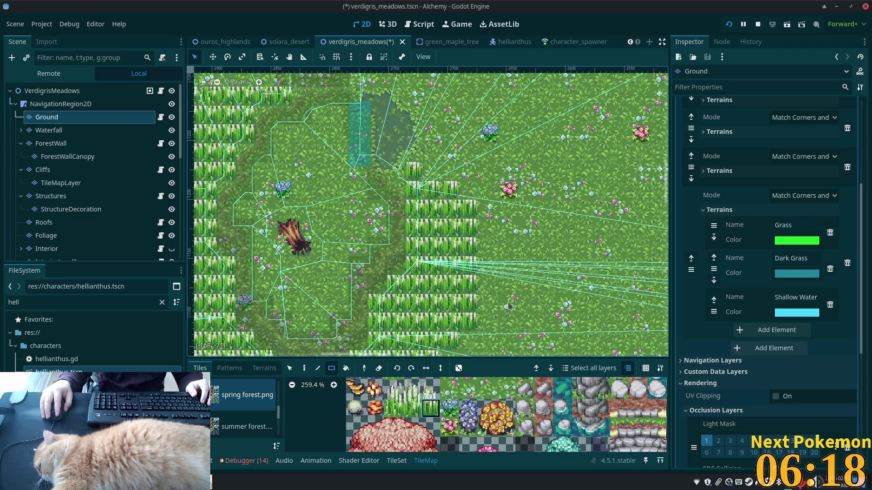
{"action": "scroll", "coordinate": [509, 306], "scroll_direction": "down", "scroll_amount": 5}
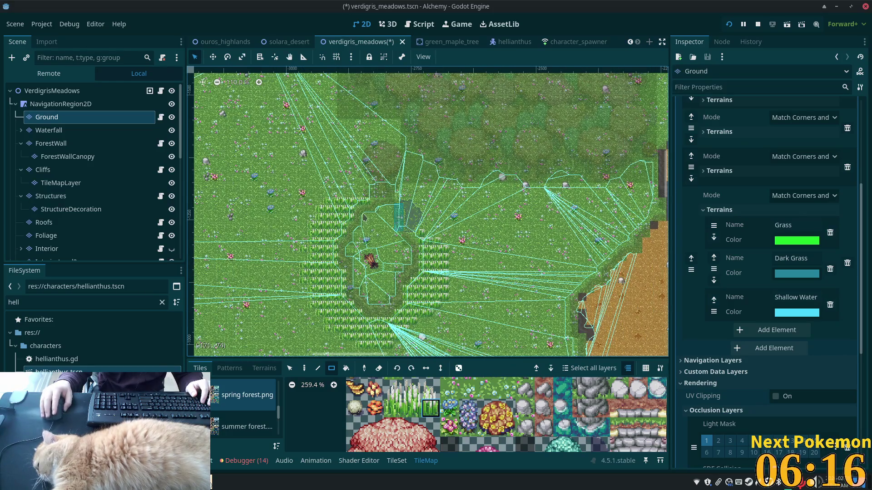
{"action": "scroll", "coordinate": [361, 217], "scroll_direction": "up", "scroll_amount": 3}
{"action": "scroll", "coordinate": [348, 222], "scroll_direction": "up", "scroll_amount": 1}
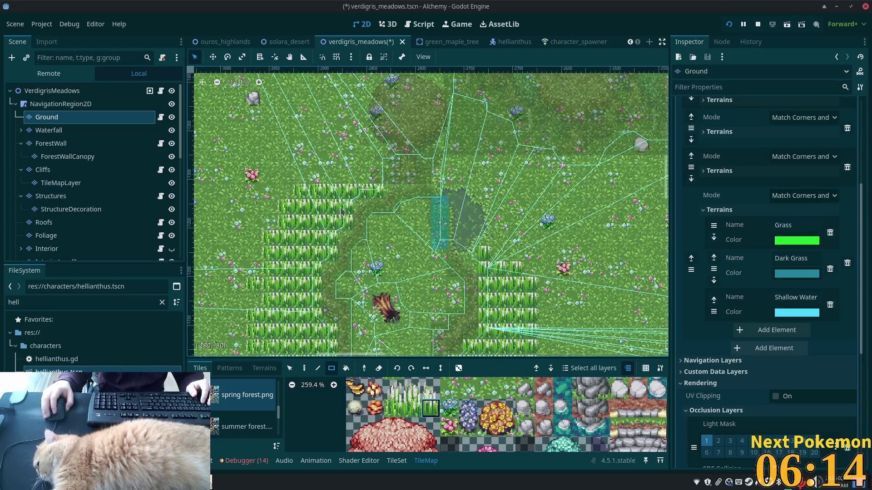
{"action": "scroll", "coordinate": [340, 211], "scroll_direction": "up", "scroll_amount": 1}
{"action": "left_click", "coordinate": [393, 408]}
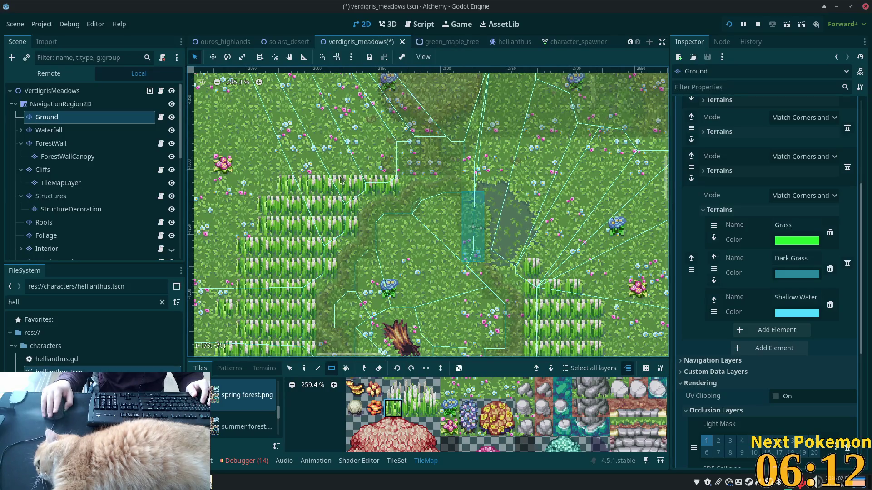
{"action": "left_click", "coordinate": [315, 171]}
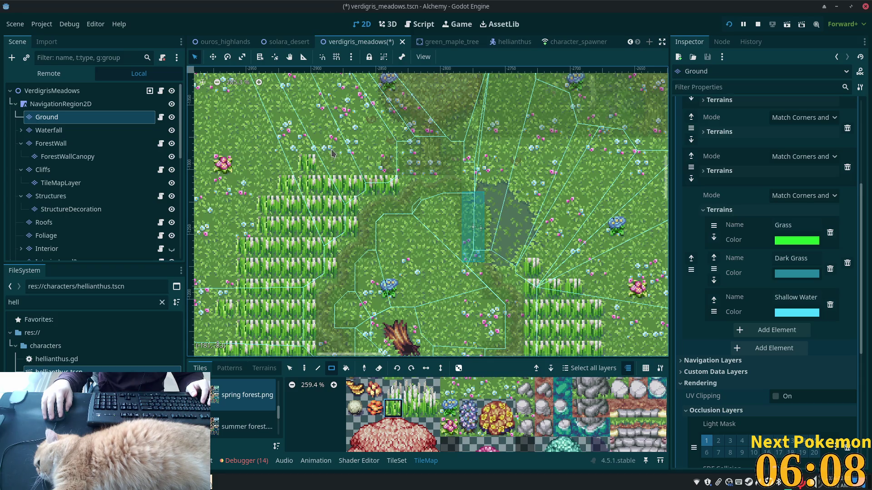
{"action": "left_click", "coordinate": [334, 151]}
{"action": "left_click", "coordinate": [369, 188], "text": "ctrl"}
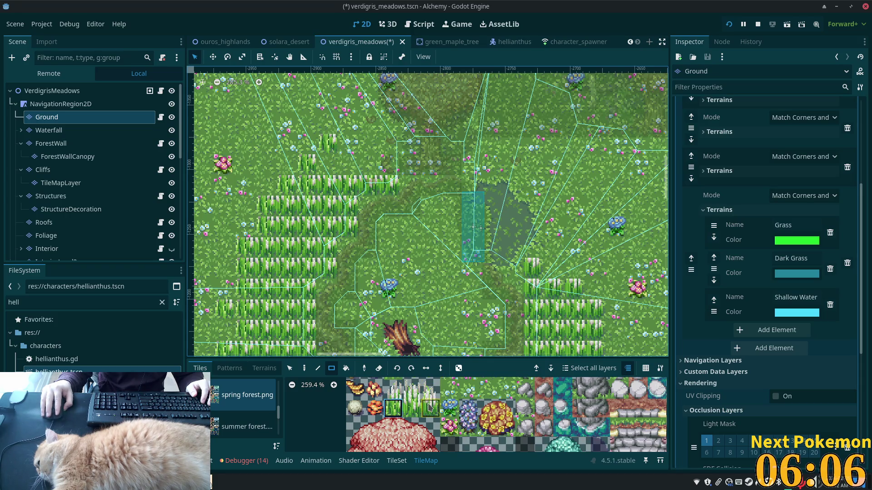
{"action": "left_click", "coordinate": [353, 146]}
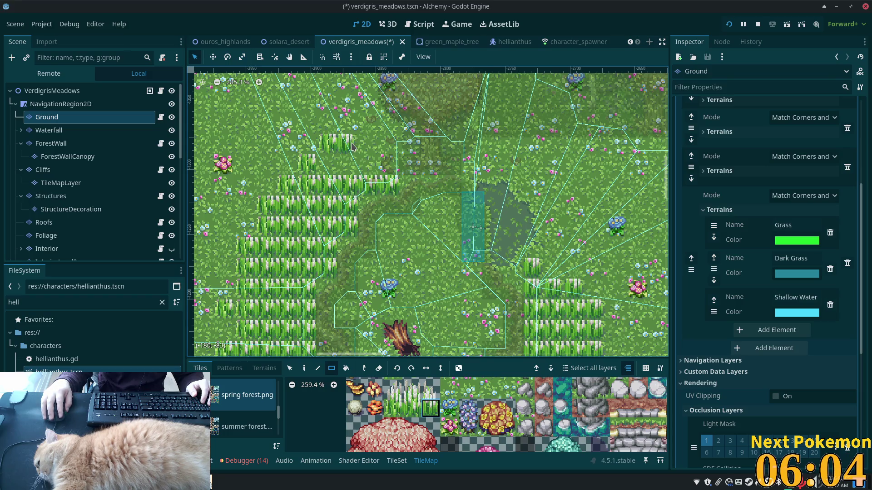
{"action": "left_click", "coordinate": [368, 164]}
Paint a short row of the middle tall-grass variant across the patch.
{"action": "key", "text": "e"}
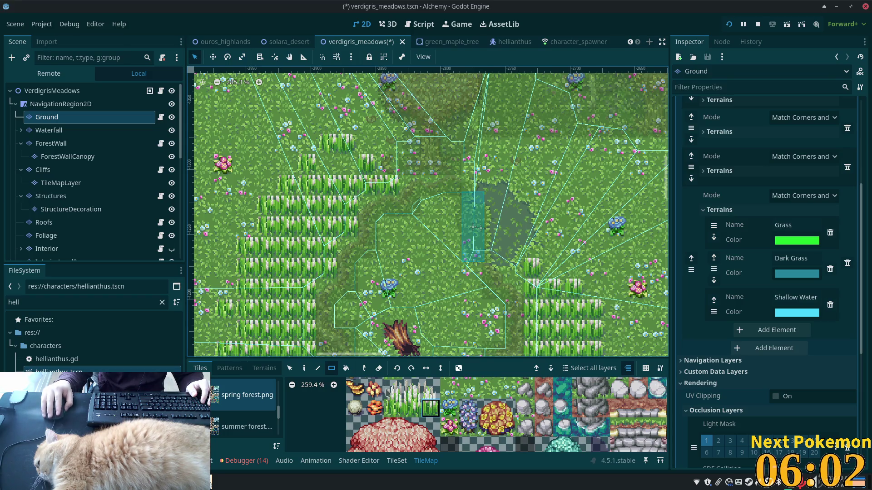
{"action": "left_click", "coordinate": [411, 408]}
{"action": "left_click_drag", "start_coordinate": [355, 163], "coordinate": [320, 164]}
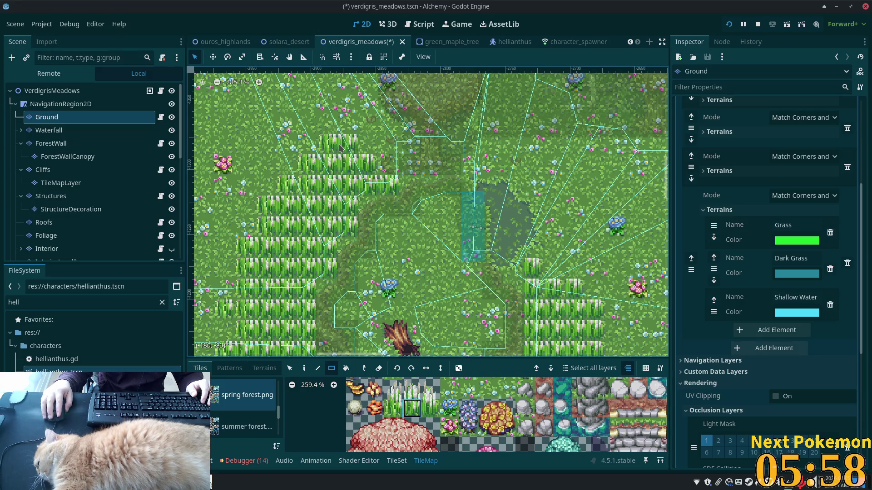
{"action": "scroll", "coordinate": [380, 329], "scroll_direction": "down", "scroll_amount": 2}
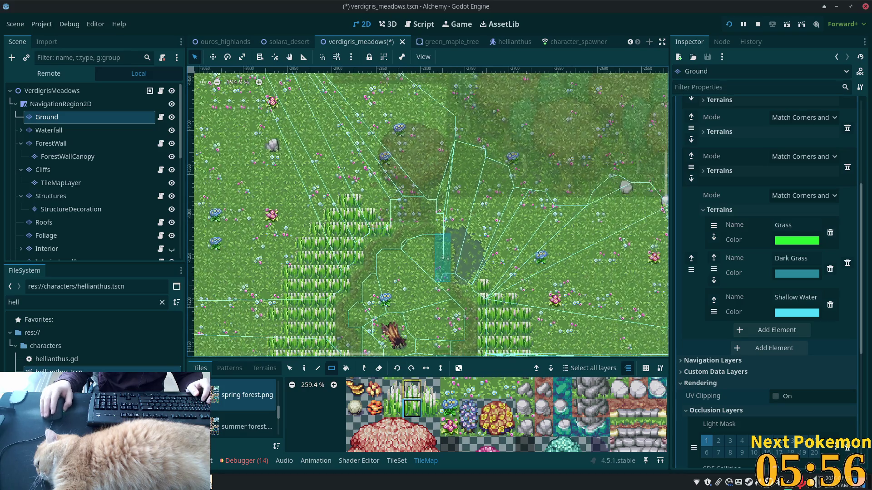
{"action": "scroll", "coordinate": [220, 346], "scroll_direction": "down", "scroll_amount": 2}
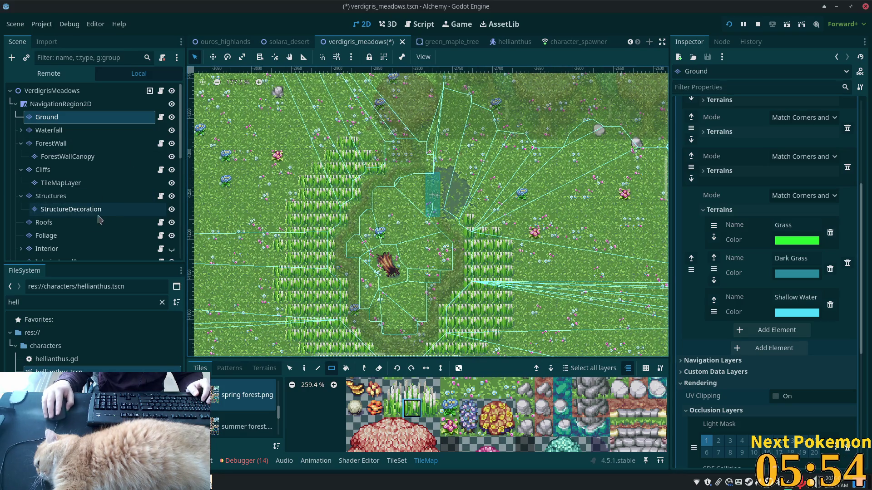
{"action": "left_click", "coordinate": [66, 236]}
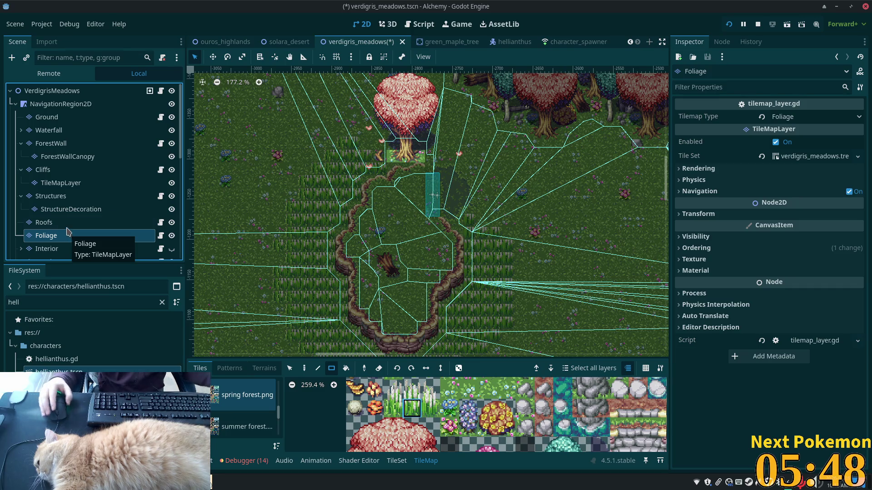
Pick the white-tipped grass tile and paint three tiles along the patch's upper edge.
{"action": "left_click", "coordinate": [393, 389]}
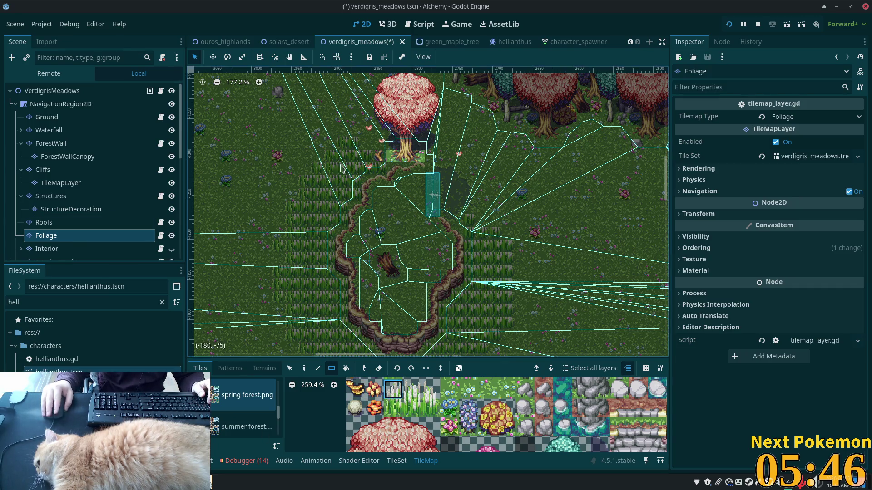
{"action": "scroll", "coordinate": [323, 133], "scroll_direction": "up", "scroll_amount": 3}
{"action": "scroll", "coordinate": [323, 133], "scroll_direction": "up", "scroll_amount": 3}
{"action": "key", "text": "d"}
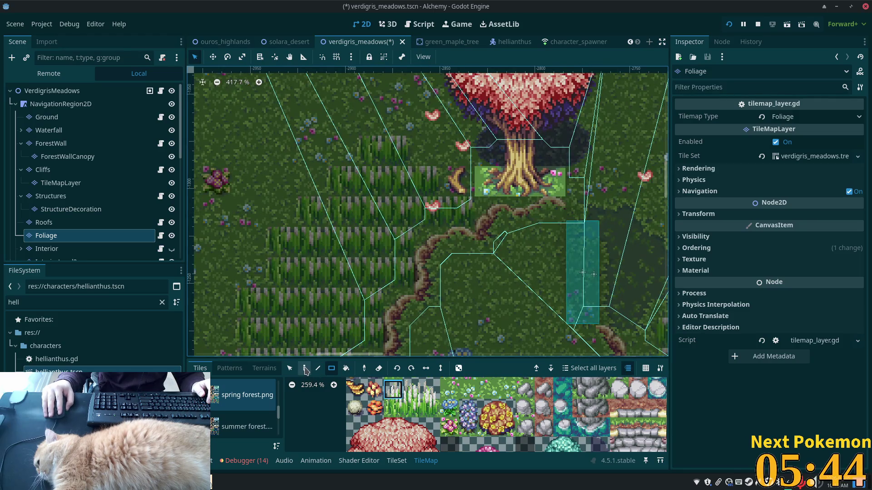
{"action": "left_click", "coordinate": [371, 124]}
{"action": "left_click", "coordinate": [341, 153]}
{"action": "left_click", "coordinate": [310, 184]}
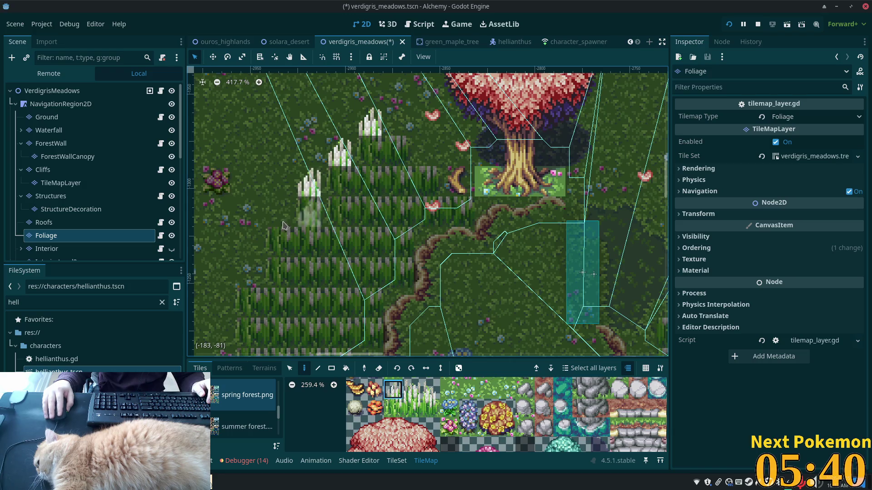
Paint columns of white-tipped grass tiles down the stepped left edge of the patch.
{"action": "scroll", "coordinate": [283, 223], "scroll_direction": "down", "scroll_amount": 2}
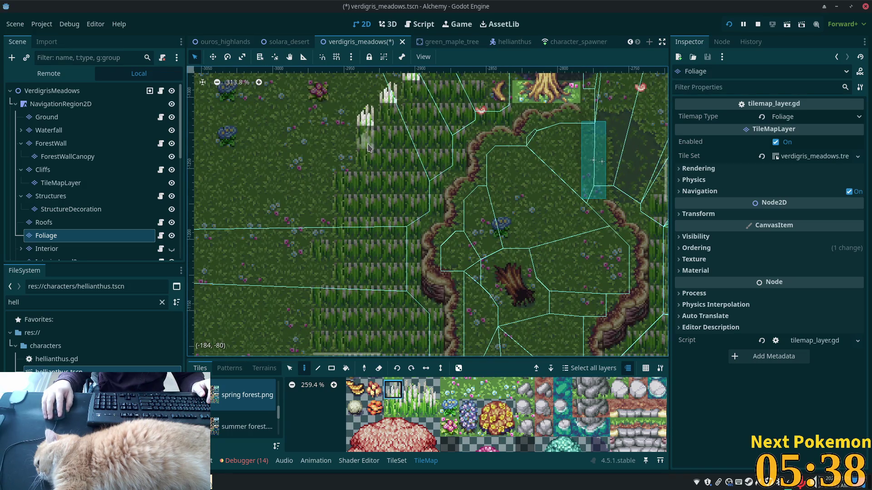
{"action": "left_click", "coordinate": [369, 146]}
{"action": "left_click", "coordinate": [345, 163]}
{"action": "left_click", "coordinate": [346, 190]}
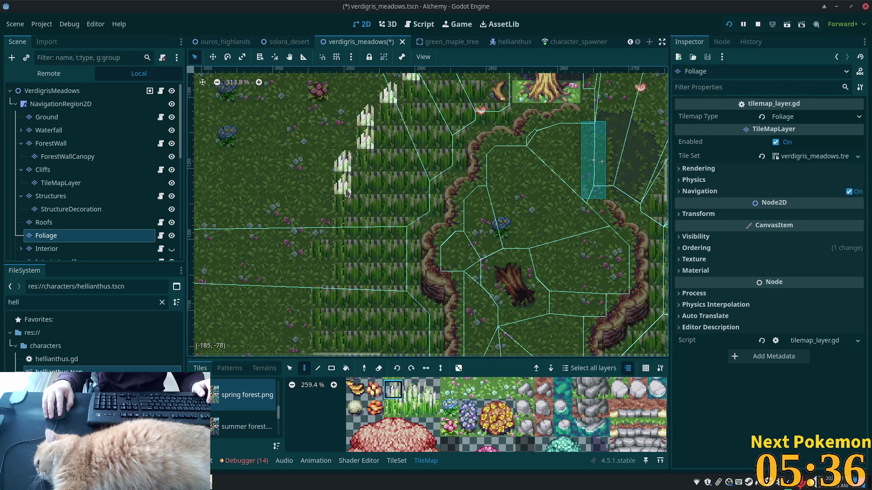
{"action": "left_click", "coordinate": [345, 210]}
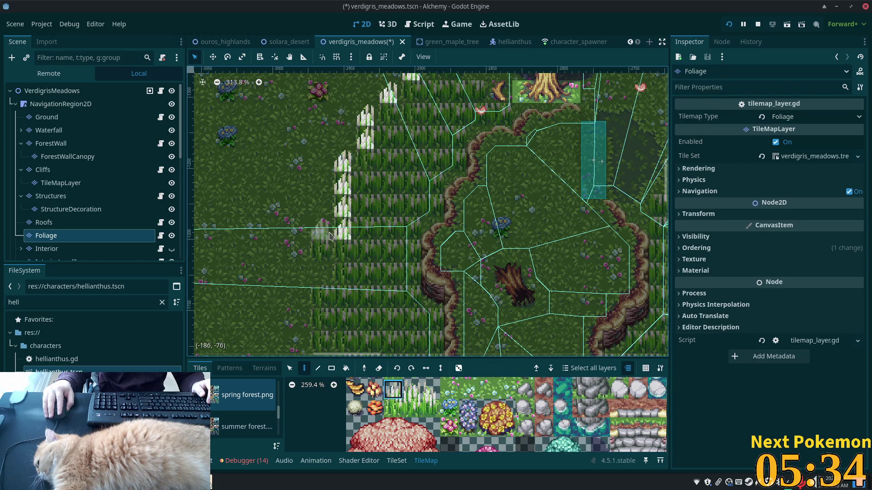
{"action": "left_click", "coordinate": [321, 233]}
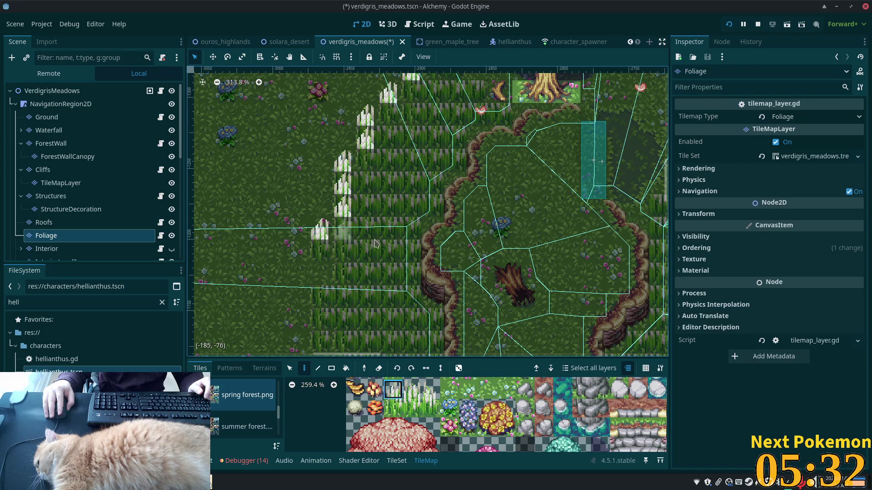
{"action": "scroll", "coordinate": [366, 238], "scroll_direction": "down", "scroll_amount": 5}
{"action": "left_click_drag", "start_coordinate": [339, 221], "coordinate": [335, 263]}
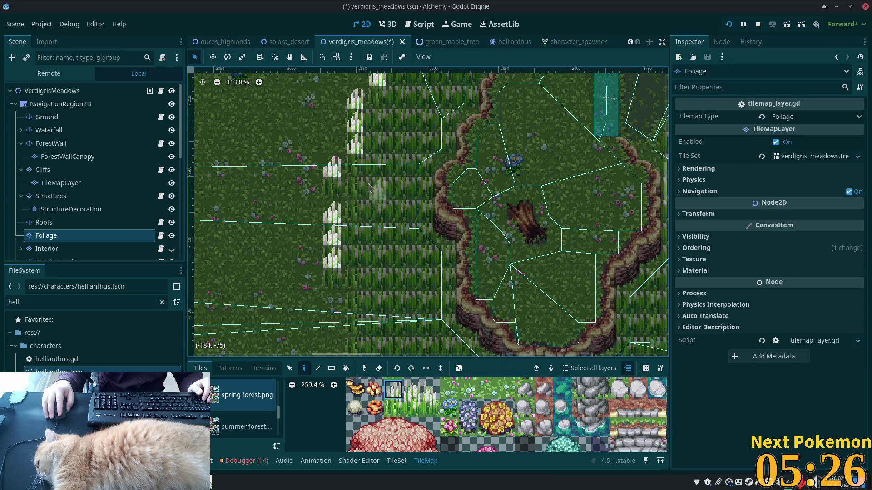
{"action": "scroll", "coordinate": [354, 213], "scroll_direction": "down", "scroll_amount": 3}
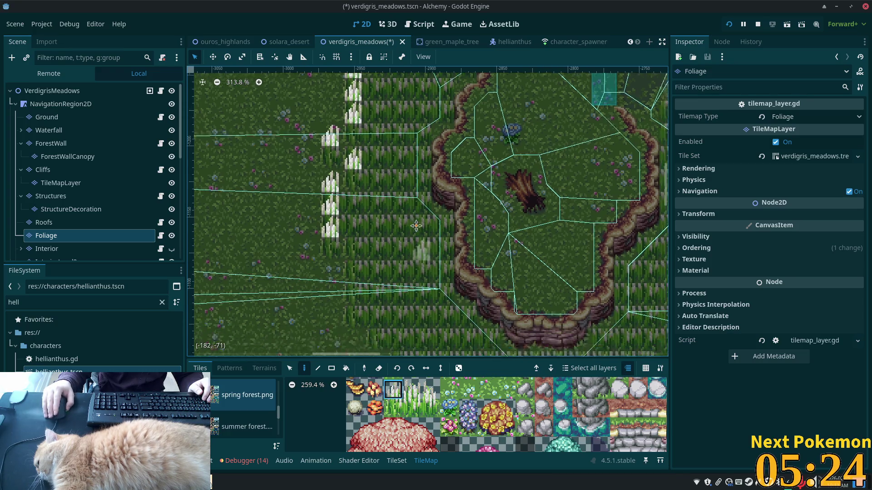
{"action": "left_click_drag", "start_coordinate": [355, 222], "coordinate": [352, 265]}
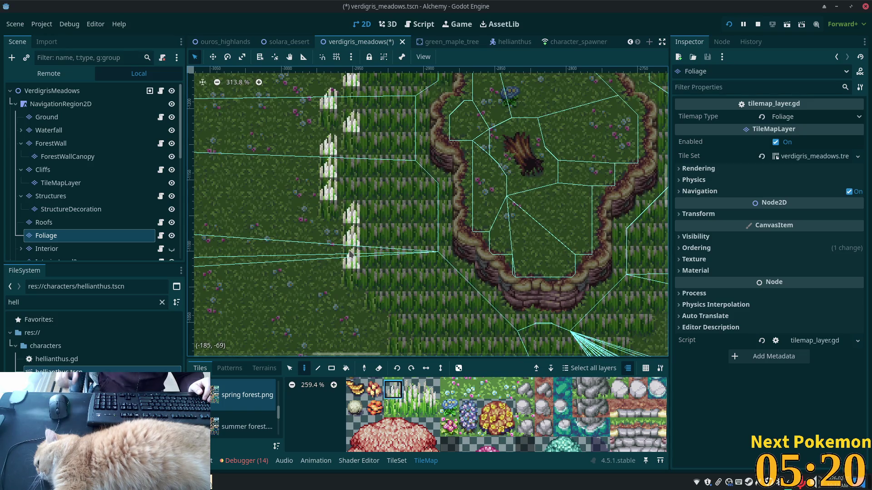
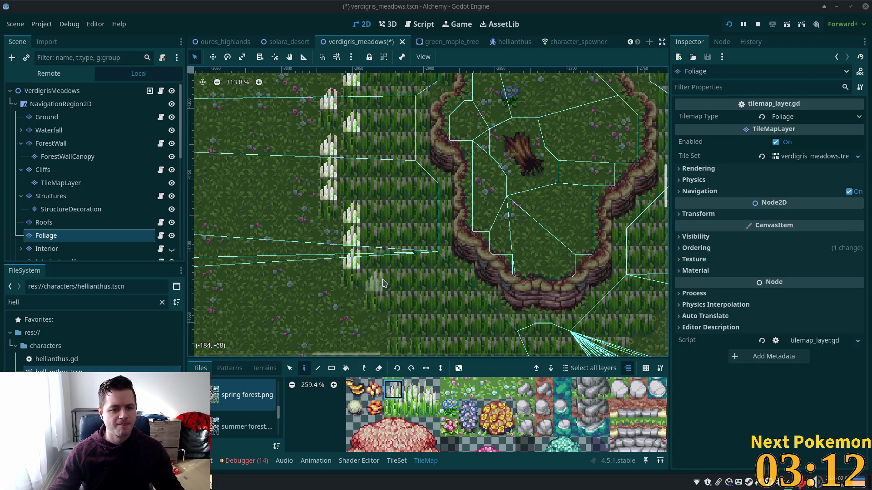
Paint a few single tall-grass tiles just beside the clearing.
{"action": "scroll", "coordinate": [382, 272], "scroll_direction": "down", "scroll_amount": 3}
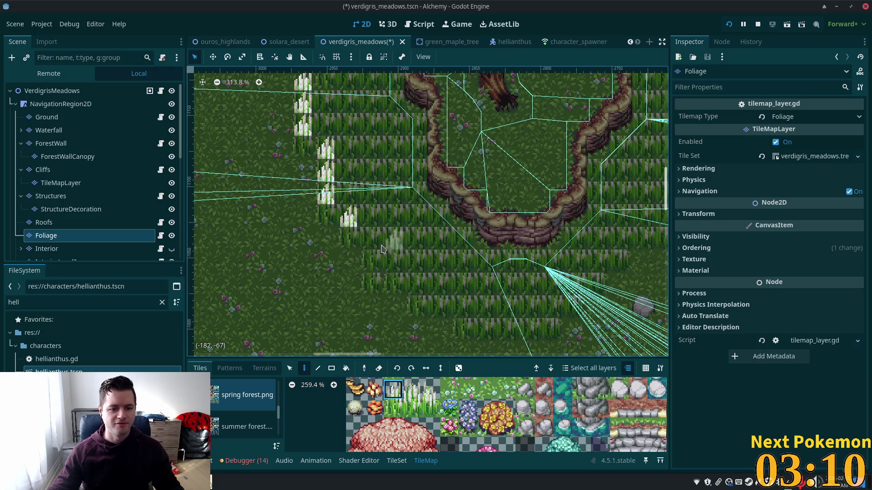
{"action": "left_click_drag", "start_coordinate": [382, 249], "coordinate": [380, 265]}
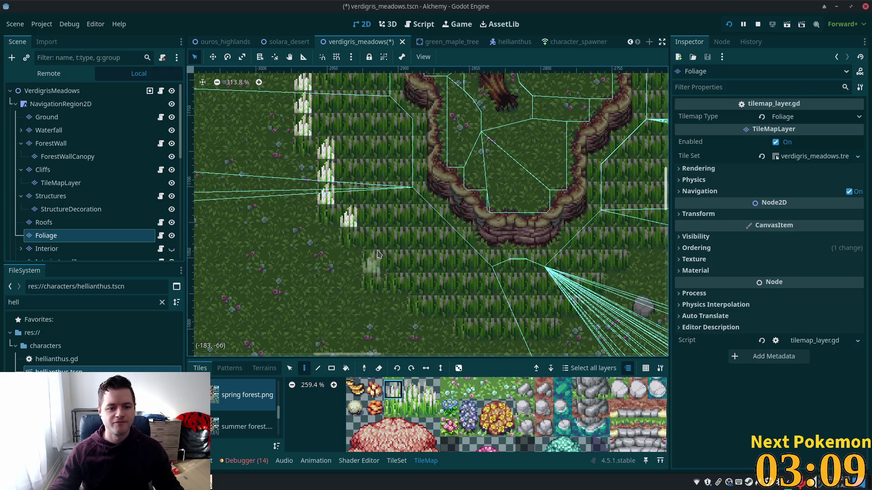
{"action": "left_click", "coordinate": [417, 286]}
{"action": "scroll", "coordinate": [417, 283], "scroll_direction": "down", "scroll_amount": 2}
{"action": "left_click", "coordinate": [425, 273]}
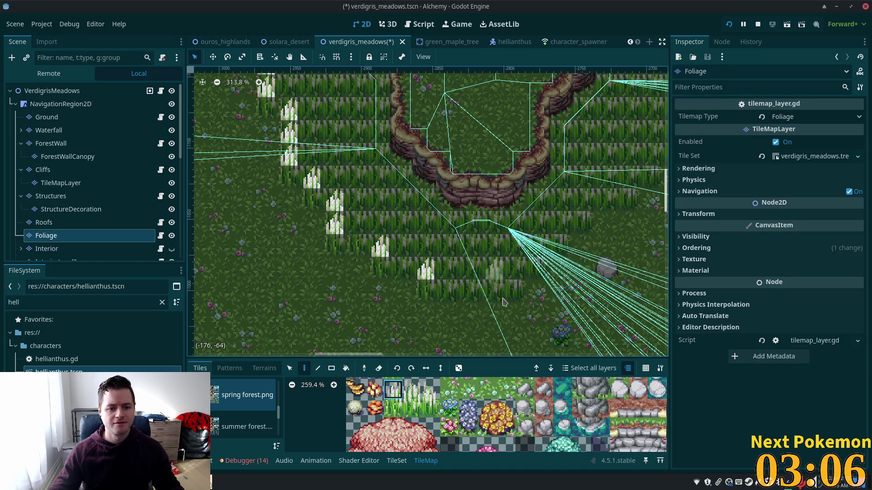
Pick a different tall-grass tile and paint a rising diagonal up and to the right.
{"action": "left_click", "coordinate": [432, 390]}
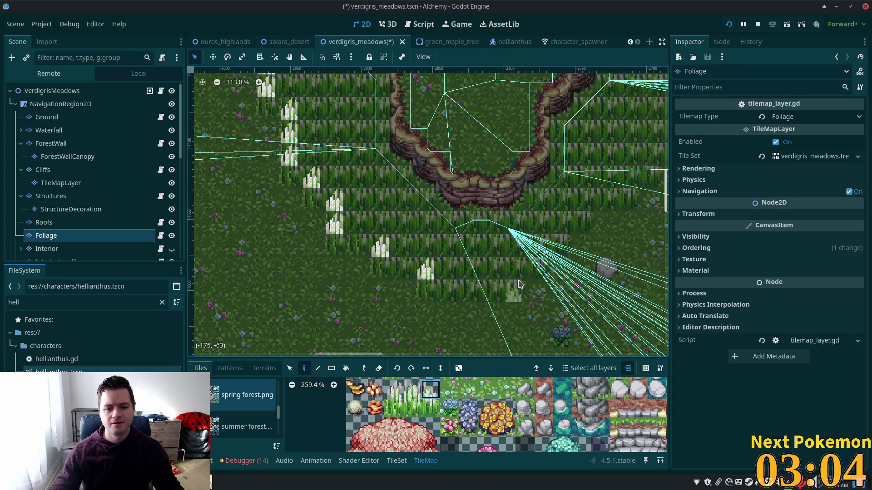
{"action": "scroll", "coordinate": [499, 287], "scroll_direction": "right", "scroll_amount": 6}
{"action": "scroll", "coordinate": [500, 286], "scroll_direction": "up", "scroll_amount": 2}
{"action": "left_click", "coordinate": [415, 290]}
{"action": "left_click", "coordinate": [438, 265]}
{"action": "left_click", "coordinate": [461, 243]}
{"action": "left_click", "coordinate": [506, 218]}
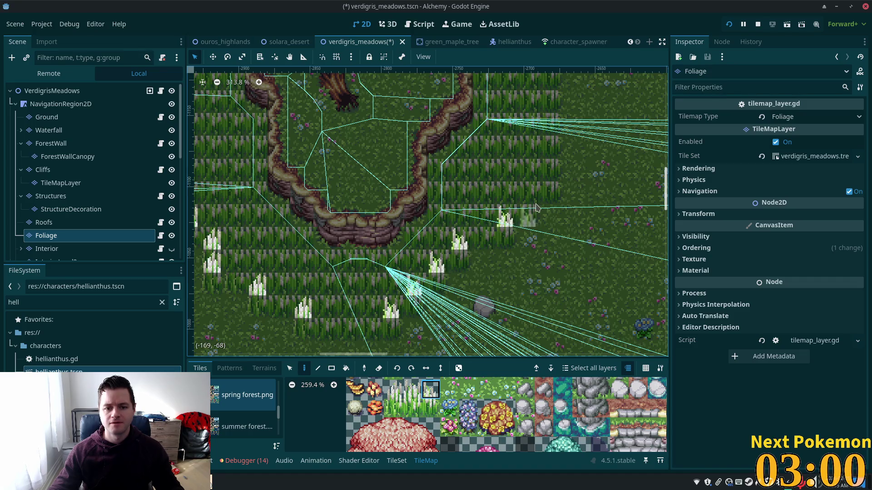
{"action": "left_click", "coordinate": [534, 209]}
{"action": "left_click", "coordinate": [550, 188]}
Paint a vertical column of tall grass with one more tile above it.
{"action": "scroll", "coordinate": [446, 320], "scroll_direction": "up", "scroll_amount": 7}
{"action": "scroll", "coordinate": [446, 321], "scroll_direction": "right", "scroll_amount": 7}
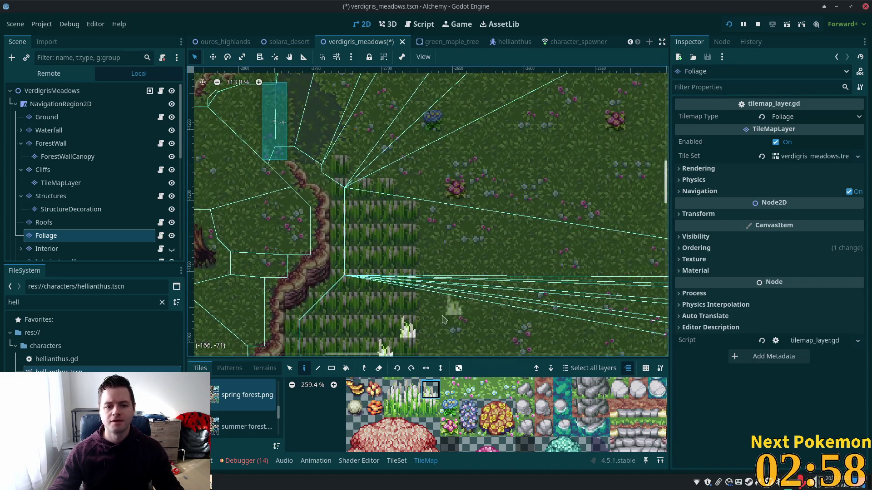
{"action": "mouse_move", "coordinate": [407, 314]}
{"action": "left_mouse_down"}
{"action": "mouse_move", "coordinate": [408, 186]}
{"action": "mouse_move", "coordinate": [386, 172]}
{"action": "left_mouse_up"}
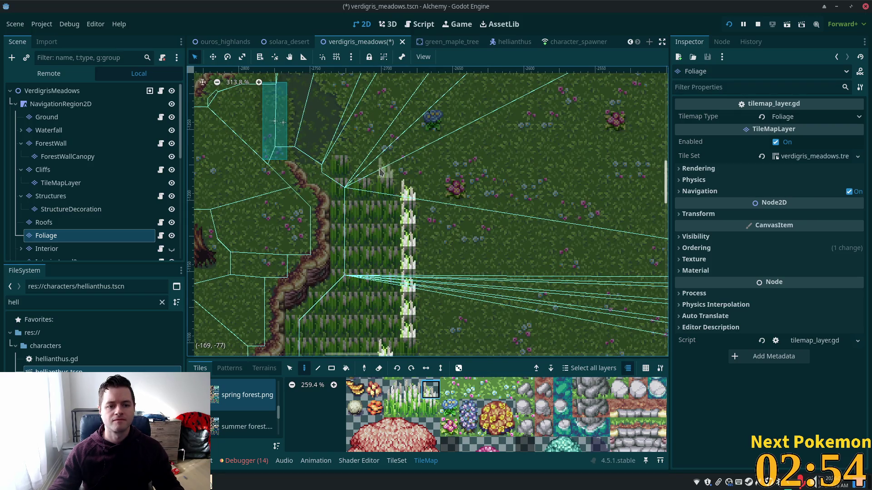
{"action": "left_click", "coordinate": [338, 140]}
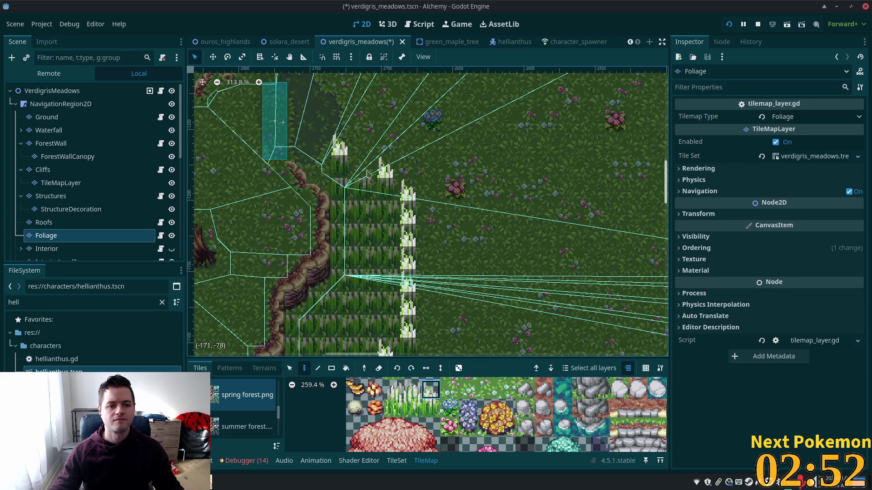
{"action": "left_click", "coordinate": [414, 389]}
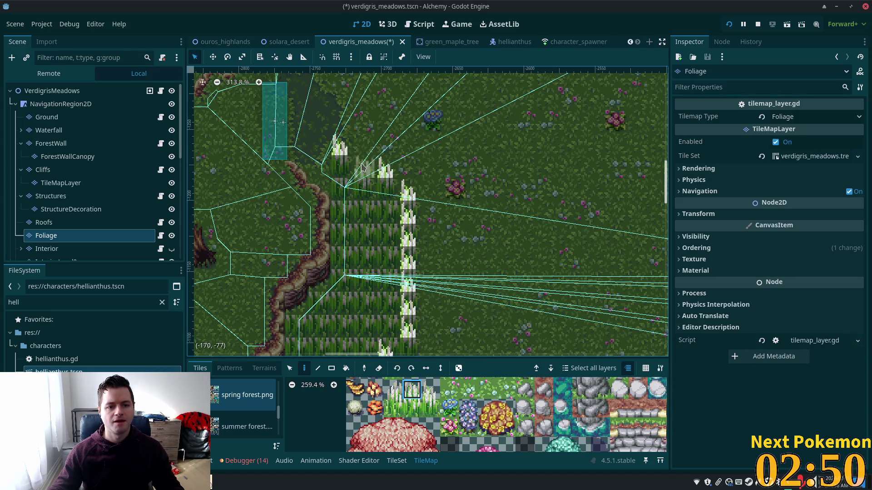
{"action": "scroll", "coordinate": [499, 302], "scroll_direction": "down", "scroll_amount": 1}
{"action": "scroll", "coordinate": [554, 212], "scroll_direction": "down", "scroll_amount": 3}
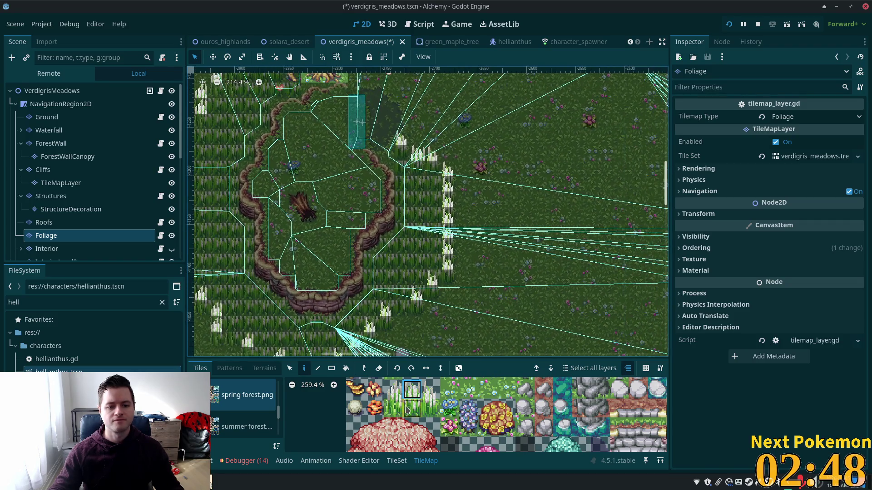
{"action": "left_click", "coordinate": [333, 370]}
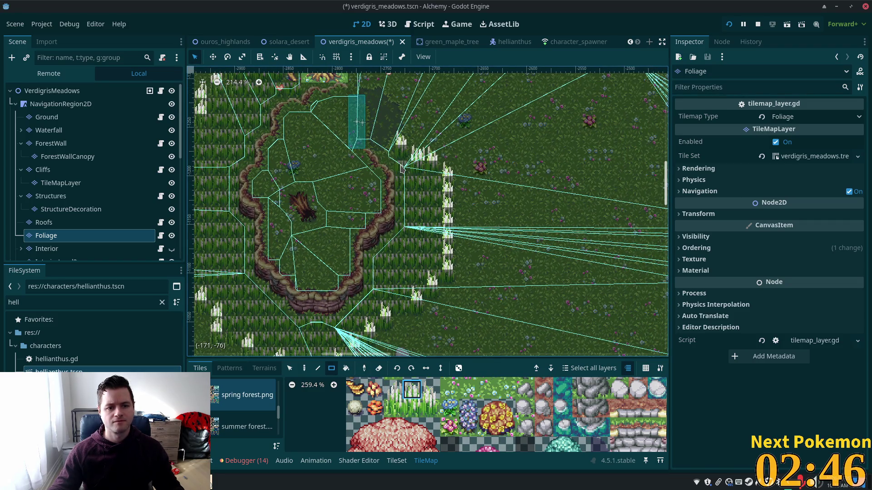
Fill a 3x6 block of tall grass, plus patches above, to the left, and extra rows.
{"action": "mouse_move", "coordinate": [403, 160]}
{"action": "left_mouse_down"}
{"action": "mouse_move", "coordinate": [437, 264]}
{"action": "mouse_move", "coordinate": [414, 279]}
{"action": "mouse_move", "coordinate": [376, 281]}
{"action": "left_mouse_up"}
{"action": "left_click_drag", "start_coordinate": [392, 246], "coordinate": [383, 264]}
{"action": "mouse_move", "coordinate": [404, 300]}
{"action": "left_mouse_down"}
{"action": "mouse_move", "coordinate": [370, 301]}
{"action": "mouse_move", "coordinate": [349, 323]}
{"action": "mouse_move", "coordinate": [225, 325]}
{"action": "left_mouse_up"}
{"action": "scroll", "coordinate": [412, 190], "scroll_direction": "down", "scroll_amount": 5}
{"action": "scroll", "coordinate": [411, 190], "scroll_direction": "left", "scroll_amount": 3}
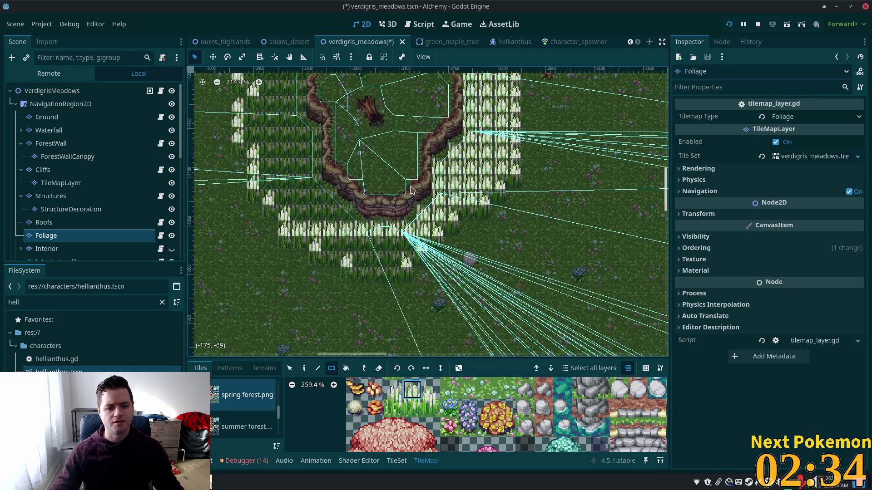
{"action": "left_click_drag", "start_coordinate": [408, 257], "coordinate": [356, 259]}
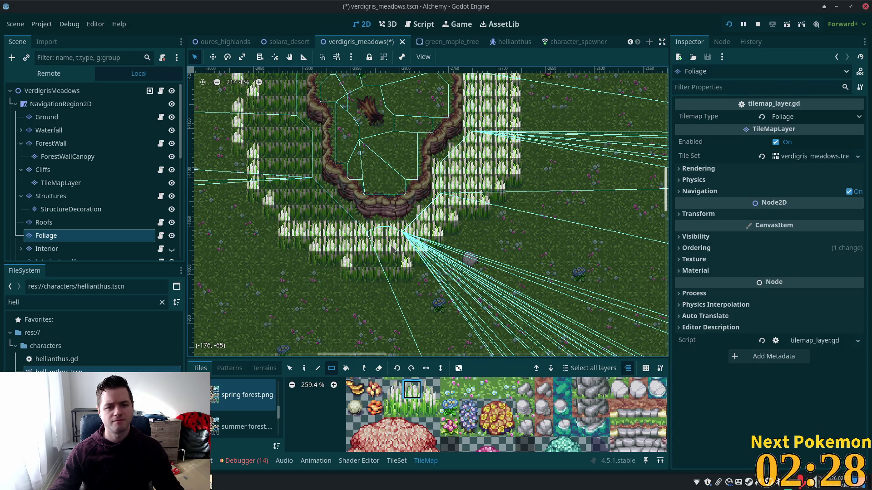
{"action": "left_click_drag", "start_coordinate": [399, 261], "coordinate": [357, 259]}
Fill further grass rectangles and a tall vertical column reaching up toward the tree.
{"action": "mouse_move", "coordinate": [347, 214]}
{"action": "left_mouse_down"}
{"action": "mouse_move", "coordinate": [279, 213]}
{"action": "mouse_move", "coordinate": [291, 212]}
{"action": "mouse_move", "coordinate": [279, 199]}
{"action": "mouse_move", "coordinate": [312, 181]}
{"action": "mouse_move", "coordinate": [279, 132]}
{"action": "mouse_move", "coordinate": [271, 135]}
{"action": "mouse_move", "coordinate": [336, 206]}
{"action": "mouse_move", "coordinate": [320, 87]}
{"action": "left_mouse_up"}
{"action": "scroll", "coordinate": [272, 135], "scroll_direction": "up", "scroll_amount": 5}
{"action": "scroll", "coordinate": [313, 182], "scroll_direction": "up", "scroll_amount": 3}
{"action": "mouse_move", "coordinate": [305, 163]}
{"action": "left_mouse_down"}
{"action": "mouse_move", "coordinate": [301, 257]}
{"action": "mouse_move", "coordinate": [287, 256]}
{"action": "mouse_move", "coordinate": [286, 287]}
{"action": "left_mouse_up"}
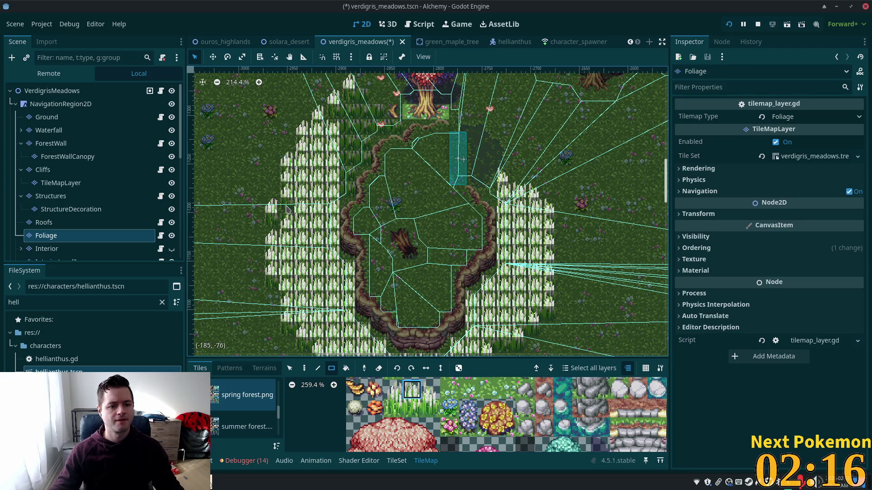
{"action": "scroll", "coordinate": [345, 214], "scroll_direction": "up", "scroll_amount": 2}
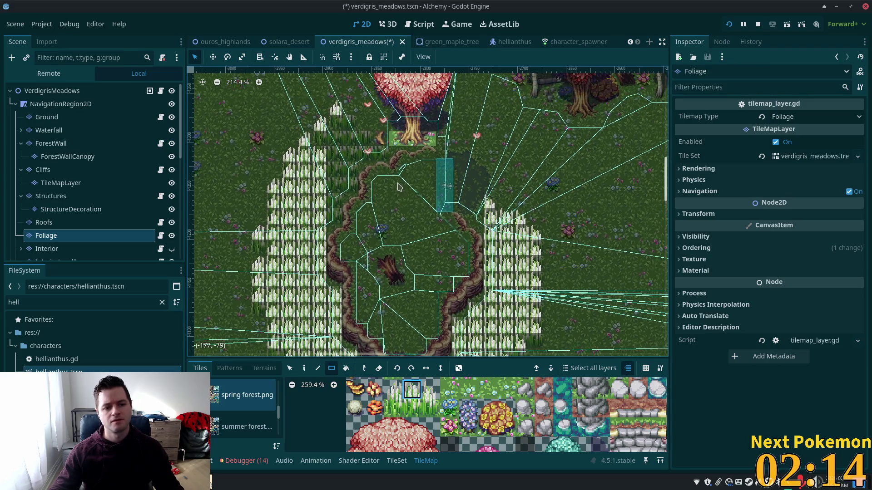
{"action": "mouse_move", "coordinate": [338, 211]}
{"action": "left_mouse_down"}
{"action": "mouse_move", "coordinate": [337, 117]}
{"action": "mouse_move", "coordinate": [351, 123]}
{"action": "left_mouse_up"}
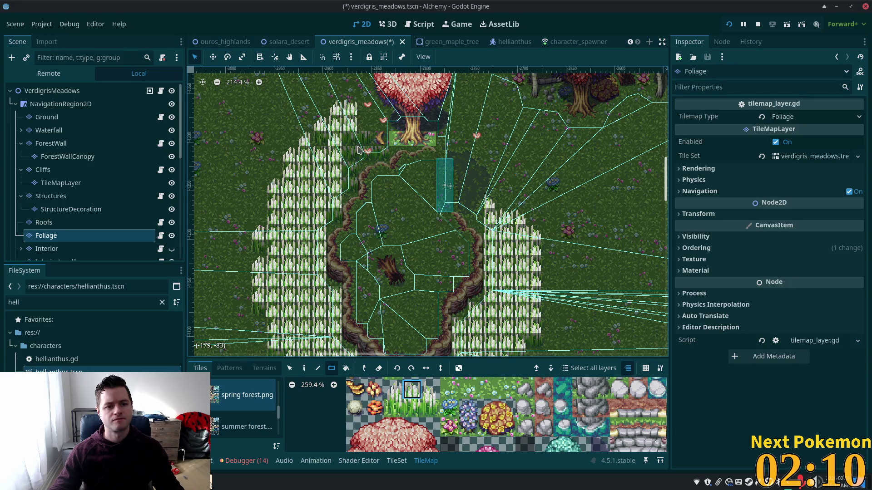
{"action": "left_click", "coordinate": [431, 389]}
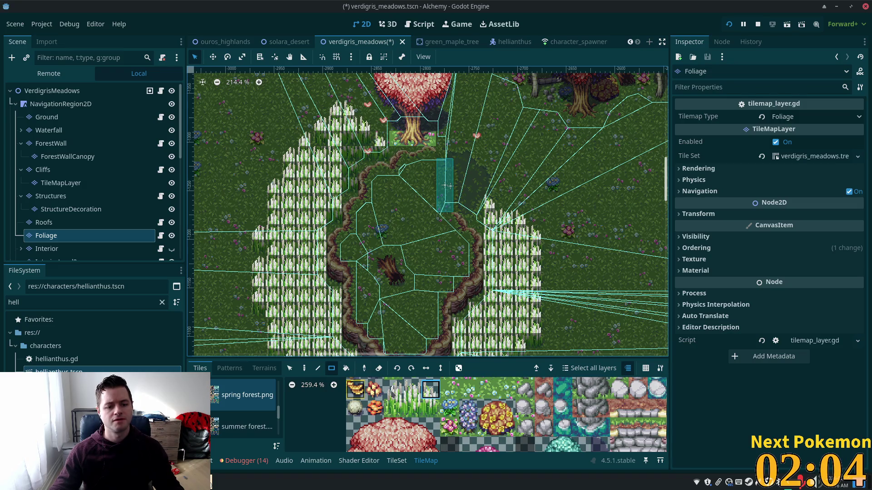
Fill a 2x2 patch with the first tall-grass tile.
{"action": "left_click", "coordinate": [411, 389]}
{"action": "left_click_drag", "start_coordinate": [366, 139], "coordinate": [354, 167]}
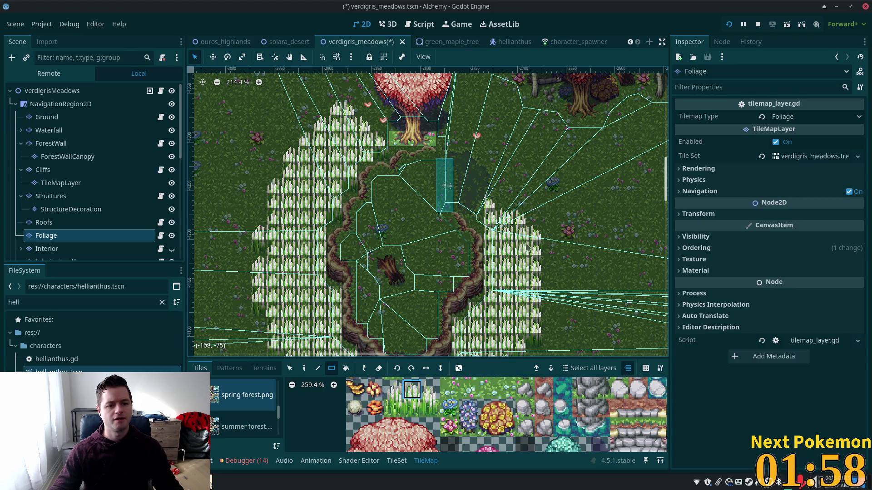
{"action": "scroll", "coordinate": [485, 254], "scroll_direction": "down", "scroll_amount": 3}
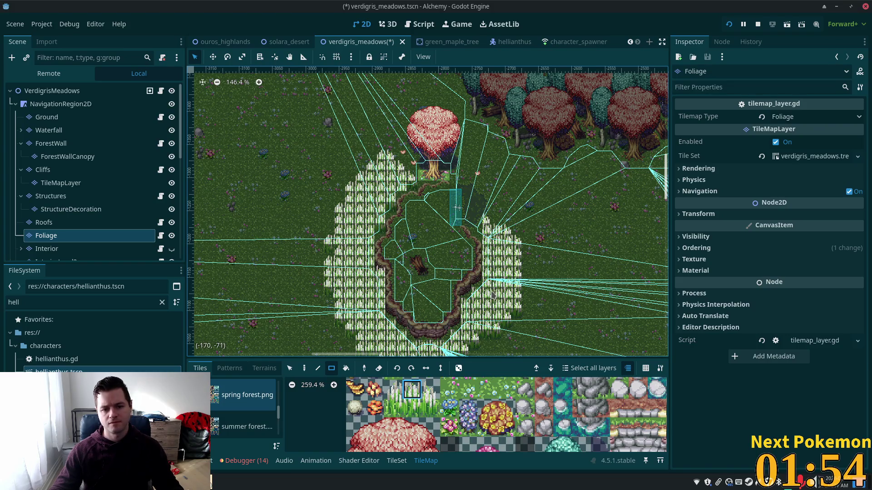
{"action": "scroll", "coordinate": [502, 296], "scroll_direction": "up", "scroll_amount": 2}
{"action": "scroll", "coordinate": [474, 305], "scroll_direction": "up", "scroll_amount": 4}
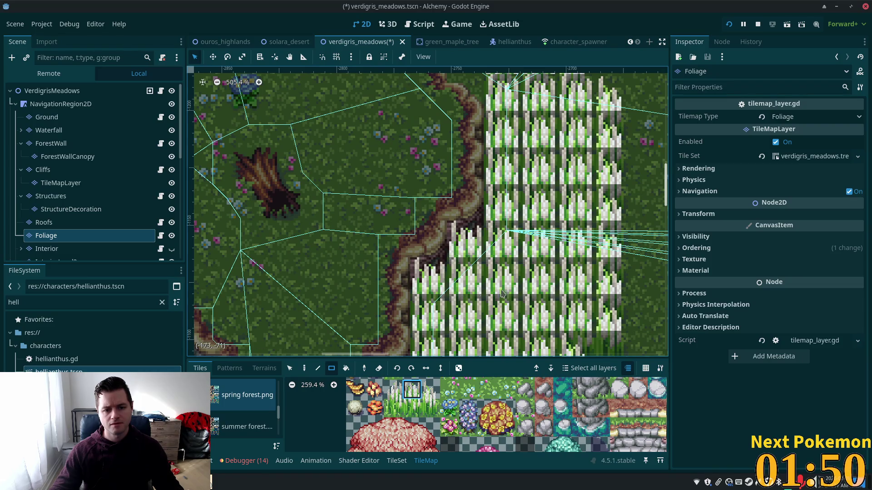
{"action": "scroll", "coordinate": [577, 291], "scroll_direction": "down", "scroll_amount": 9}
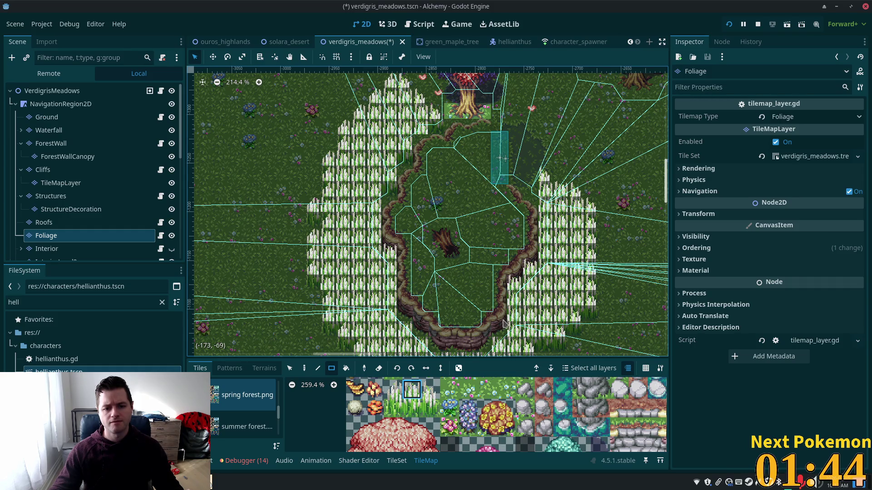
Pan around the clearing to check the grass and save the scene.
{"action": "mouse_move", "coordinate": [500, 348]}
{"action": "left_mouse_down"}
{"action": "mouse_move", "coordinate": [493, 282]}
{"action": "mouse_move", "coordinate": [440, 277]}
{"action": "left_mouse_up"}
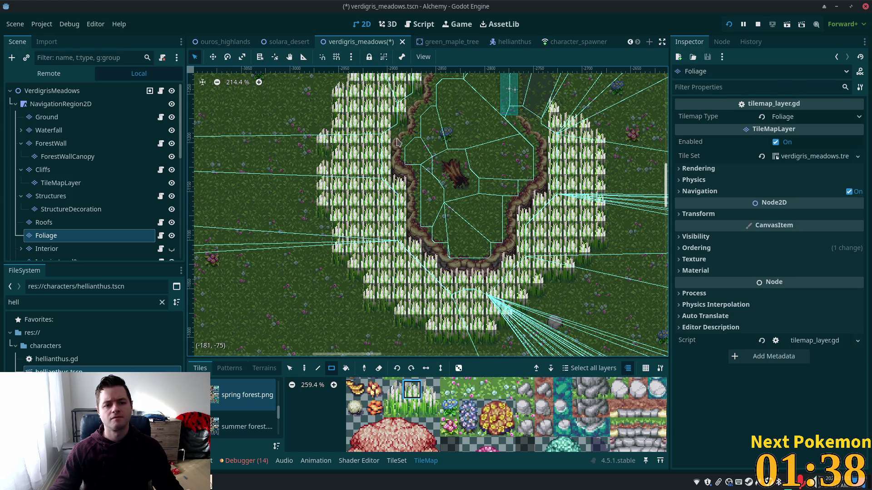
{"action": "mouse_move", "coordinate": [570, 209]}
{"action": "left_mouse_down"}
{"action": "mouse_move", "coordinate": [522, 226]}
{"action": "mouse_move", "coordinate": [534, 239]}
{"action": "mouse_move", "coordinate": [532, 280]}
{"action": "left_mouse_up"}
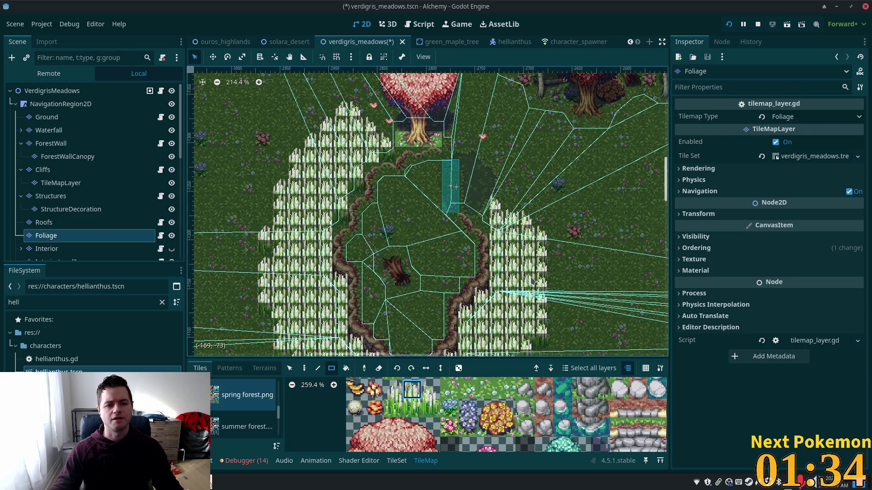
{"action": "key", "text": "ctrl+s"}
{"action": "scroll", "coordinate": [497, 212], "scroll_direction": "down", "scroll_amount": 5}
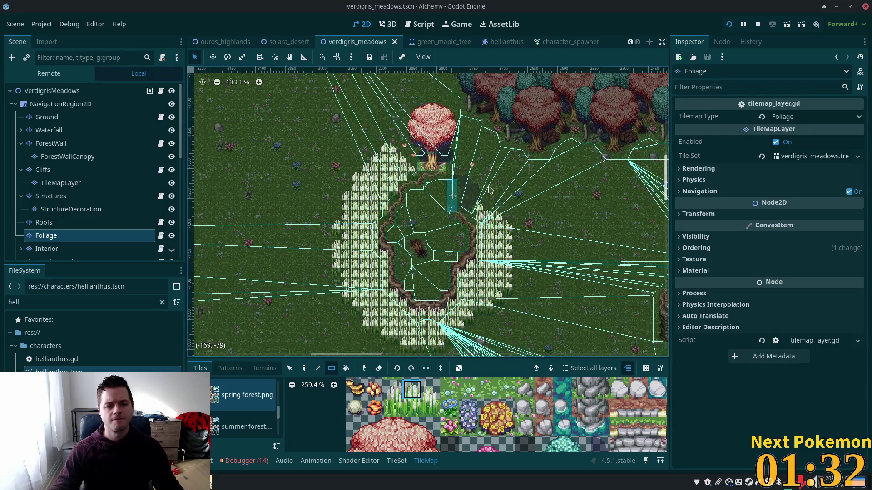
Run the game, move one window aside, and walk the player around the grass.
{"action": "left_click", "coordinate": [728, 24]}
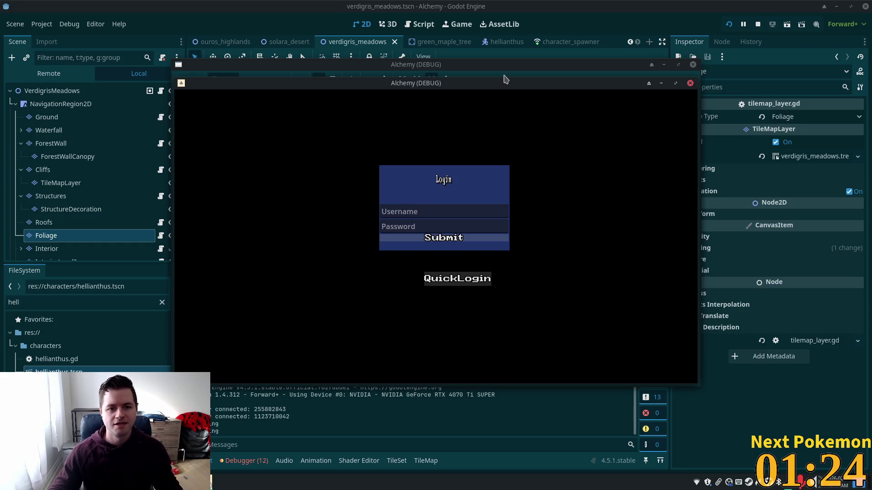
{"action": "mouse_move", "coordinate": [441, 83]}
{"action": "left_mouse_down"}
{"action": "mouse_move", "coordinate": [321, 134]}
{"action": "mouse_move", "coordinate": [284, 132]}
{"action": "left_mouse_up"}
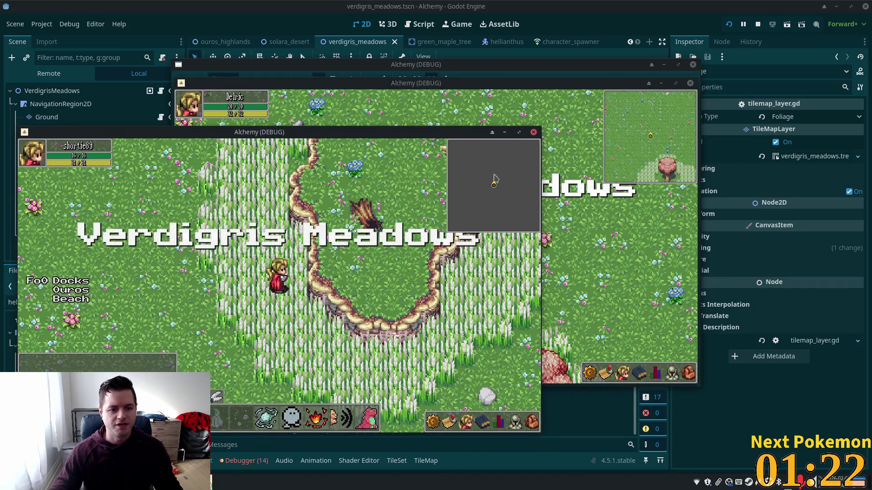
{"action": "key", "text": "Right"}
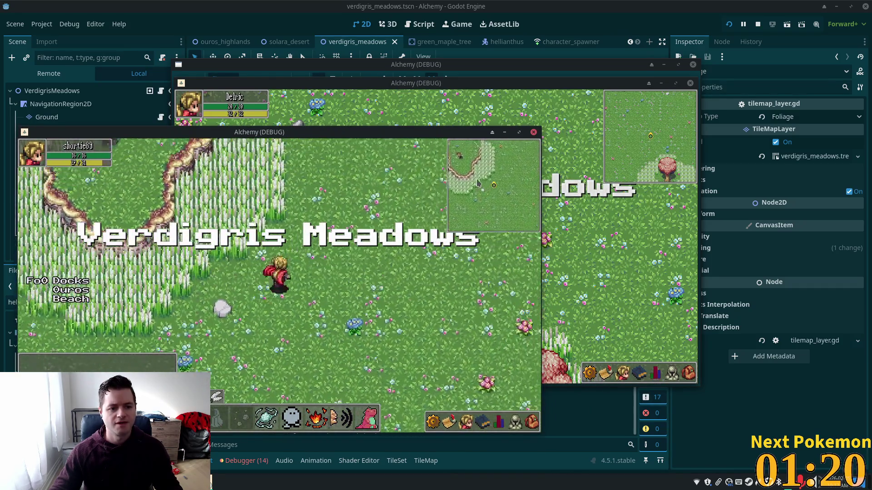
{"action": "key", "text": "Up"}
{"action": "key", "text": "Left"}
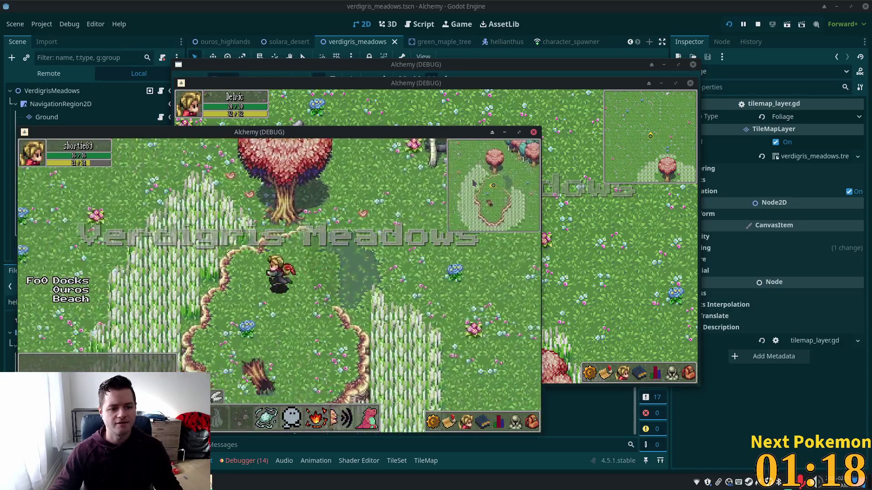
{"action": "key", "text": "Down"}
{"action": "key", "text": "Left"}
{"action": "key", "text": "Up"}
{"action": "key", "text": "Right"}
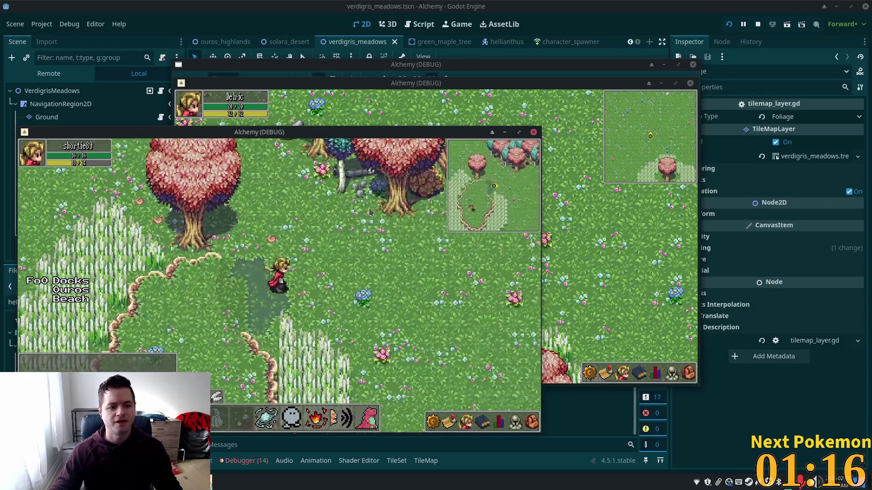
Keep walking the player up, down and across the tall grass, then stop the game with F8.
{"action": "key", "text": "Right"}
{"action": "key", "text": "Down"}
{"action": "key", "text": "Down"}
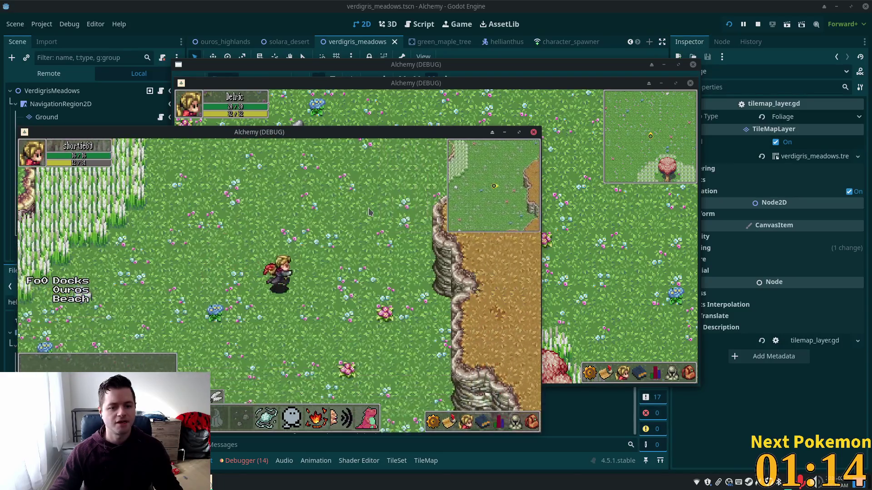
{"action": "key", "text": "Left"}
{"action": "key", "text": "Left"}
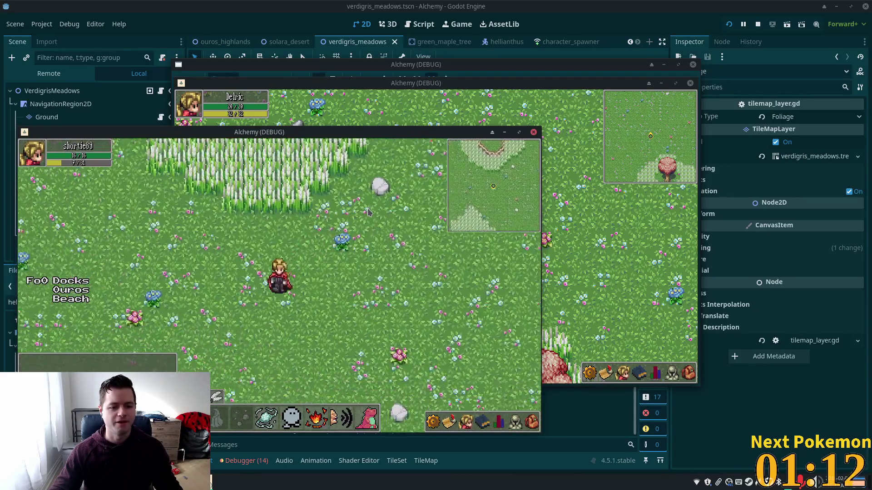
{"action": "key", "text": "Up"}
{"action": "key", "text": "Up"}
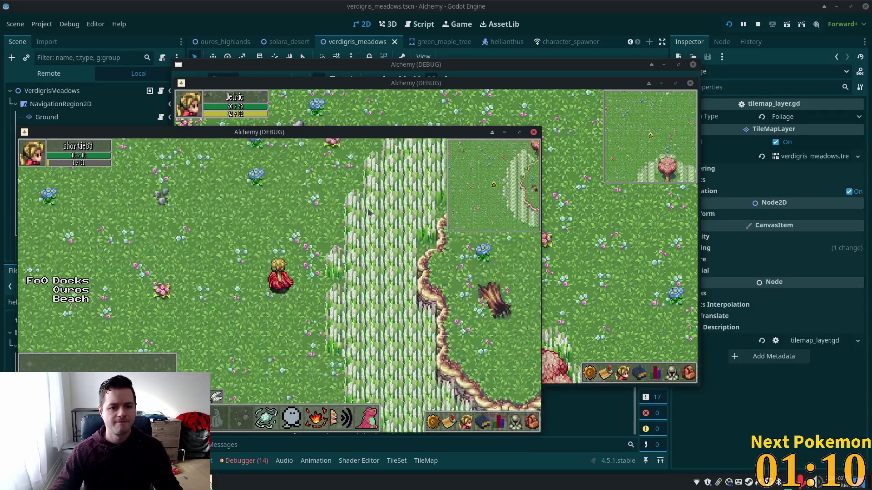
{"action": "key", "text": "Up"}
{"action": "key", "text": "Down"}
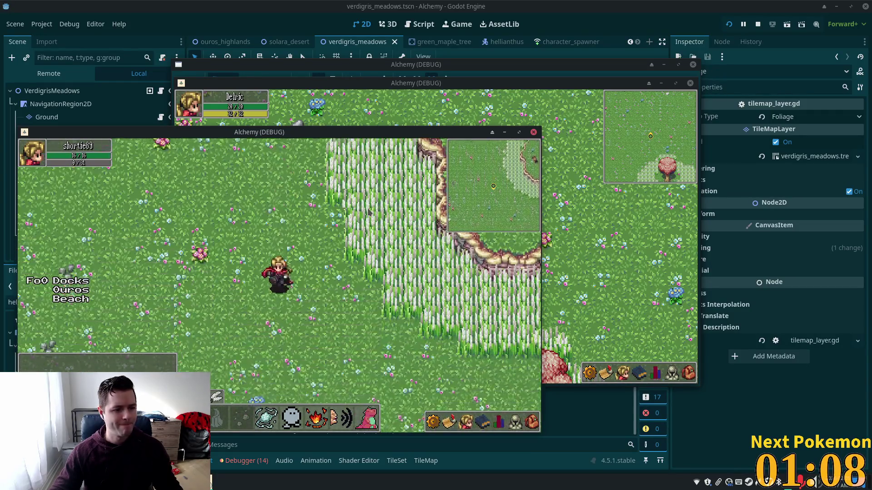
{"action": "key", "text": "Down"}
{"action": "key", "text": "Down"}
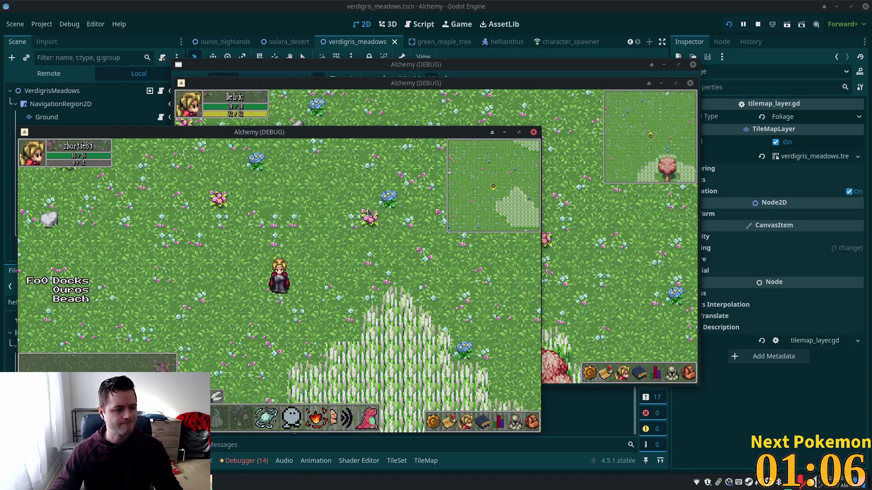
{"action": "key", "text": "Up"}
{"action": "key", "text": "Right"}
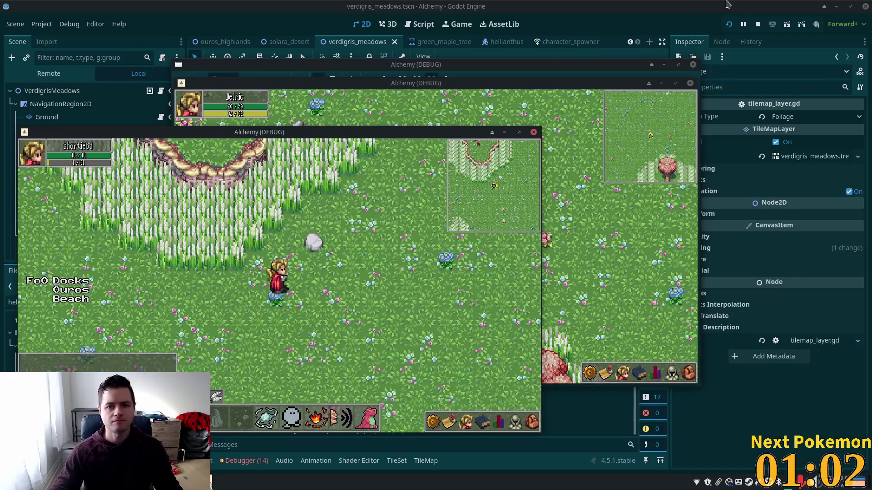
{"action": "key", "text": "F8"}
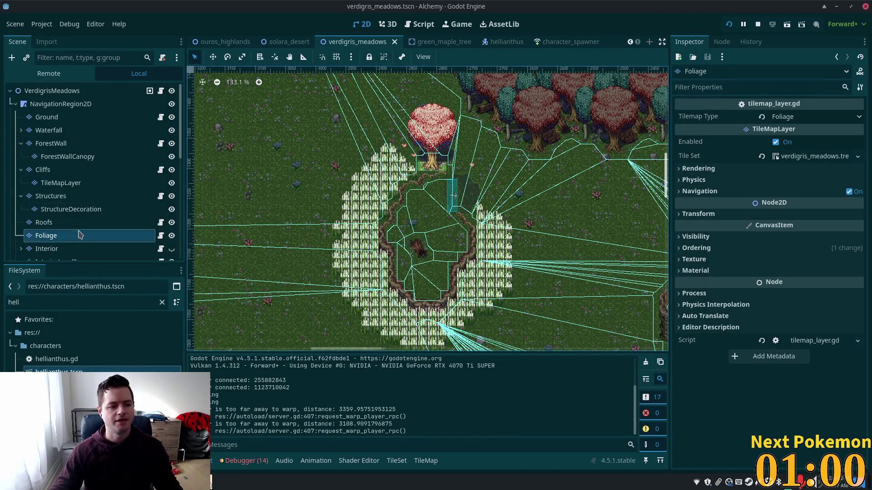
Collapse Helianthussss, select and expand UtilityNodes, and collapse the Area2D and Area2D2 children.
{"action": "scroll", "coordinate": [80, 236], "scroll_direction": "down", "scroll_amount": 8}
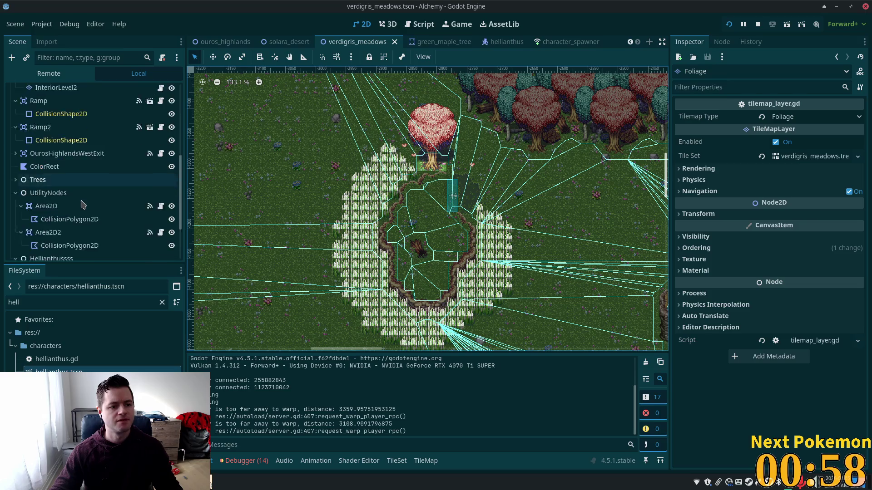
{"action": "scroll", "coordinate": [83, 205], "scroll_direction": "down", "scroll_amount": 3}
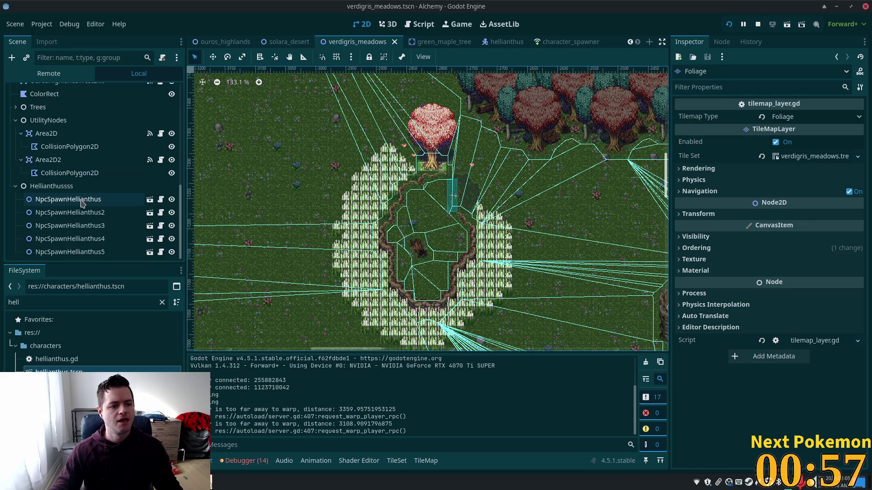
{"action": "left_click", "coordinate": [16, 186]}
{"action": "scroll", "coordinate": [25, 163], "scroll_direction": "up", "scroll_amount": 2}
{"action": "left_click", "coordinate": [16, 239]}
{"action": "left_click", "coordinate": [34, 239]}
{"action": "left_click", "coordinate": [16, 240]}
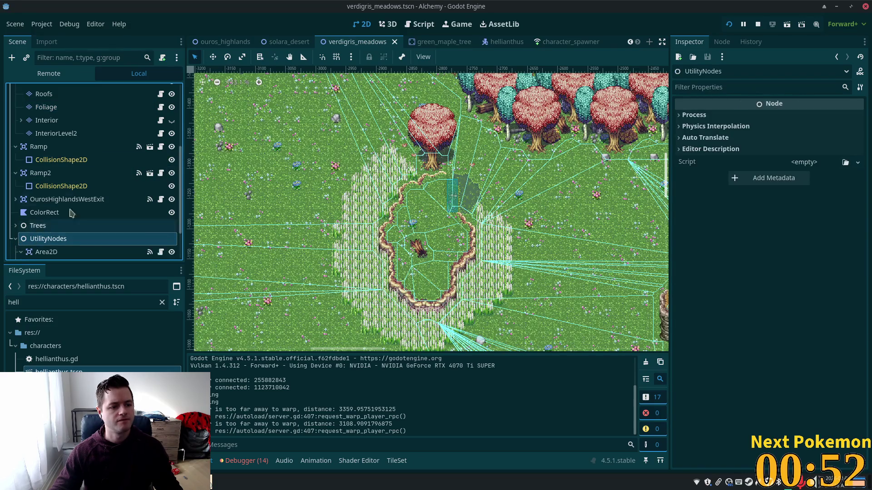
{"action": "scroll", "coordinate": [91, 200], "scroll_direction": "down", "scroll_amount": 2}
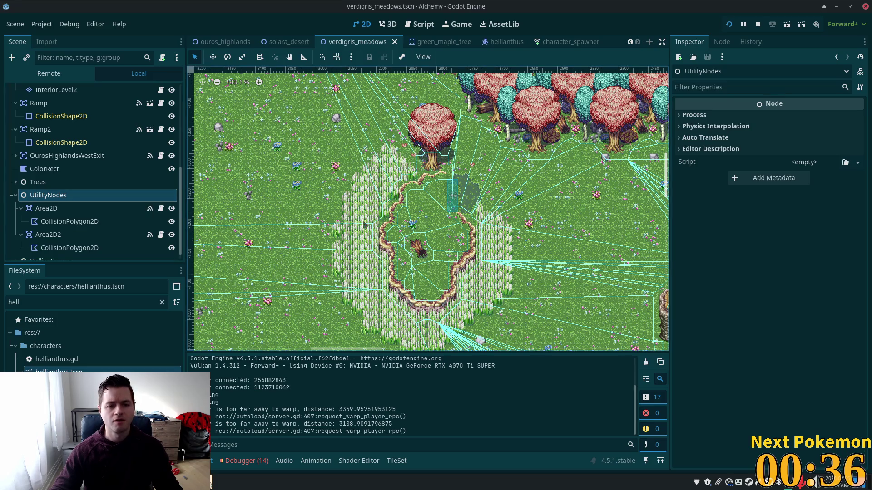
{"action": "left_click", "coordinate": [21, 208]}
{"action": "left_click", "coordinate": [20, 226]}
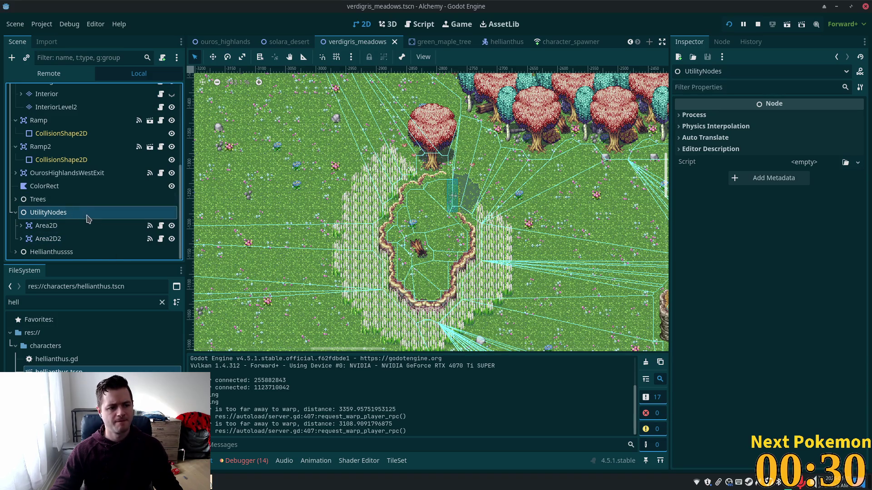
Create a new Area2D node under UtilityNodes.
{"action": "left_click", "coordinate": [71, 214]}
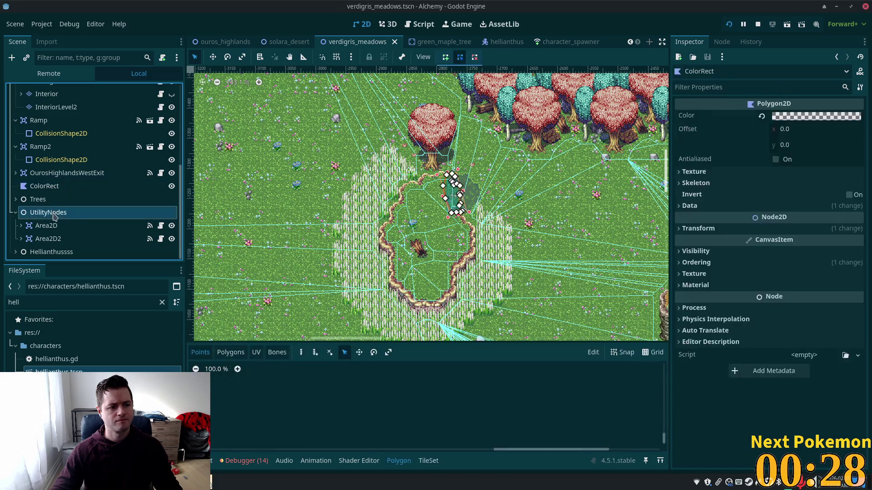
{"action": "key", "text": "ctrl+a"}
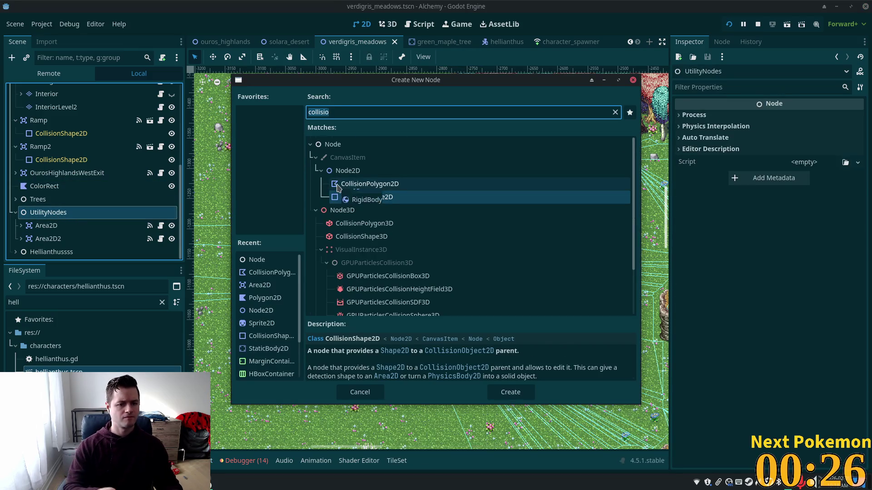
{"action": "type", "text": "area"}
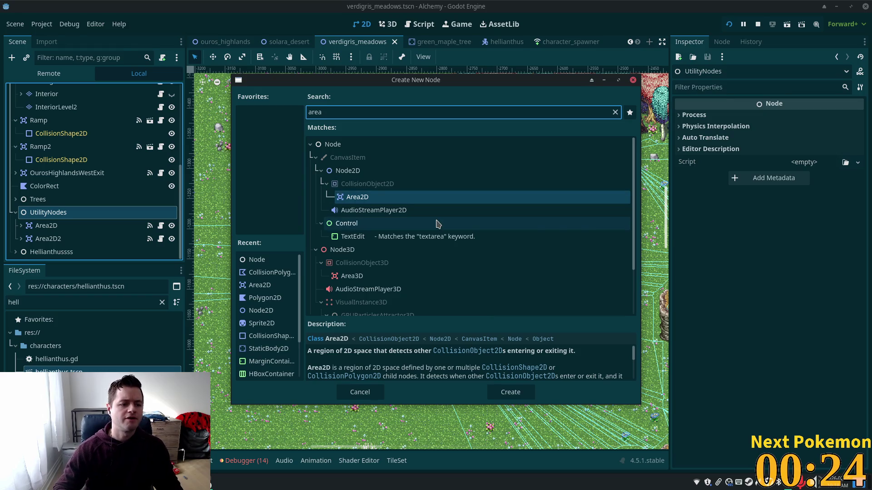
{"action": "key", "text": "Return"}
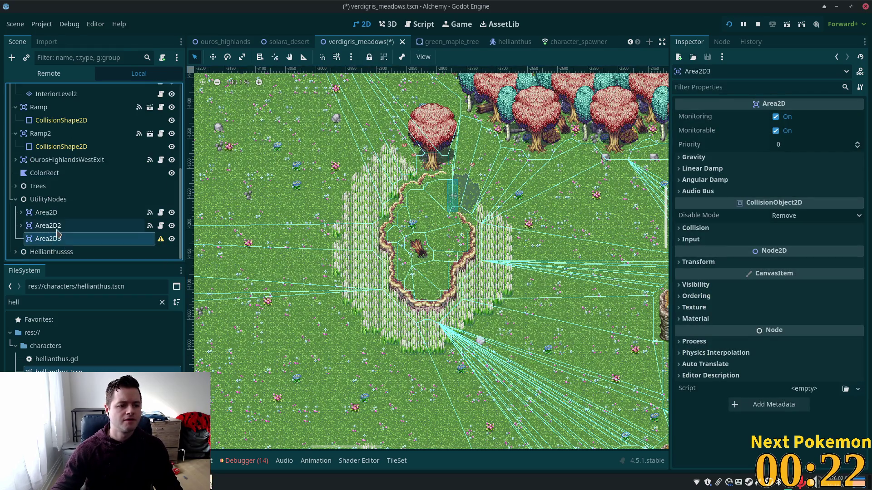
Add a CollisionPolygon2D child to Area2D3.
{"action": "key", "text": "ctrl+a"}
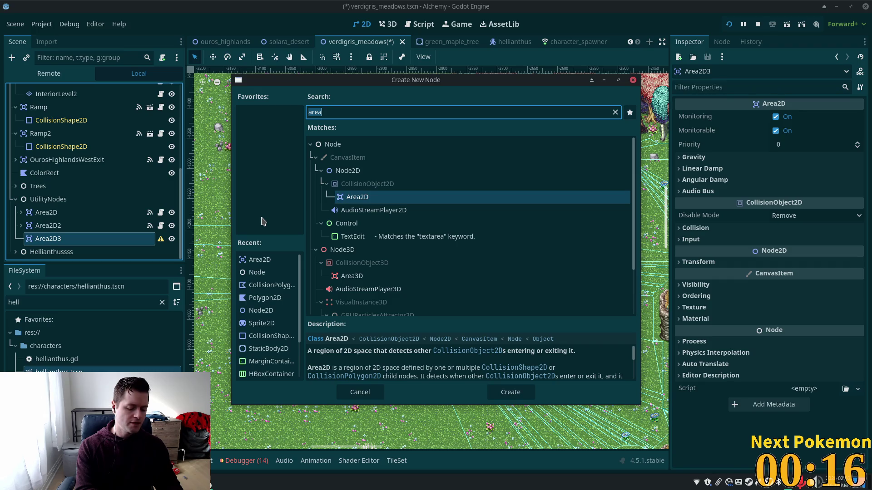
{"action": "type", "text": "col"}
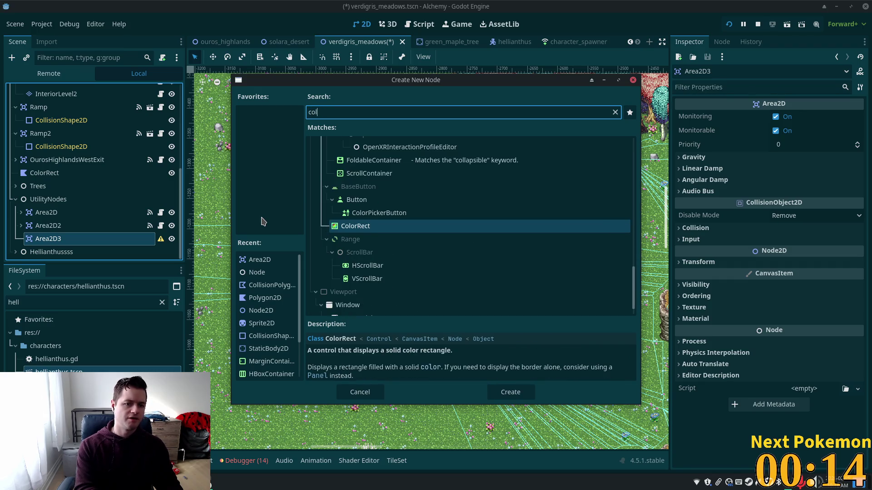
{"action": "type", "text": "li"}
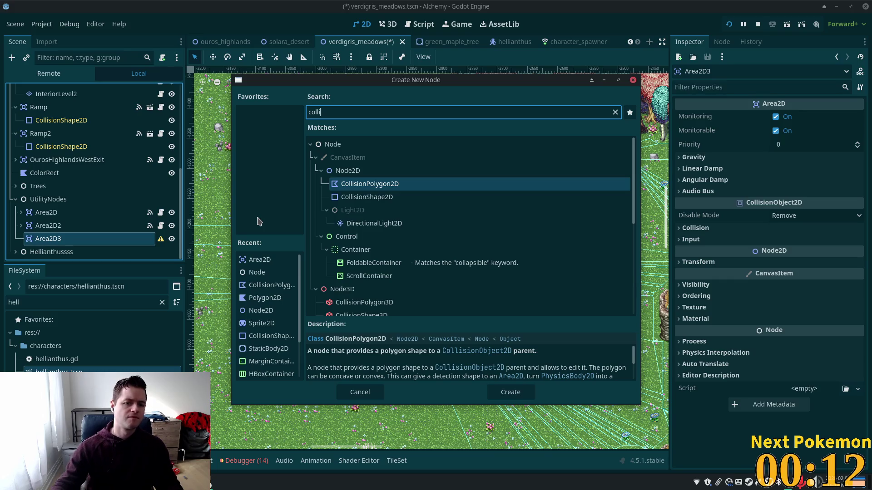
{"action": "double_click", "coordinate": [379, 186]}
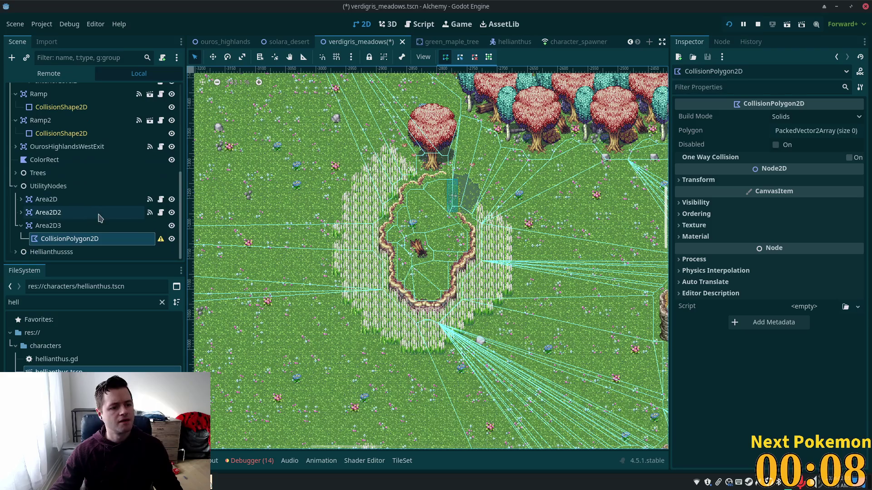
{"action": "double_click", "coordinate": [81, 201]}
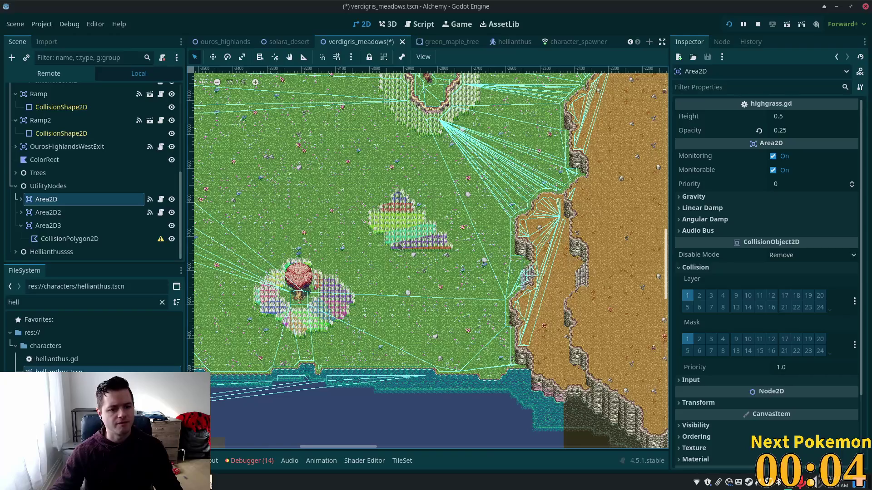
Rename the first Area2D to Area2DHighgrassCenter.
{"action": "scroll", "coordinate": [97, 212], "scroll_direction": "up", "scroll_amount": 1}
{"action": "left_click", "coordinate": [172, 222]}
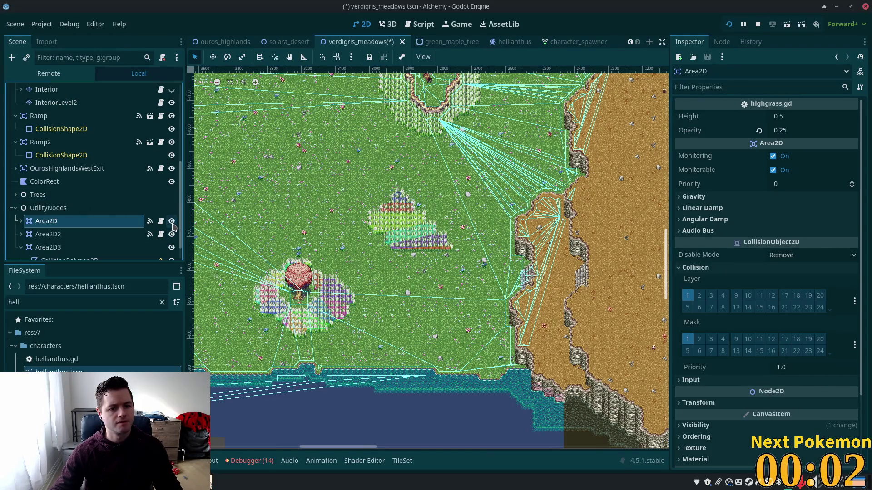
{"action": "left_click", "coordinate": [172, 223]}
{"action": "key", "text": "F2"}
{"action": "type", "text": "Central"}
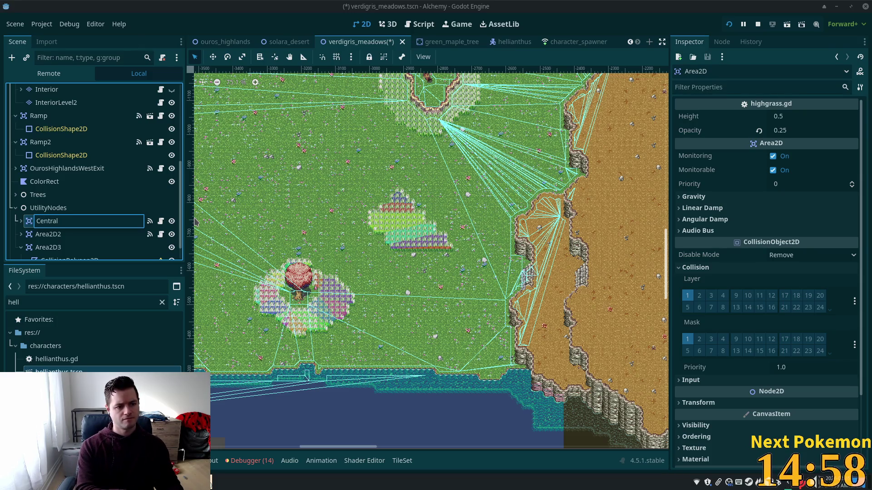
{"action": "type", "text": "H"}
{"action": "key", "text": "BackSpace"}
{"action": "key", "text": "BackSpace"}
{"action": "key", "text": "BackSpace"}
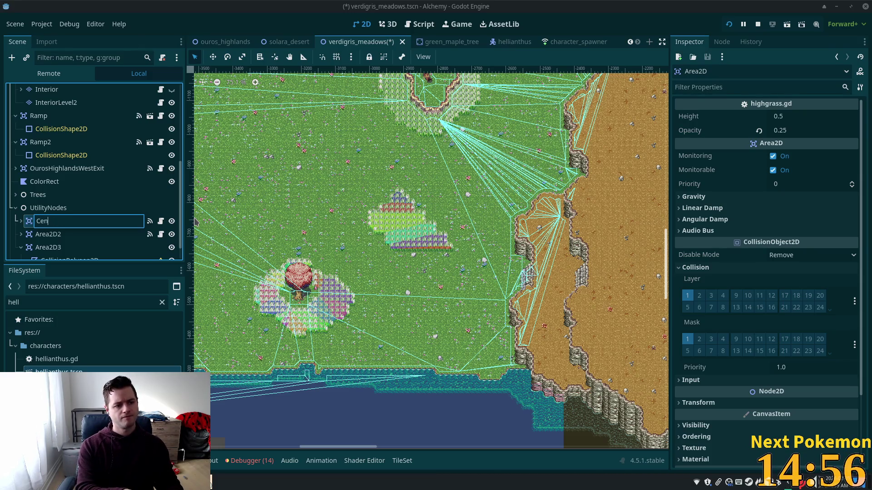
{"action": "type", "text": "Area2"}
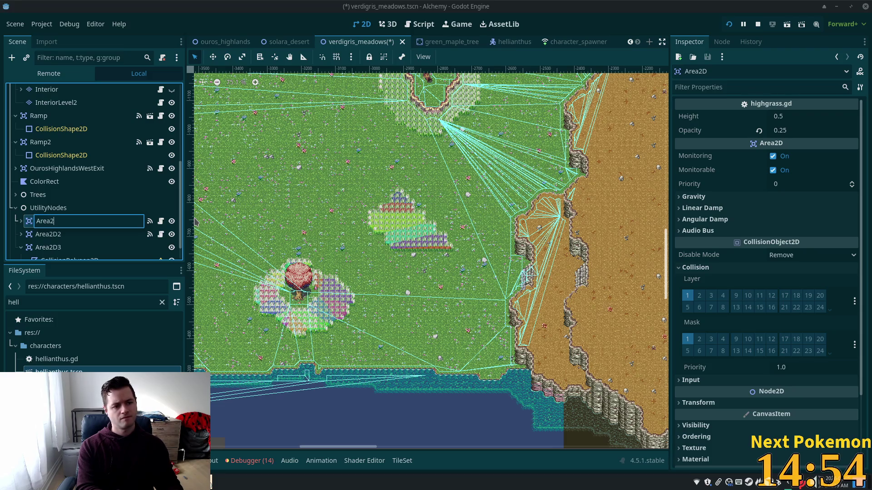
{"action": "type", "text": "DHighg"}
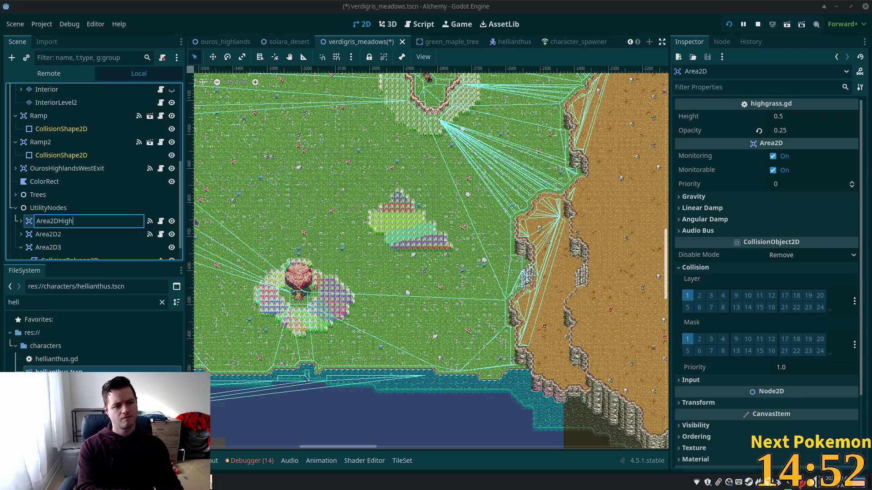
{"action": "type", "text": "res"}
{"action": "key", "text": "BackSpace"}
{"action": "key", "text": "BackSpace"}
{"action": "type", "text": "as"}
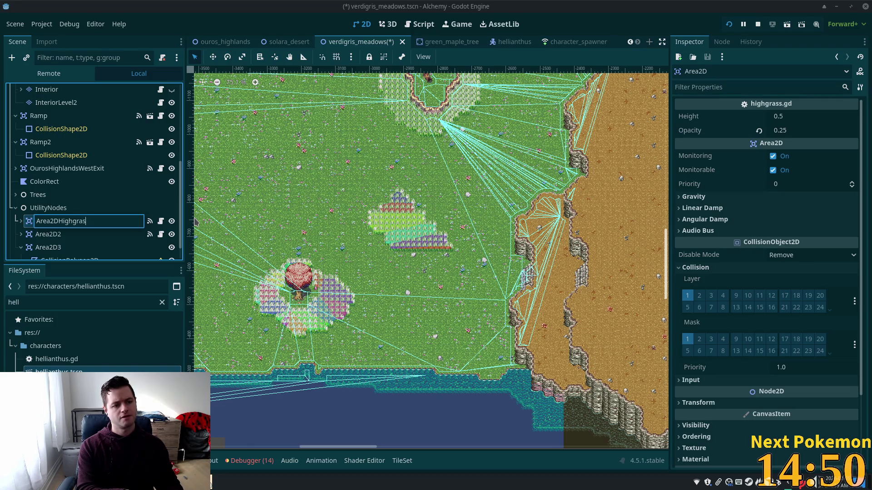
{"action": "type", "text": "sCenter"}
{"action": "key", "text": "Return"}
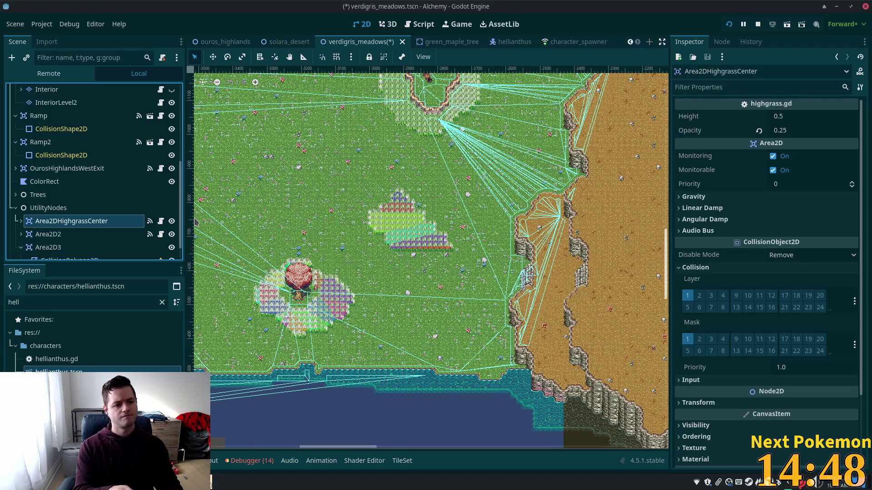
Rename Area2D2 to Area2DHighgrassTree.
{"action": "left_click", "coordinate": [50, 234]}
{"action": "left_click", "coordinate": [67, 234]}
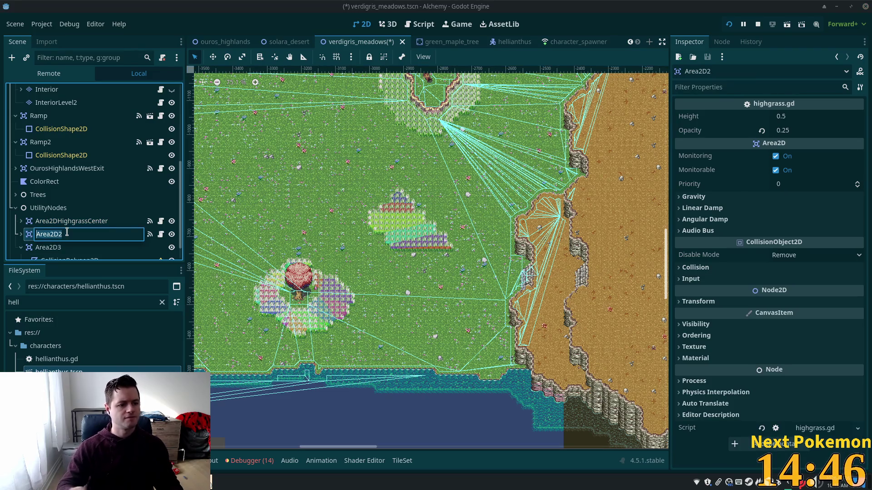
{"action": "type", "text": "Hig"}
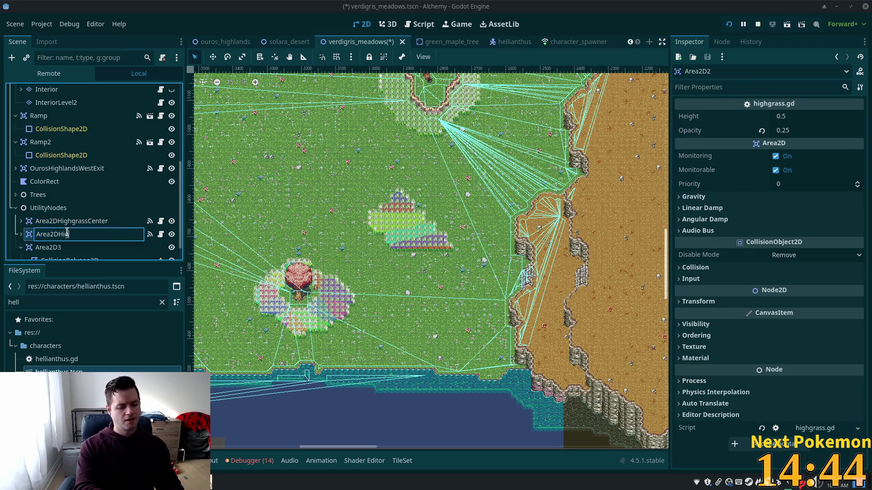
{"action": "type", "text": "hgrass"}
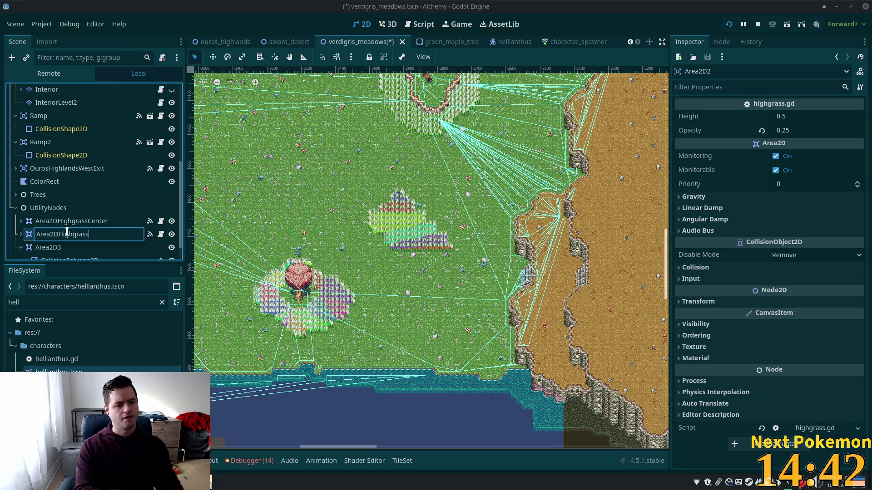
{"action": "type", "text": "Tree"}
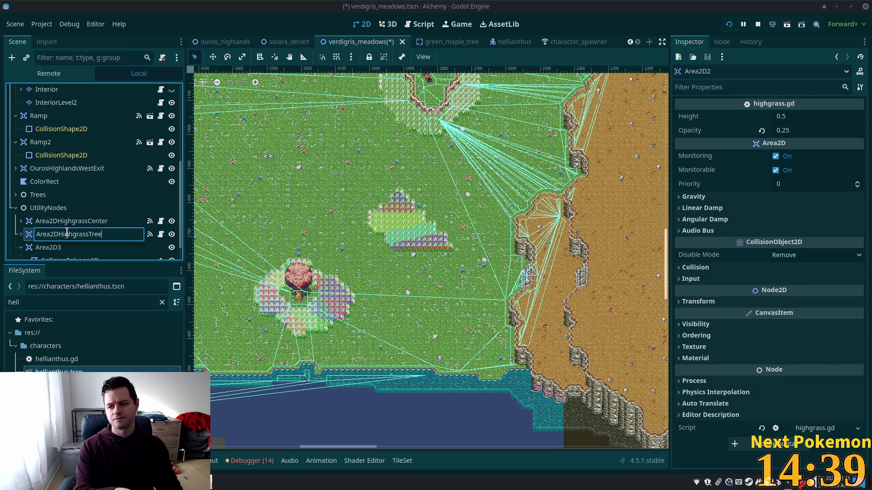
{"action": "key", "text": "Return"}
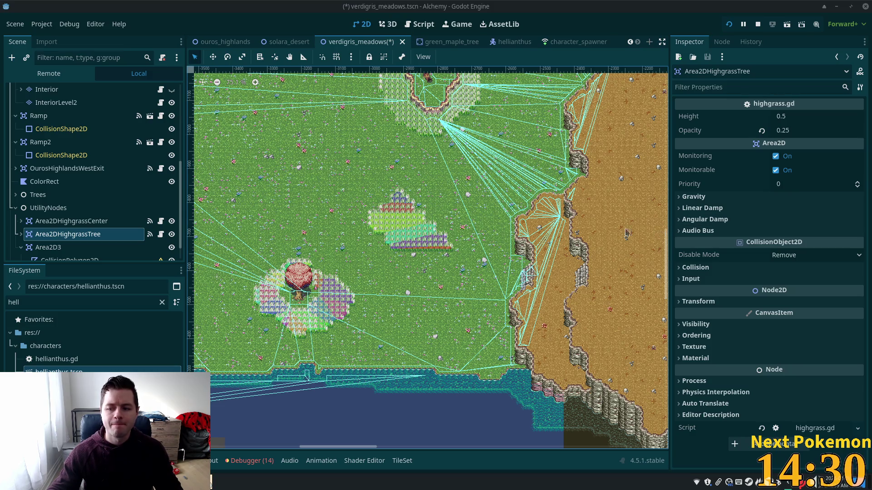
Rename Area2D3 to Area2DHighgrassOutcrop.
{"action": "left_click", "coordinate": [66, 248]}
{"action": "left_click", "coordinate": [89, 247]}
{"action": "key", "text": "End"}
{"action": "key", "text": "BackSpace"}
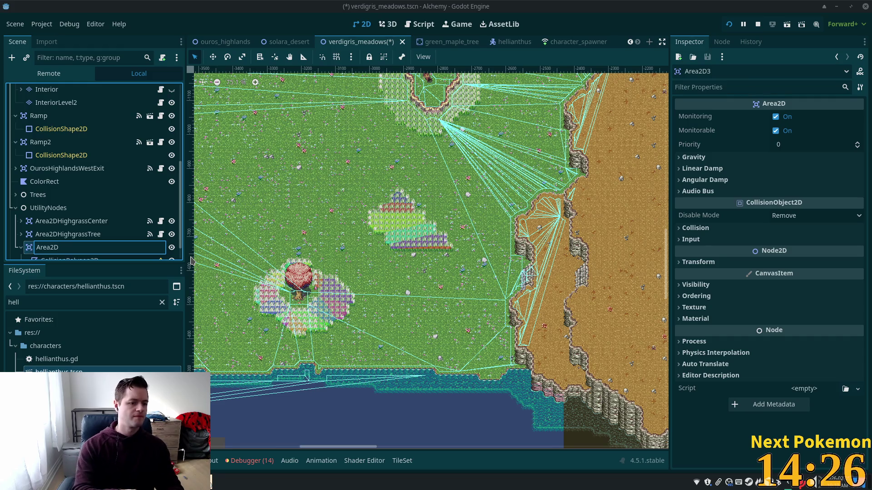
{"action": "type", "text": "High"}
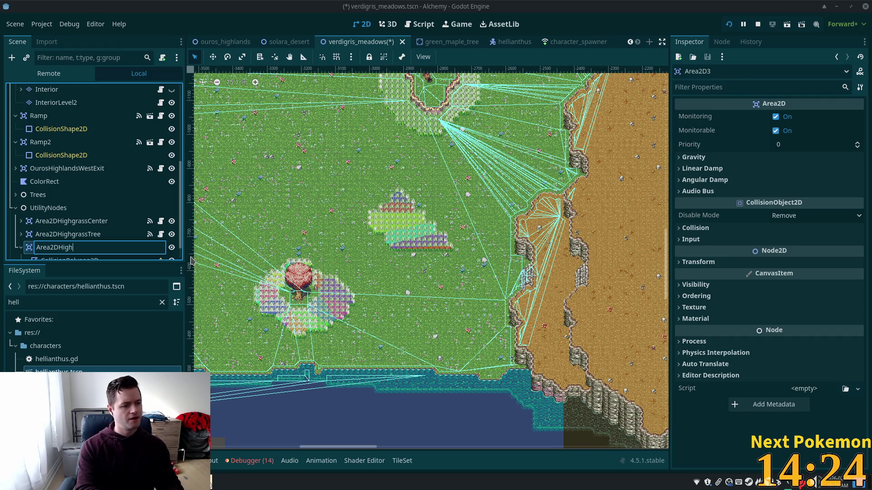
{"action": "type", "text": "g"}
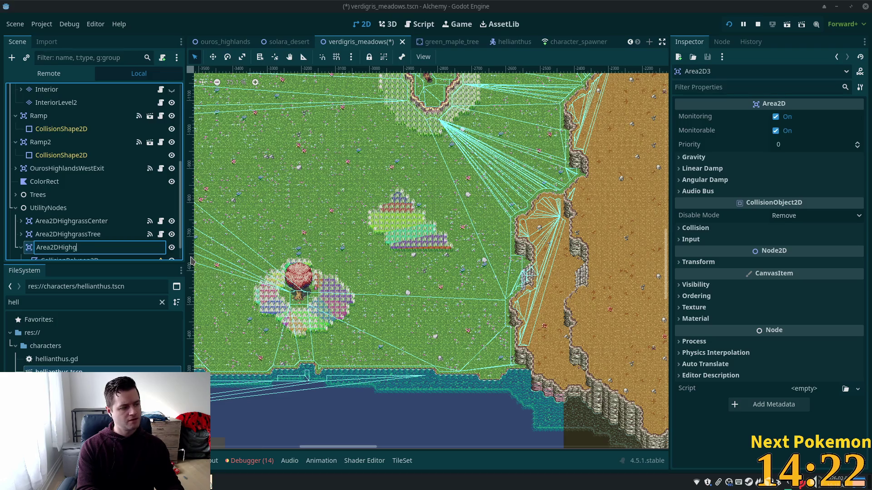
{"action": "type", "text": "reass"}
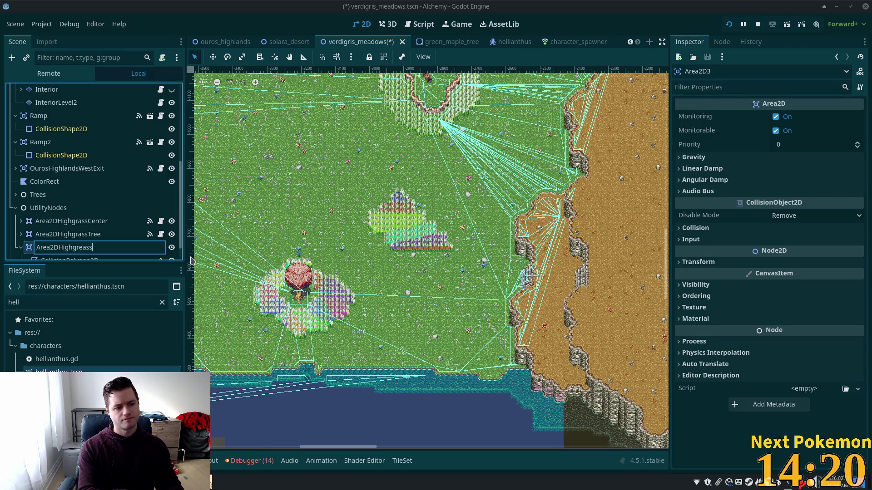
{"action": "key", "text": "BackSpace"}
{"action": "key", "text": "BackSpace"}
{"action": "key", "text": "BackSpace"}
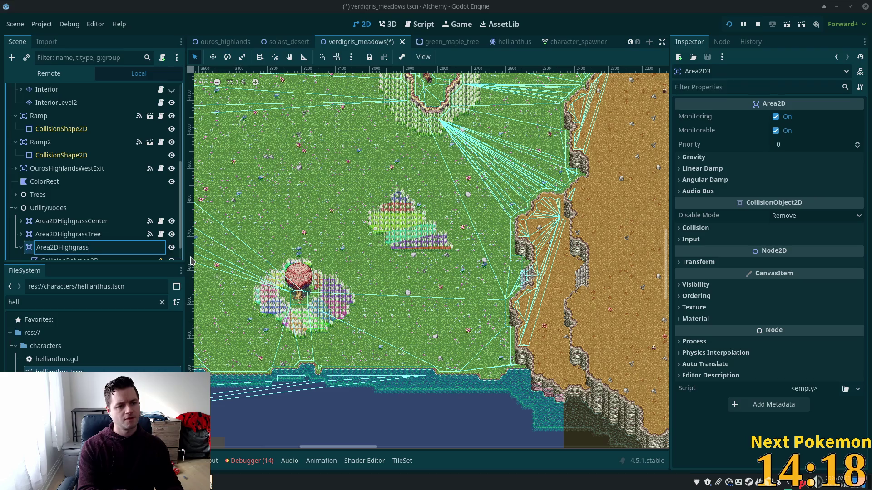
{"action": "type", "text": "Out"}
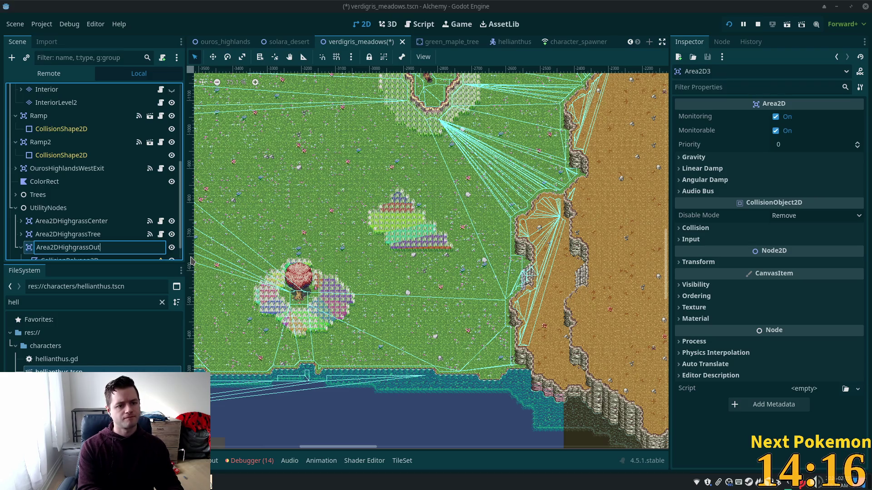
{"action": "type", "text": "crop"}
{"action": "key", "text": "Return"}
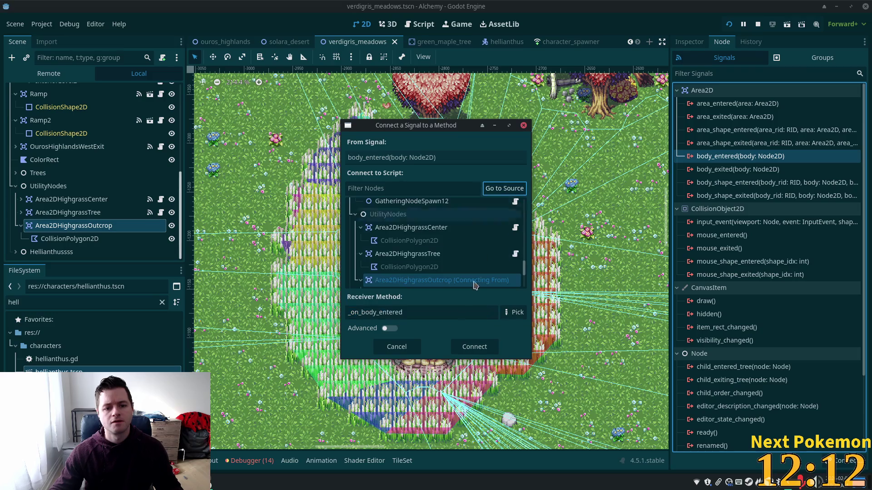
Abandon the failed signal connection and attach the existing utility_scenes/highgrass.gd script.
{"action": "left_click", "coordinate": [474, 346]}
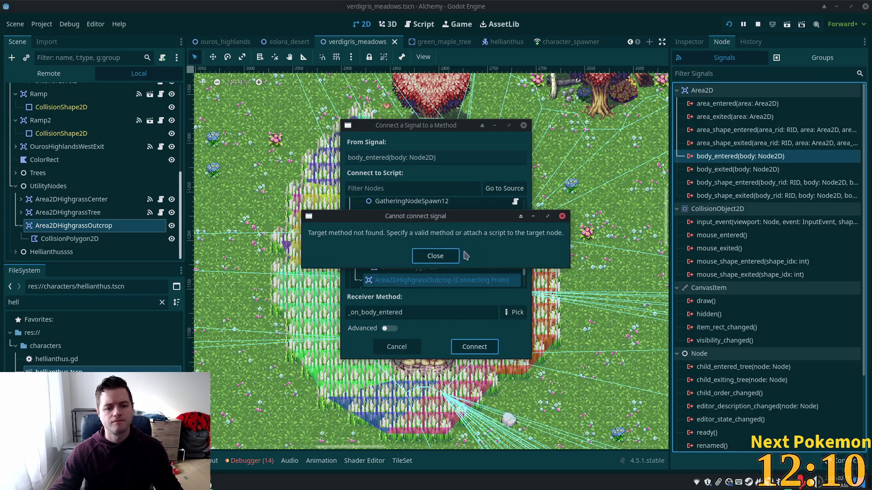
{"action": "left_click", "coordinate": [443, 263]}
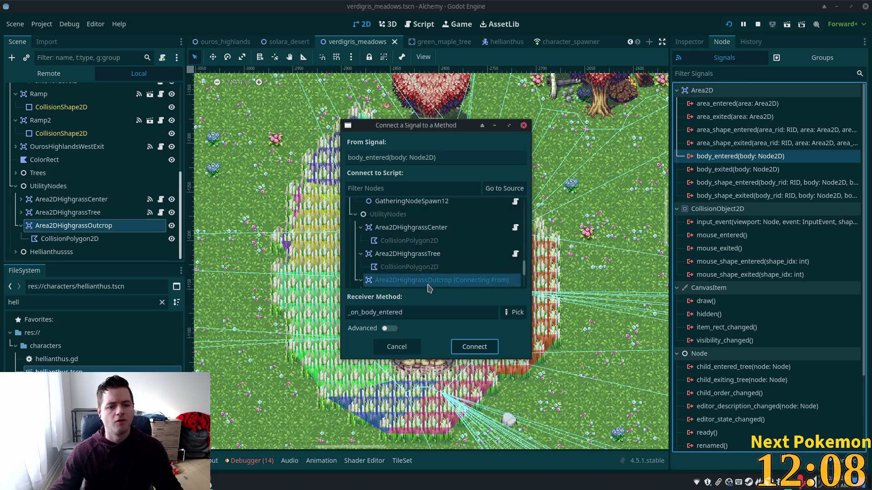
{"action": "left_click", "coordinate": [524, 125]}
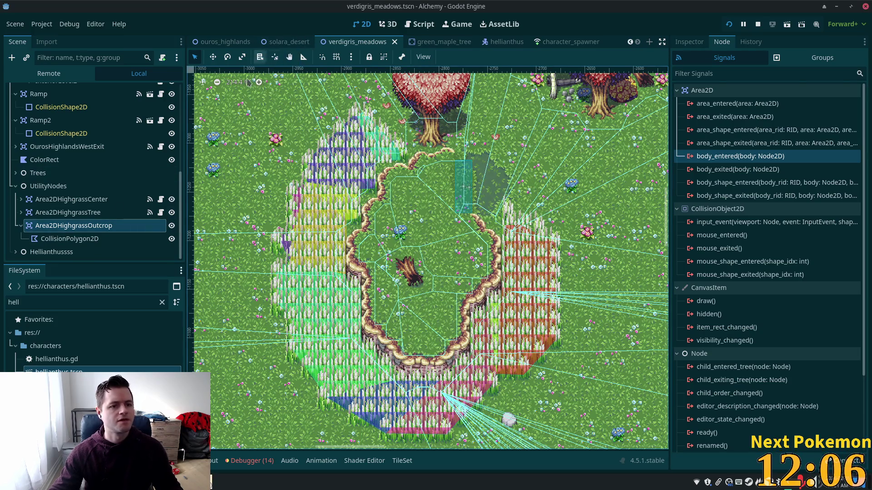
{"action": "left_click", "coordinate": [162, 58]}
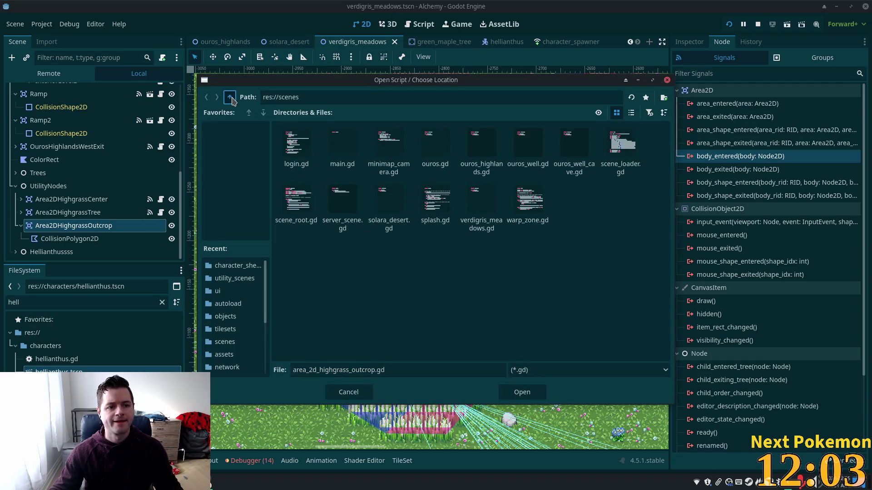
{"action": "left_click", "coordinate": [230, 96]}
{"action": "double_click", "coordinate": [437, 193]}
{"action": "double_click", "coordinate": [390, 144]}
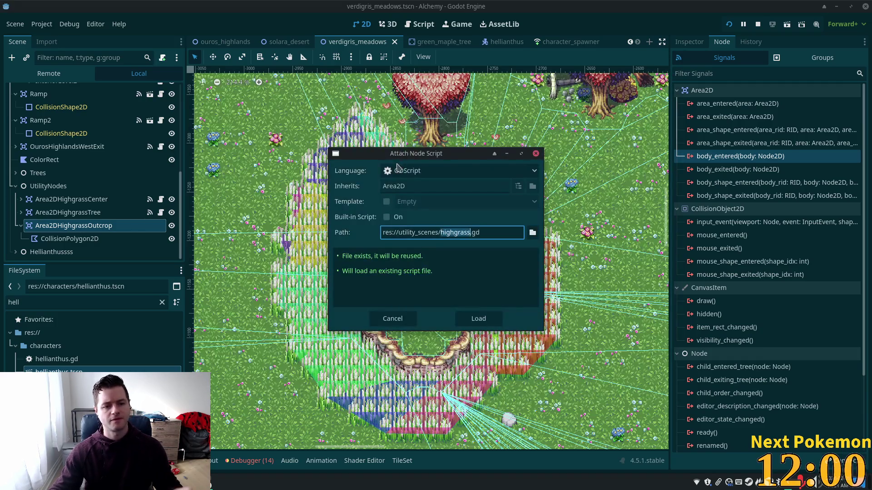
{"action": "left_click", "coordinate": [477, 320]}
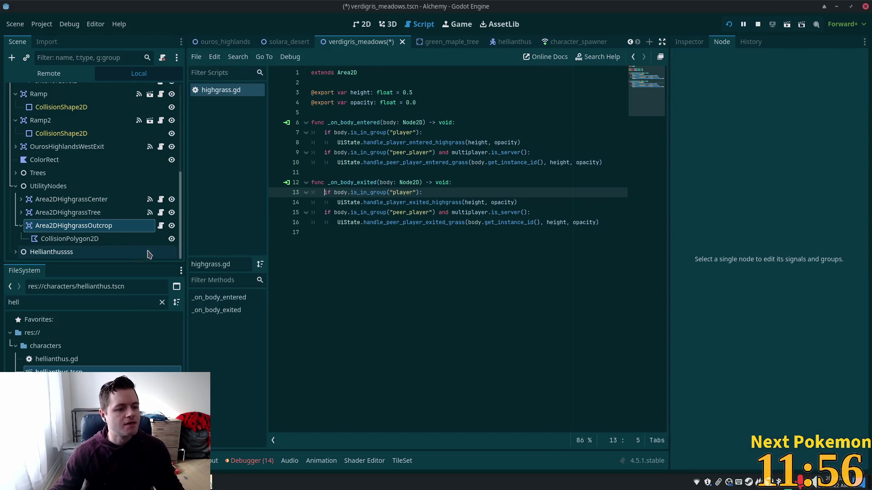
Connect the body_entered signal to the node's own script handler.
{"action": "left_click", "coordinate": [108, 223]}
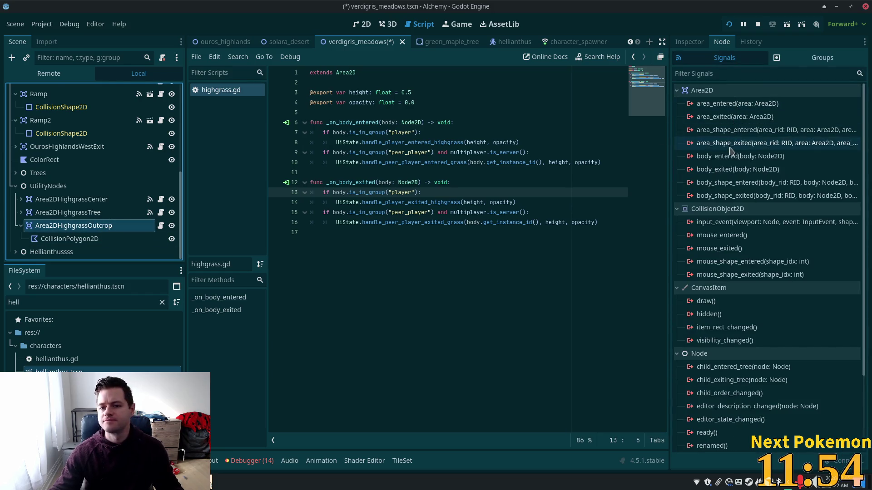
{"action": "left_click", "coordinate": [725, 159]}
{"action": "double_click", "coordinate": [725, 159]}
{"action": "left_click", "coordinate": [504, 188]}
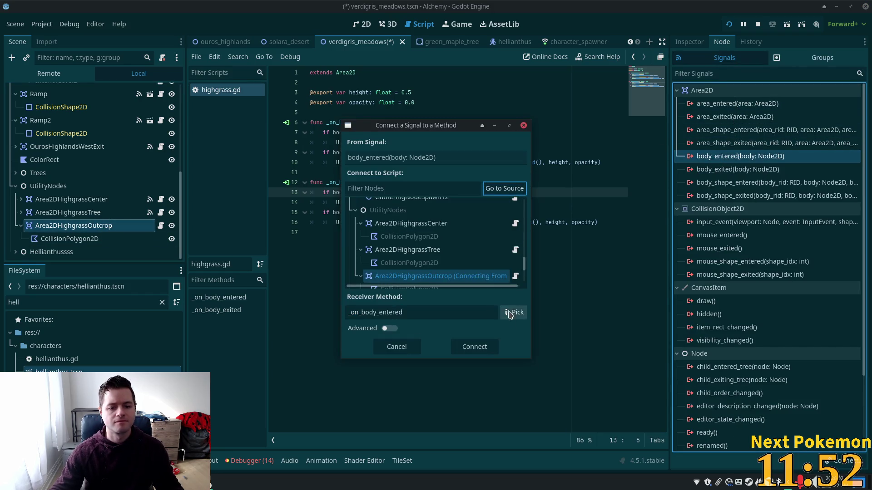
{"action": "left_click", "coordinate": [455, 345]}
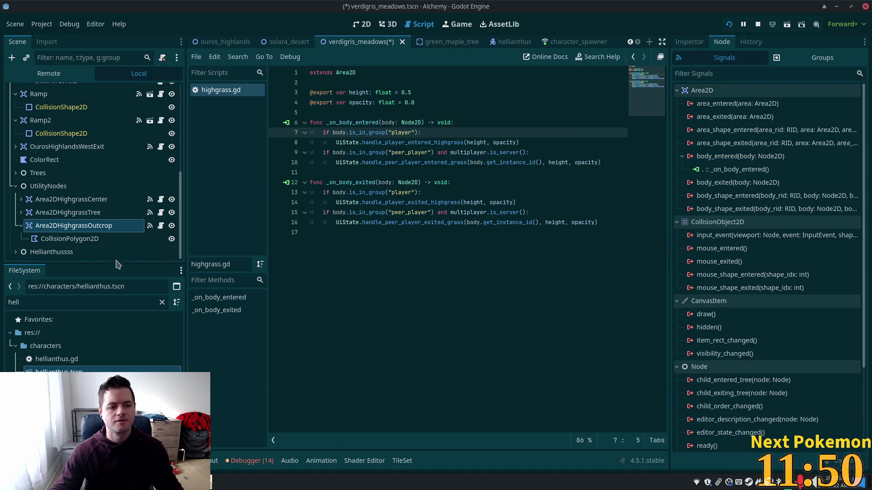
Connect body_exited to _on_body_exited, save the scene, and run the game.
{"action": "double_click", "coordinate": [738, 182]}
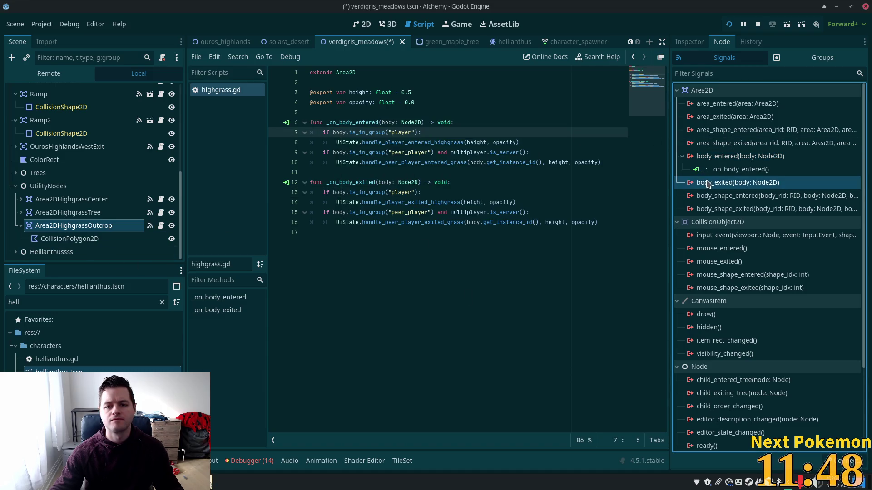
{"action": "left_click", "coordinate": [497, 188]}
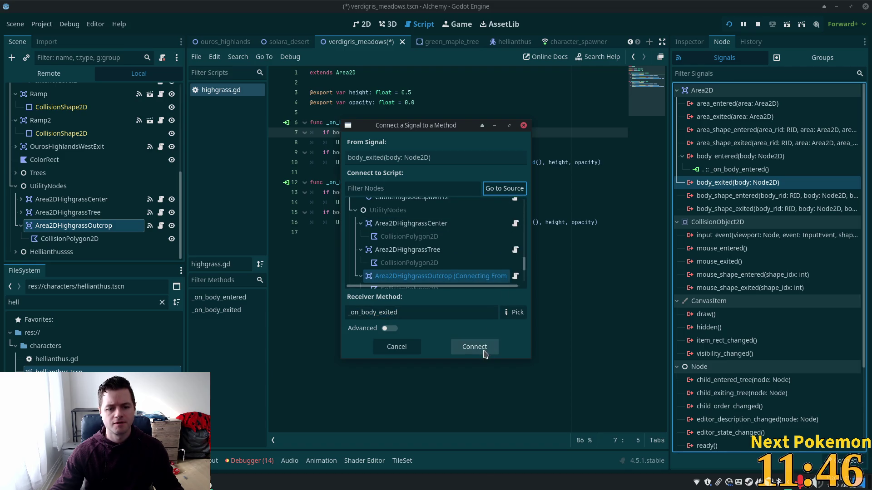
{"action": "left_click", "coordinate": [483, 348]}
{"action": "key", "text": "ctrl+s"}
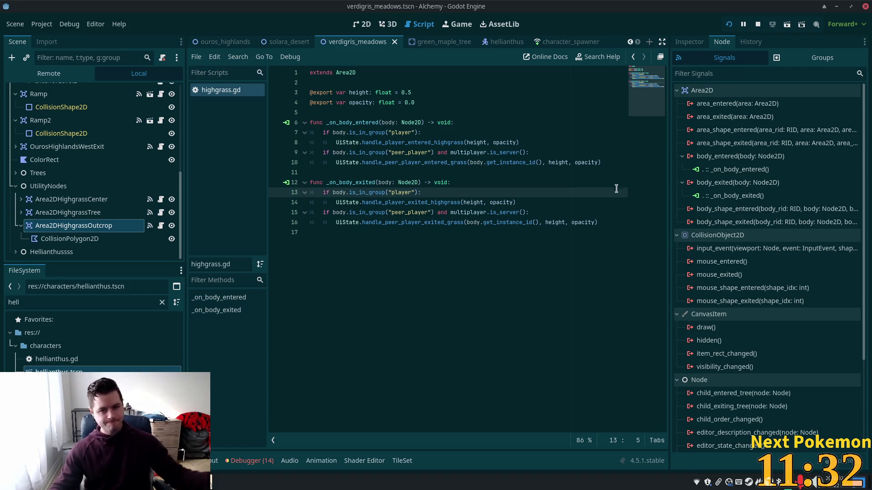
{"action": "left_click", "coordinate": [729, 24]}
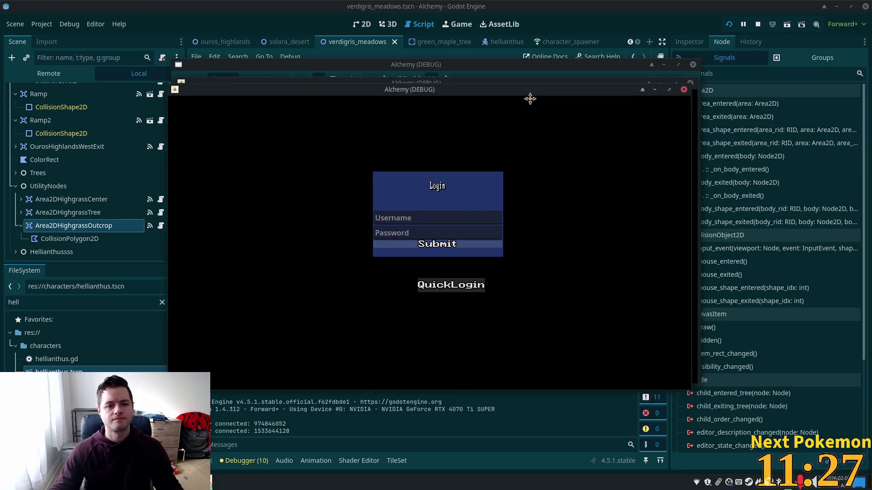
Move the second game window to the right and log the left window's player into the world.
{"action": "left_click", "coordinate": [414, 145]}
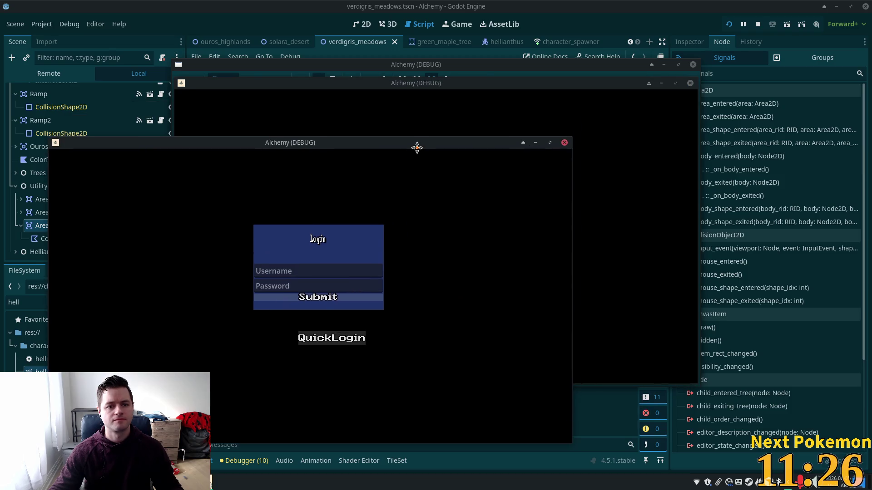
{"action": "left_click_drag", "start_coordinate": [572, 118], "coordinate": [630, 154]}
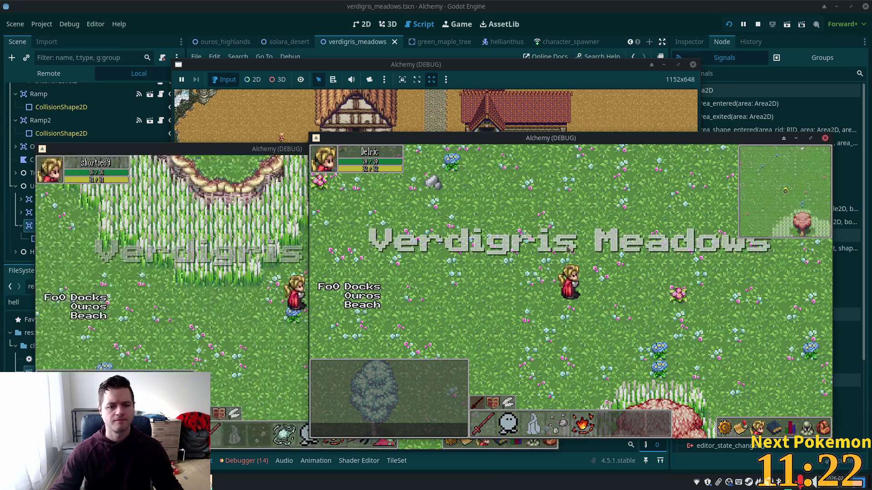
{"action": "left_click", "coordinate": [267, 230]}
Walk the character in every direction through the tall grass, then stop the game with F8.
{"action": "key", "text": "Up"}
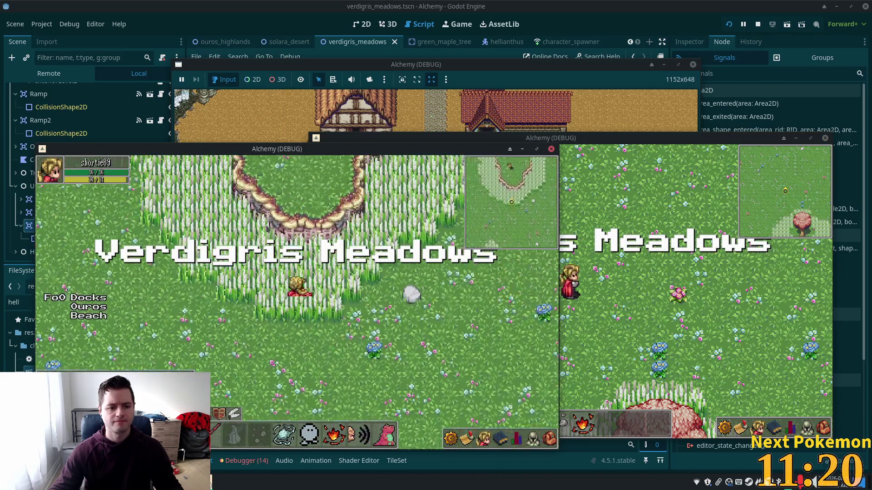
{"action": "key", "text": "Up"}
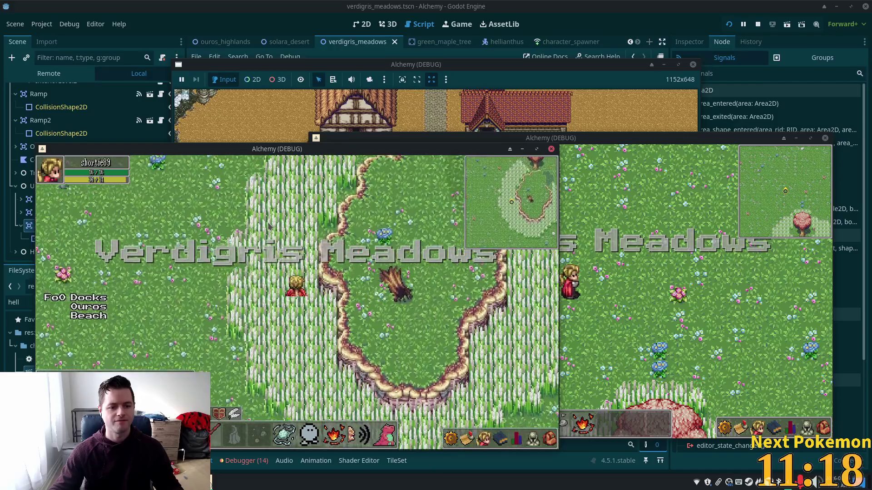
{"action": "key", "text": "Up"}
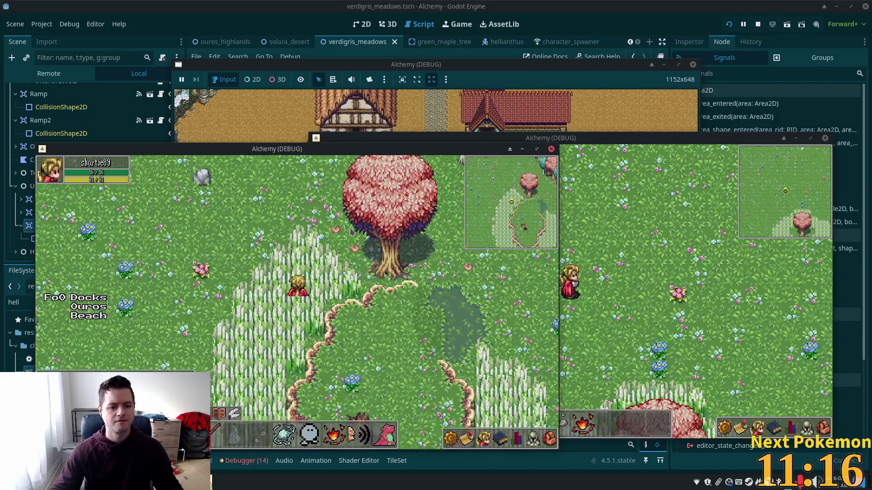
{"action": "key", "text": "Right"}
{"action": "key", "text": "Left"}
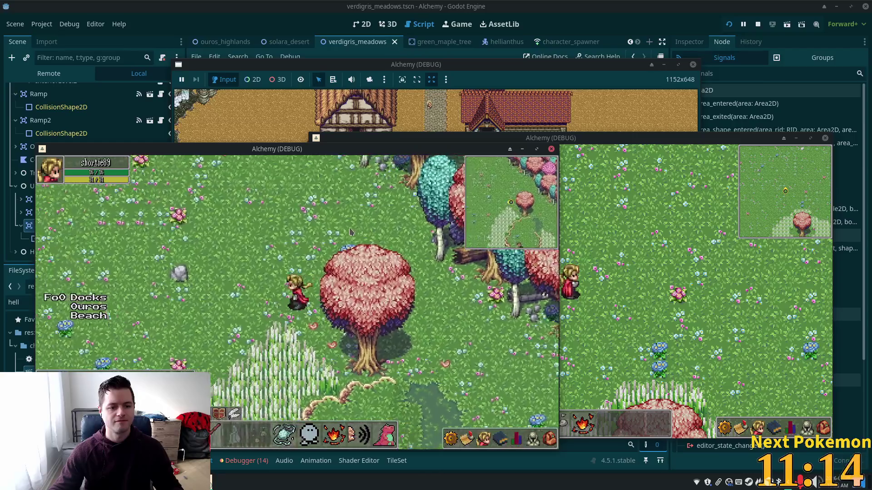
{"action": "key", "text": "Down"}
{"action": "key", "text": "Right"}
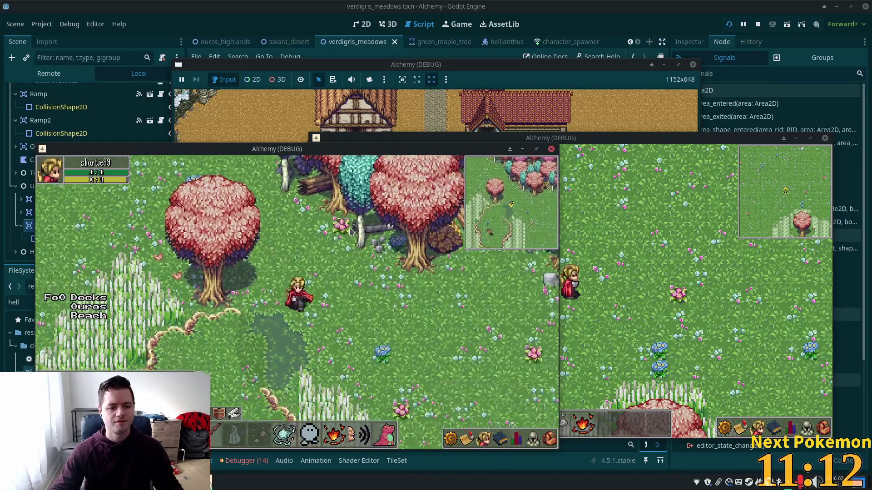
{"action": "key", "text": "Down"}
{"action": "key", "text": "Down"}
{"action": "key", "text": "Left"}
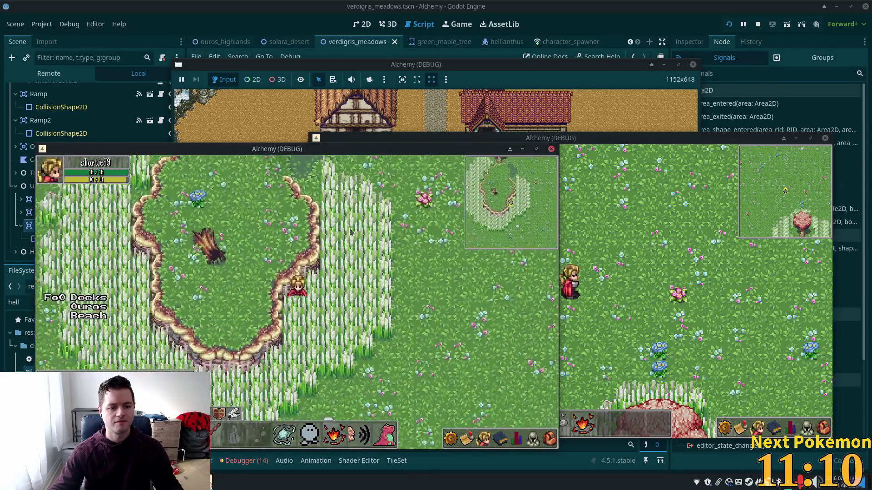
{"action": "key", "text": "Down"}
{"action": "key", "text": "Left"}
{"action": "key", "text": "Right"}
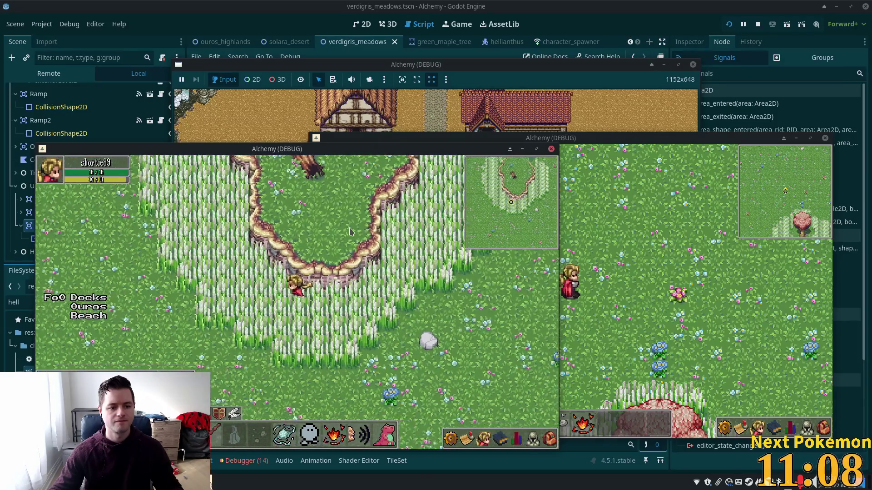
{"action": "key", "text": "Up"}
{"action": "key", "text": "Left"}
{"action": "key", "text": "Up"}
{"action": "key", "text": "Left"}
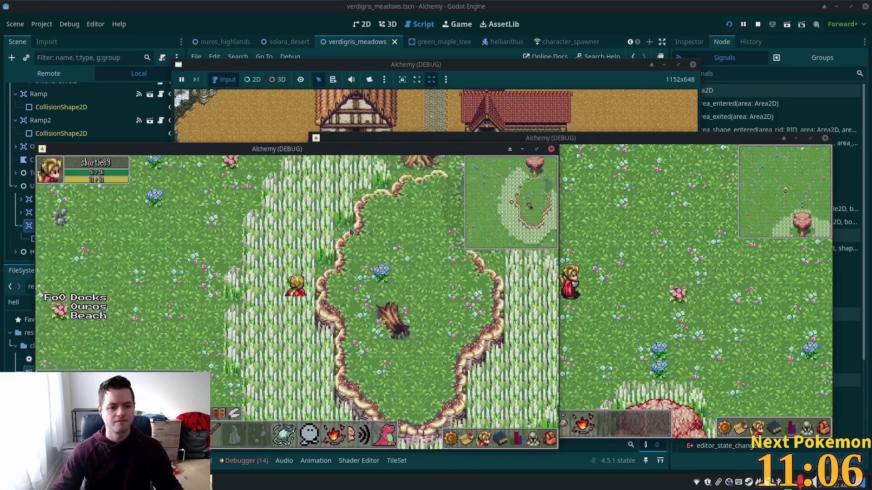
{"action": "key", "text": "Down"}
{"action": "key", "text": "Left"}
{"action": "key", "text": "Up"}
{"action": "key", "text": "Right"}
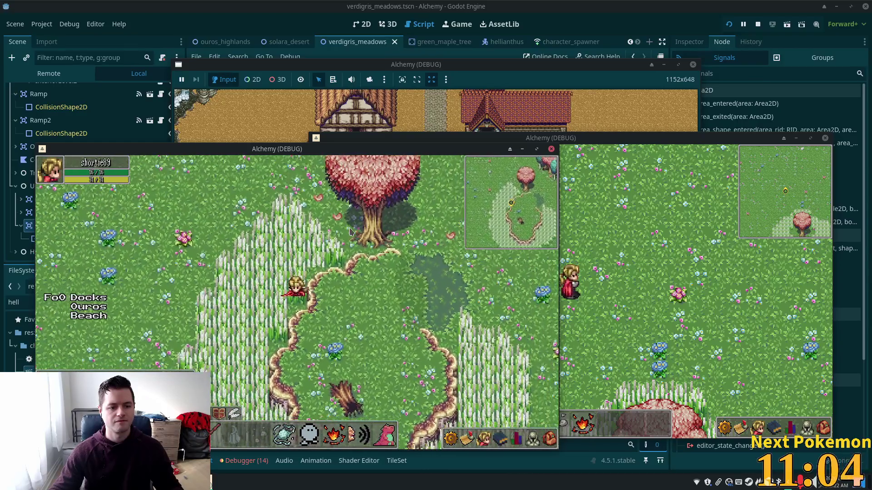
{"action": "key", "text": "Down"}
{"action": "key", "text": "Left"}
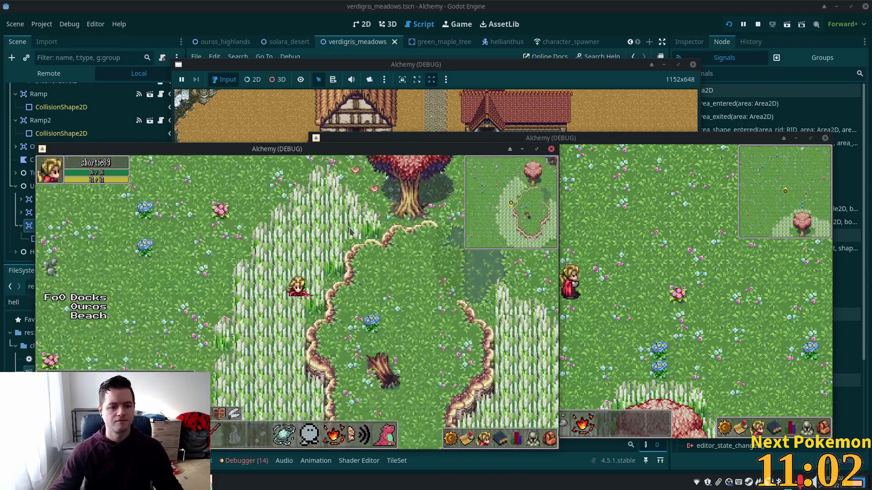
{"action": "key", "text": "Down"}
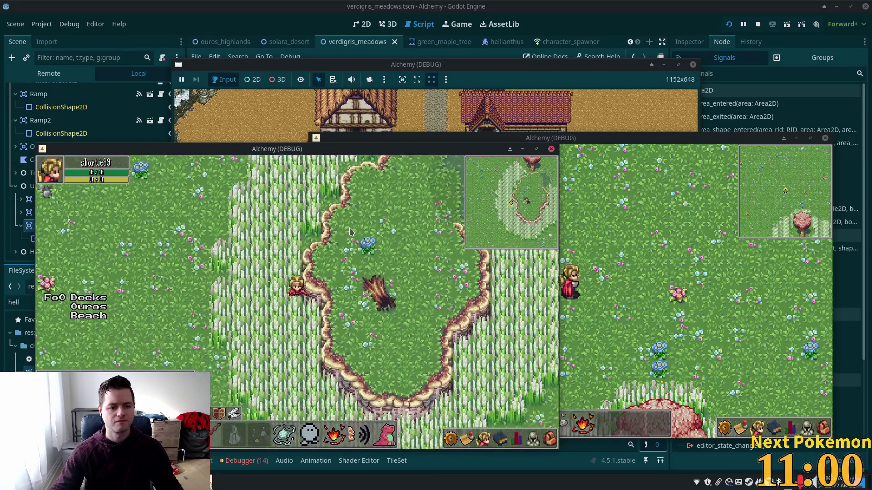
{"action": "key", "text": "Down"}
{"action": "key", "text": "Down"}
{"action": "key", "text": "Right"}
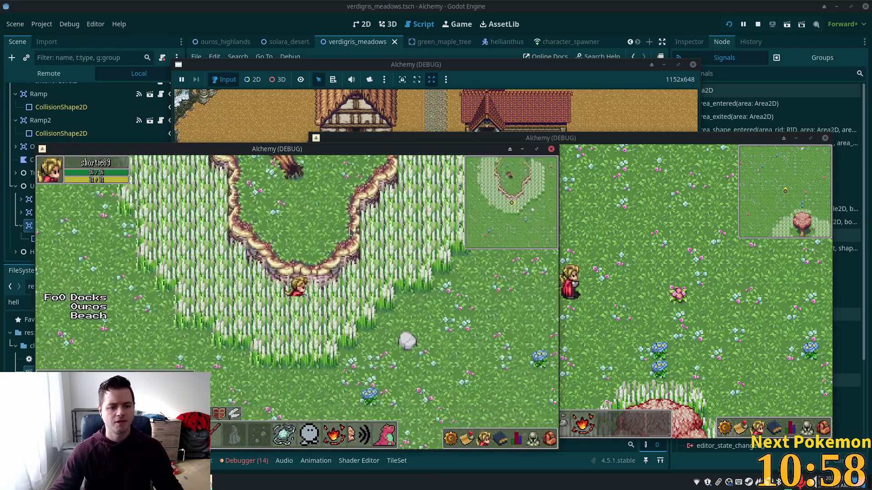
{"action": "key", "text": "Up"}
{"action": "key", "text": "Right"}
{"action": "key", "text": "Down"}
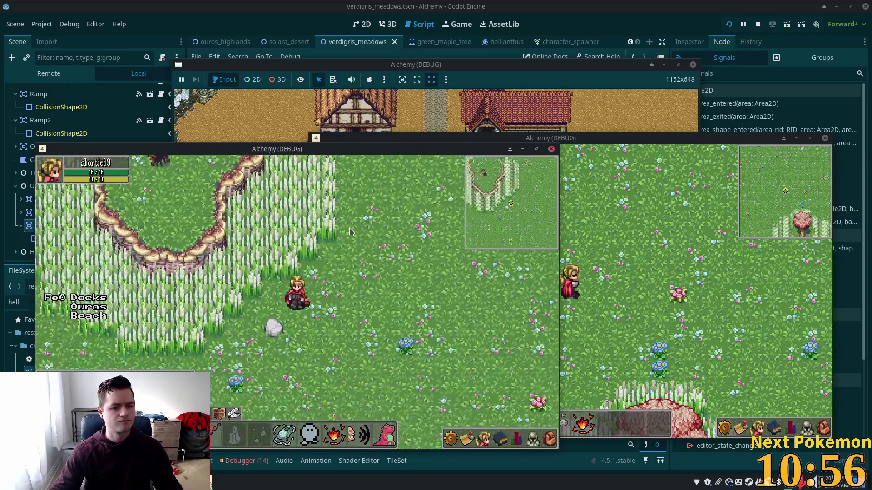
{"action": "key", "text": "F8"}
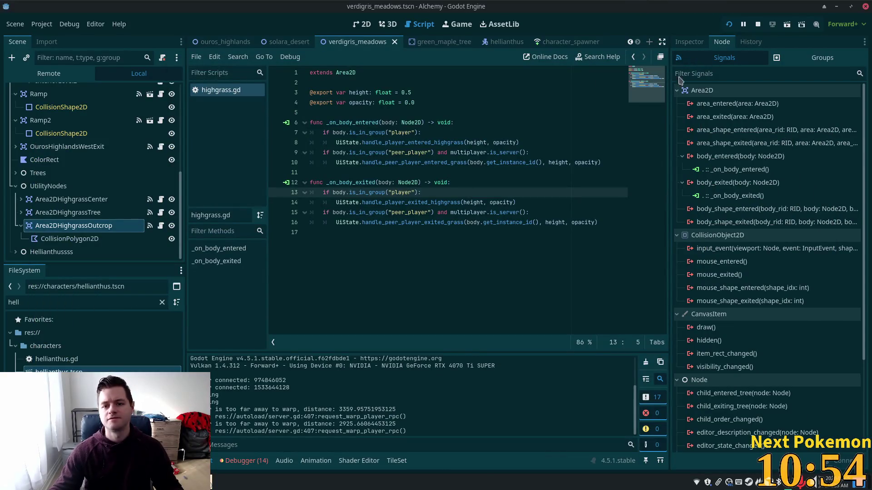
Set the Area2DHighgrassOutcrop opacity to 0.25 in the Inspector.
{"action": "left_click", "coordinate": [689, 41]}
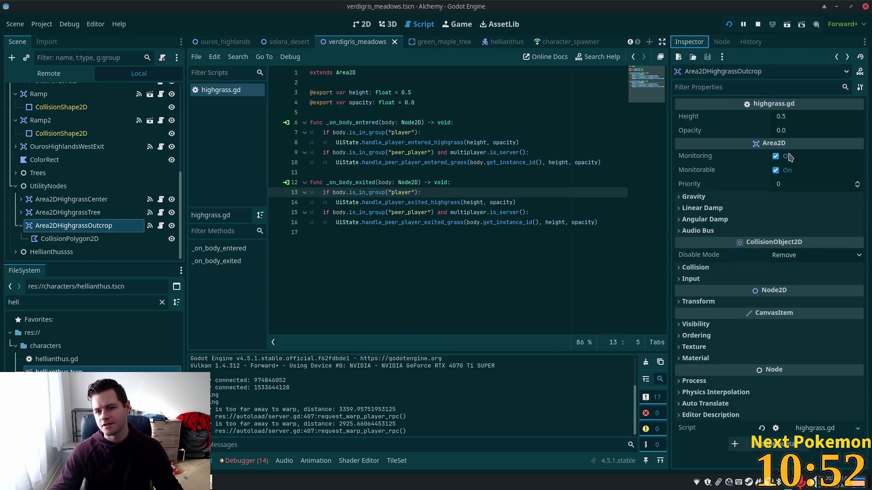
{"action": "left_click", "coordinate": [781, 131]}
{"action": "type", "text": "0.25"}
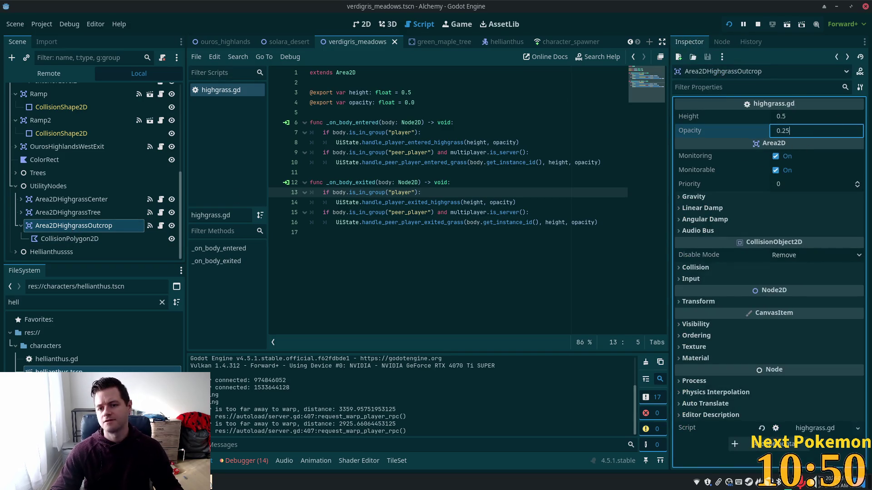
{"action": "key", "text": "Tab"}
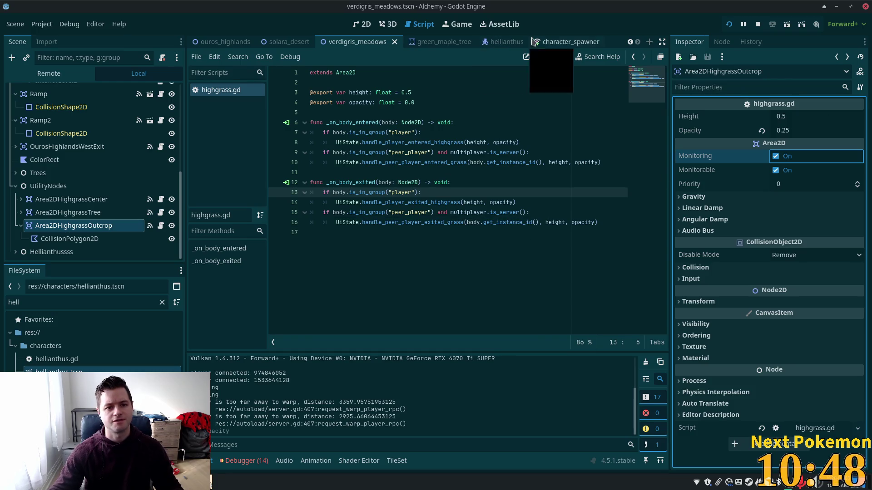
Walk the character around the tall grass in the running game, then return to the editor.
{"action": "key", "text": "alt+Tab"}
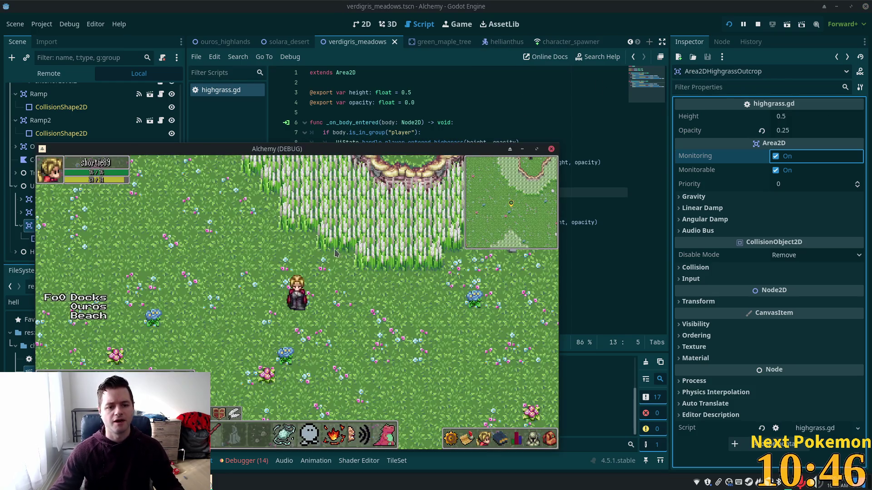
{"action": "key", "text": "Up"}
{"action": "key", "text": "Up"}
{"action": "key", "text": "Left"}
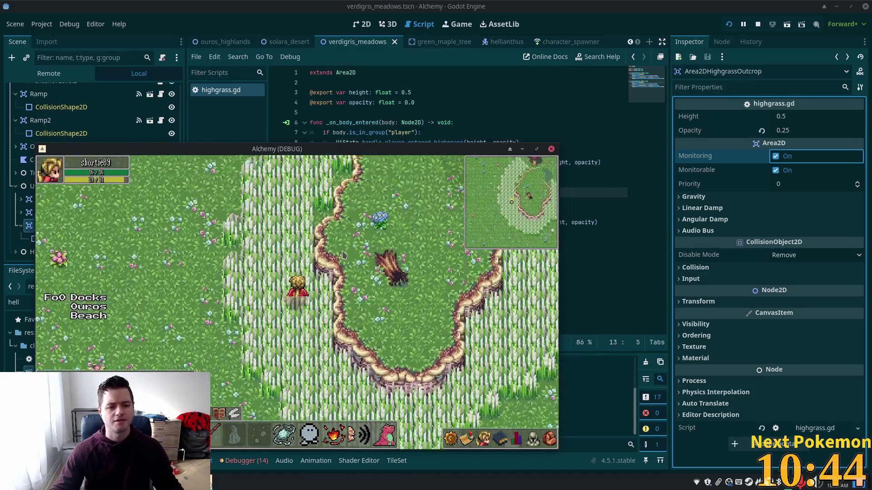
{"action": "key", "text": "Up"}
{"action": "key", "text": "Up"}
{"action": "key", "text": "Right"}
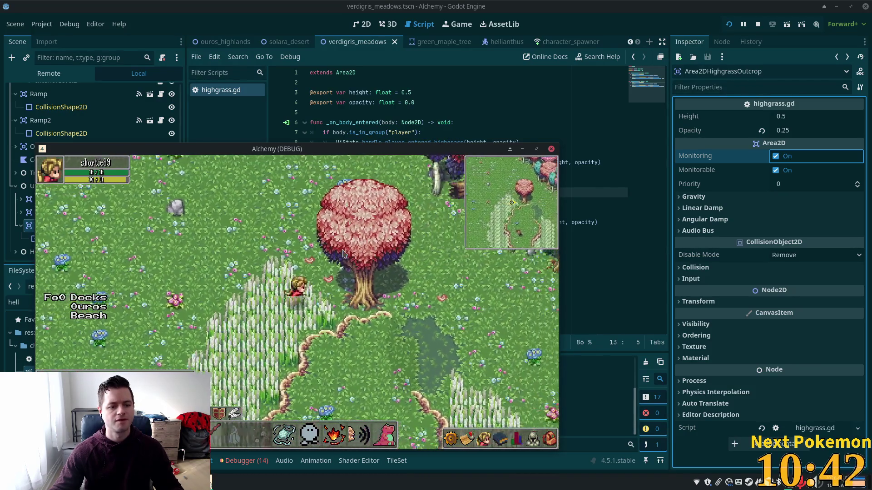
{"action": "key", "text": "Down"}
{"action": "key", "text": "Down"}
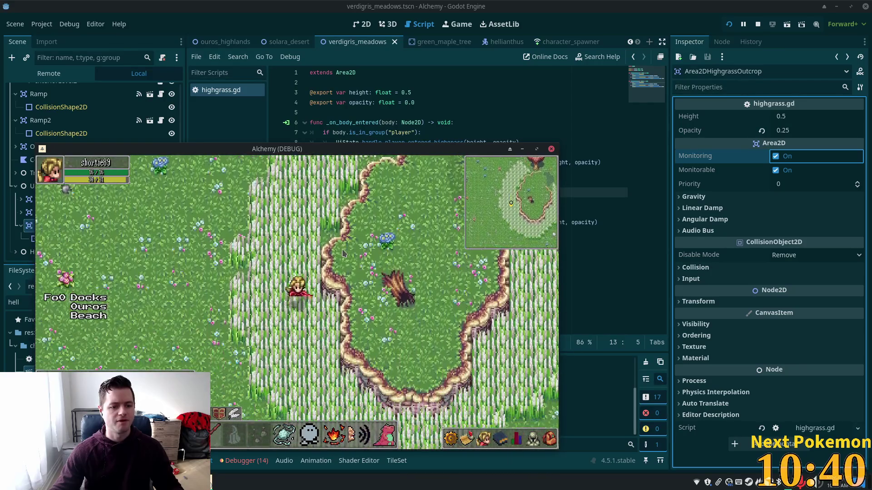
{"action": "key", "text": "Down"}
{"action": "key", "text": "Right"}
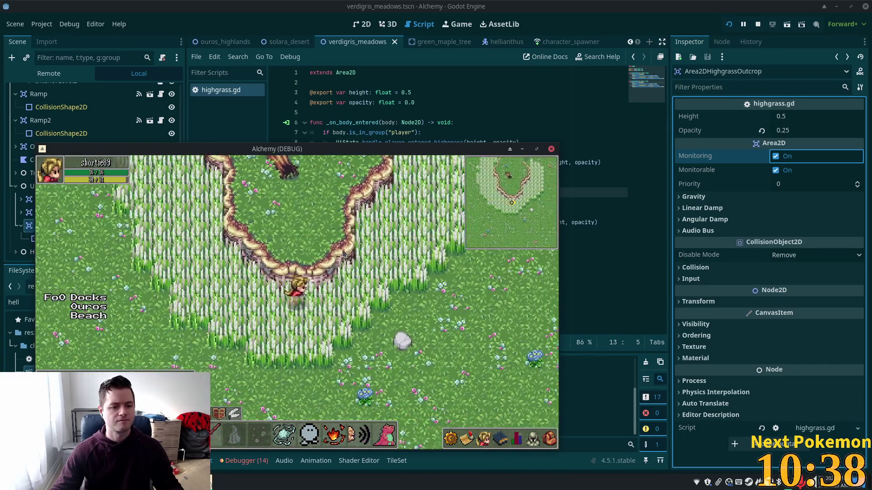
{"action": "key", "text": "Up"}
{"action": "key", "text": "Up"}
{"action": "key", "text": "Right"}
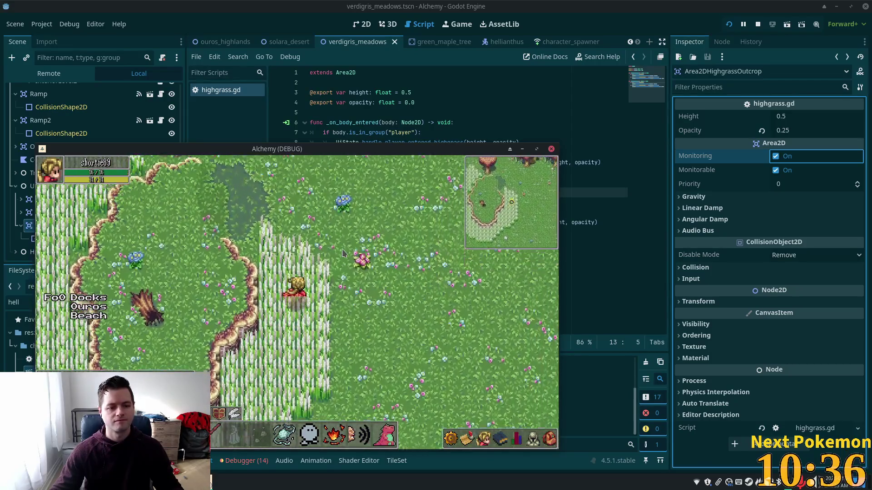
{"action": "key", "text": "Up"}
{"action": "key", "text": "Right"}
{"action": "key", "text": "Down"}
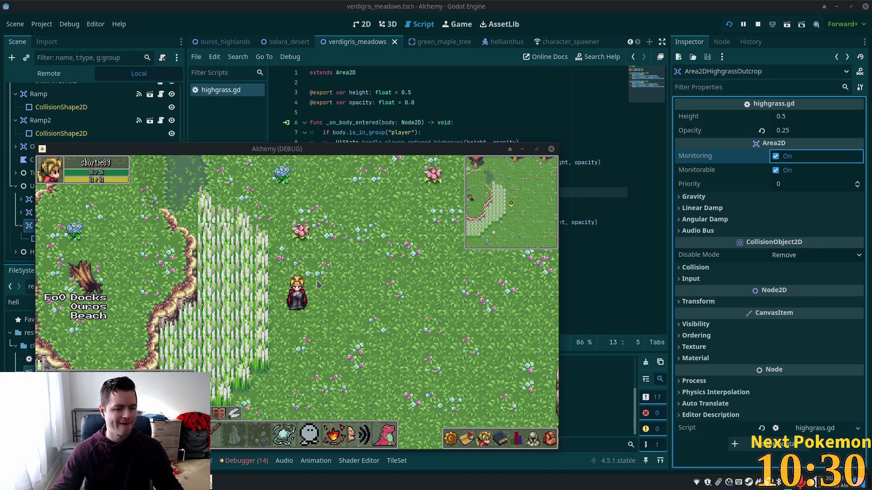
{"action": "key", "text": "Left"}
{"action": "key", "text": "Left"}
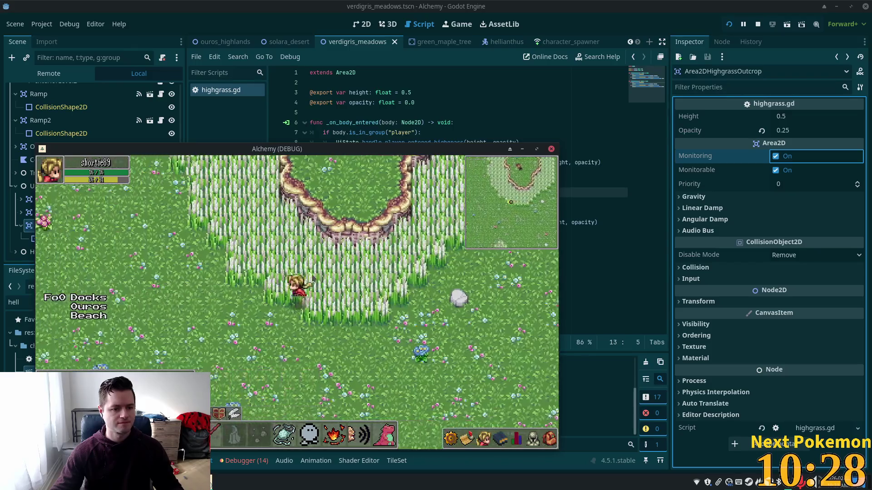
{"action": "key", "text": "Left"}
{"action": "key", "text": "Left"}
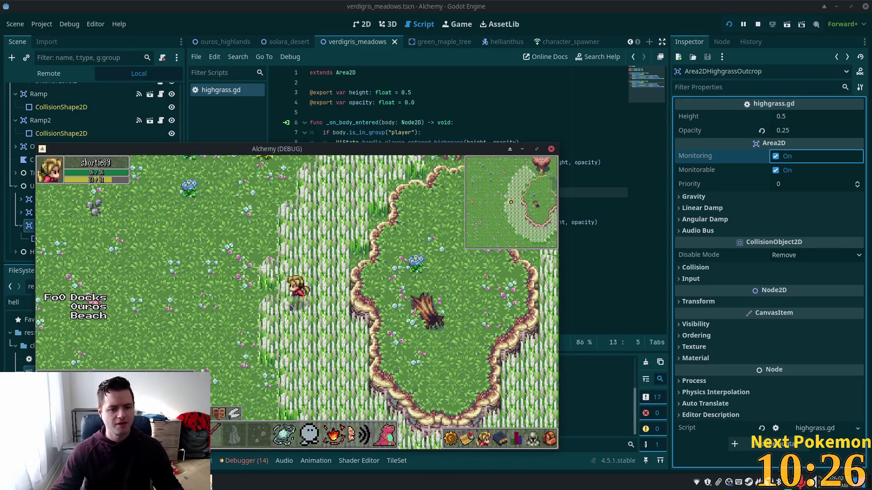
{"action": "key", "text": "Down"}
{"action": "key", "text": "Down"}
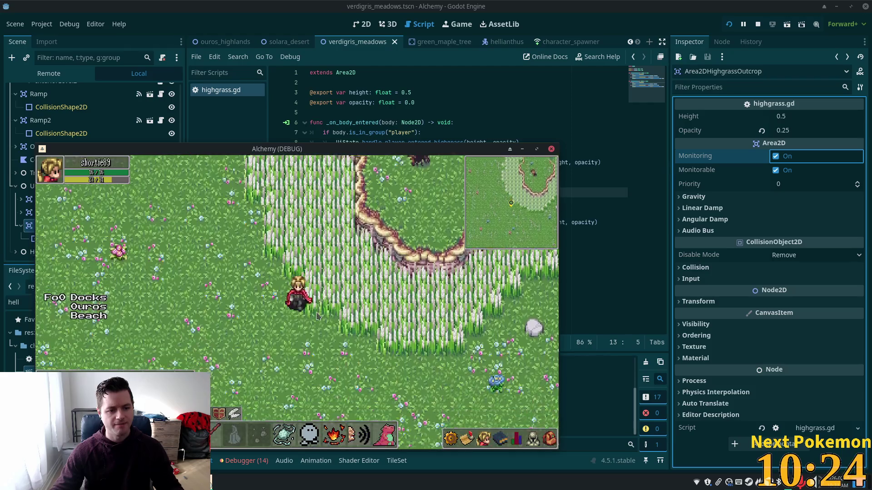
{"action": "key", "text": "Right"}
{"action": "key", "text": "Left"}
{"action": "key", "text": "Up"}
{"action": "key", "text": "Up"}
{"action": "key", "text": "Left"}
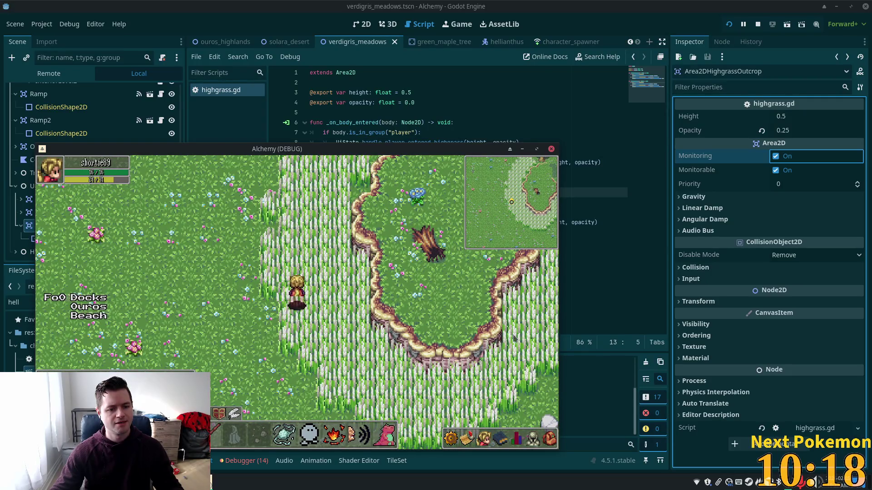
{"action": "key", "text": "Down"}
{"action": "key", "text": "Right"}
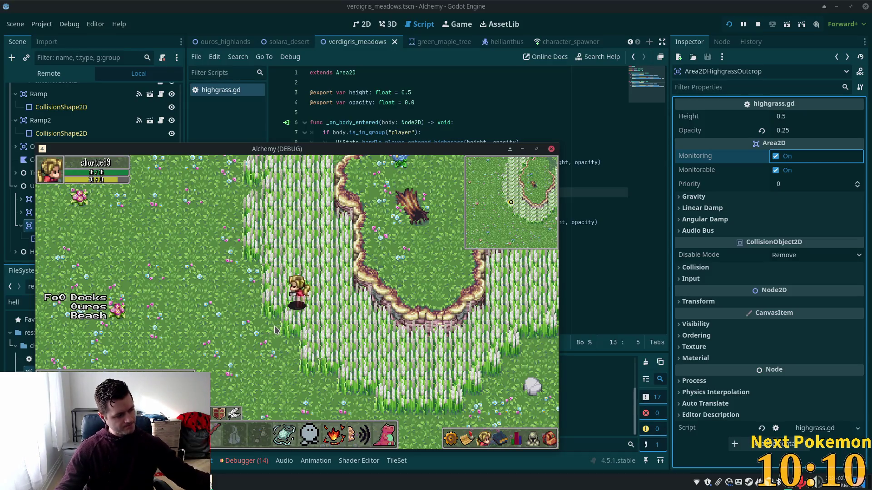
{"action": "left_click", "coordinate": [608, 15]}
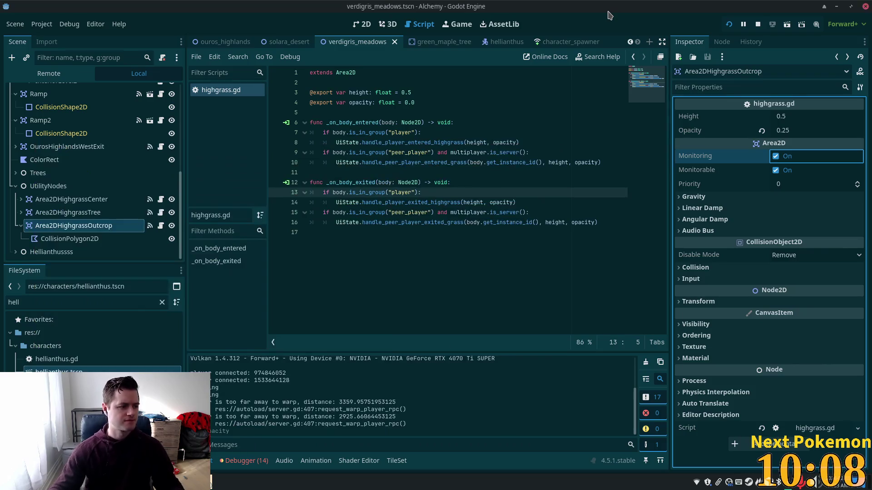
Open player.tscn through a quick-open search for 'player', then focus the script in Cursor.
{"action": "key", "text": "ctrl+shift+o"}
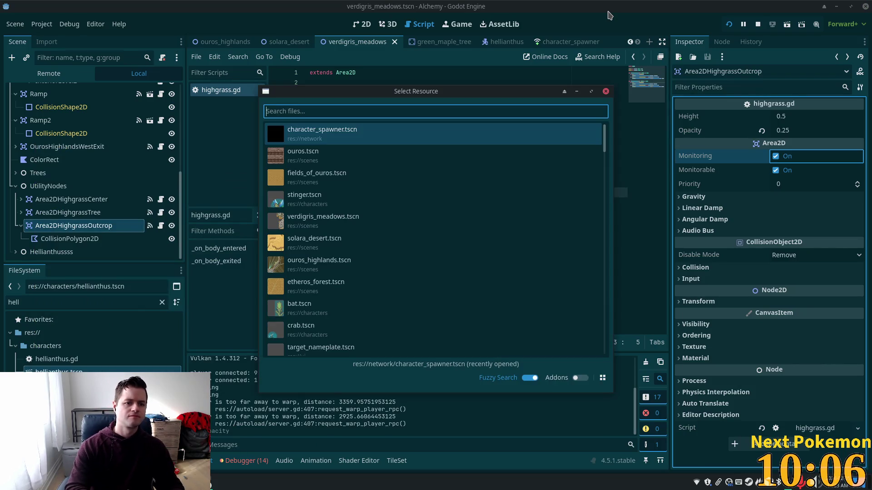
{"action": "type", "text": "player"}
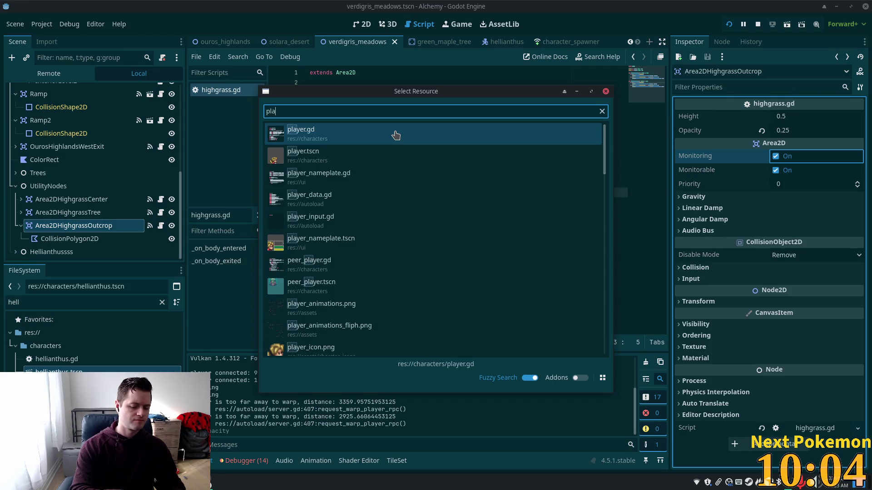
{"action": "double_click", "coordinate": [314, 155]}
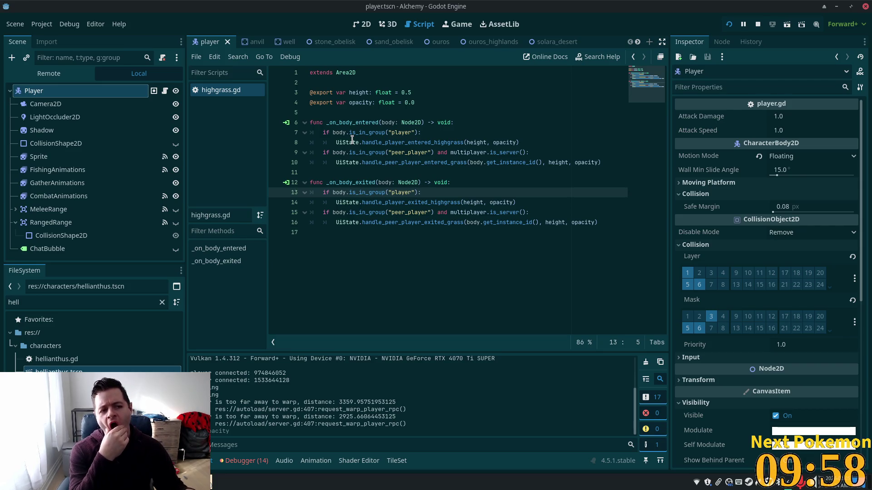
{"action": "key", "text": "alt+Tab"}
{"action": "left_click", "coordinate": [356, 126]}
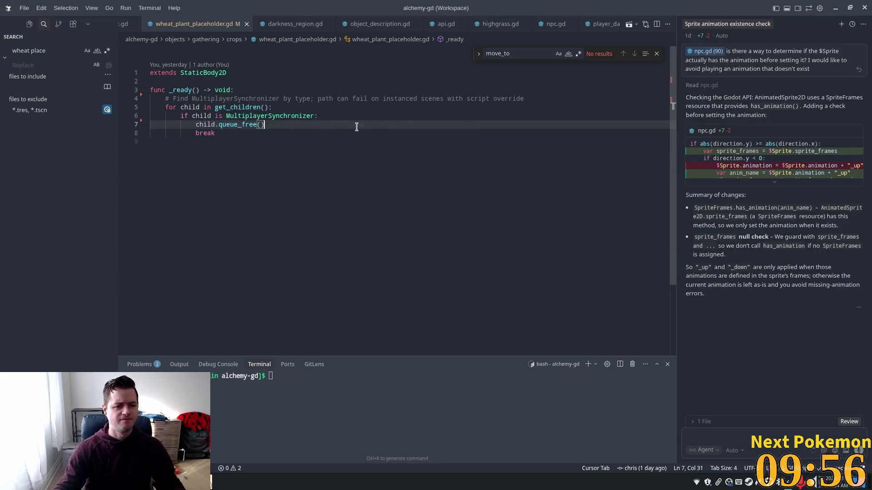
{"action": "key", "text": "ctrl+p"}
{"action": "type", "text": "player"}
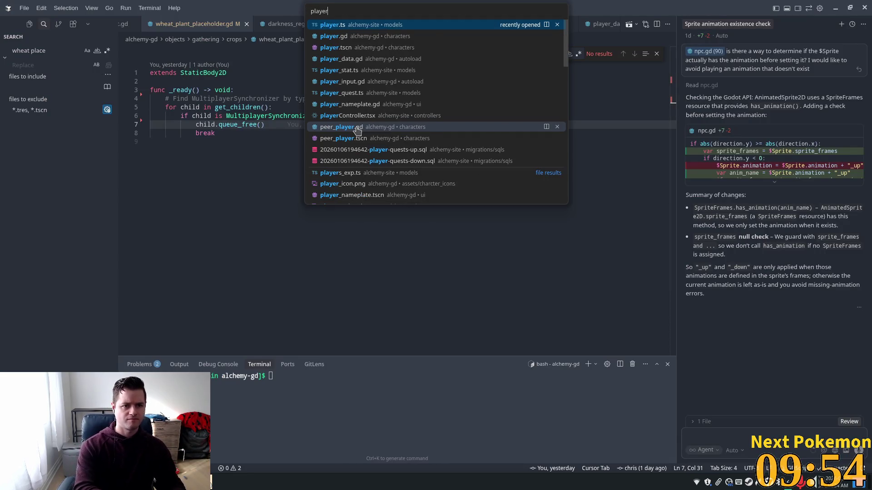
{"action": "key", "text": "Down"}
{"action": "key", "text": "Return"}
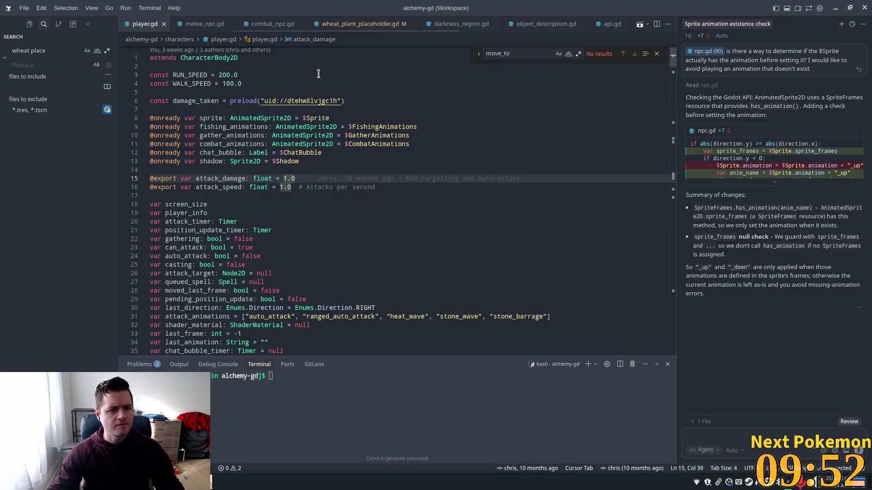
{"action": "left_click", "coordinate": [363, 135]}
{"action": "scroll", "coordinate": [358, 152], "scroll_direction": "down", "scroll_amount": 5}
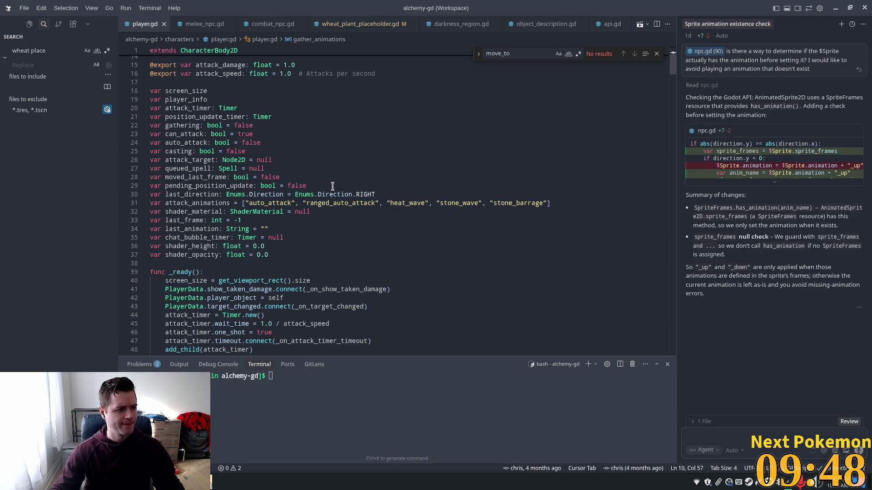
{"action": "scroll", "coordinate": [382, 203], "scroll_direction": "down", "scroll_amount": 1}
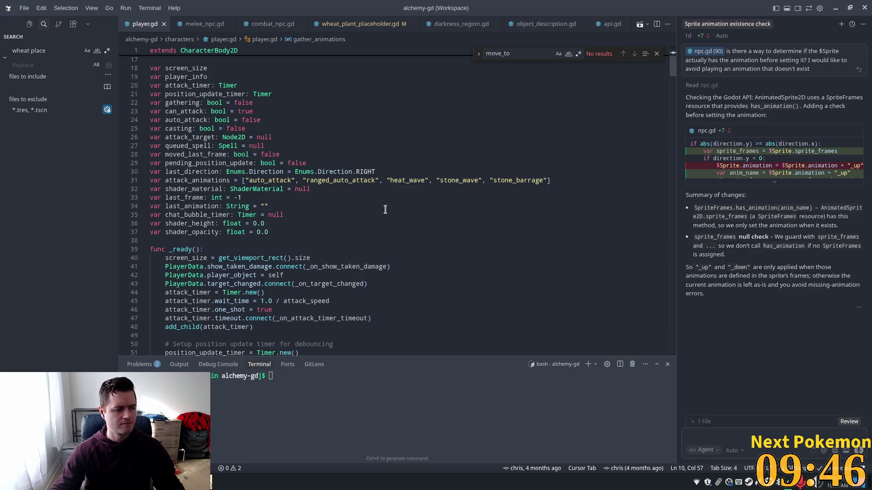
{"action": "scroll", "coordinate": [389, 227], "scroll_direction": "down", "scroll_amount": 3}
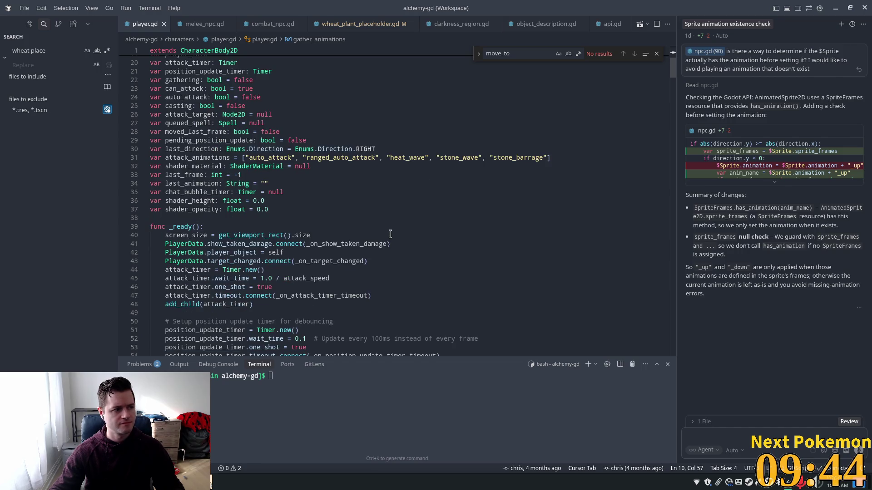
{"action": "scroll", "coordinate": [390, 235], "scroll_direction": "down", "scroll_amount": 2}
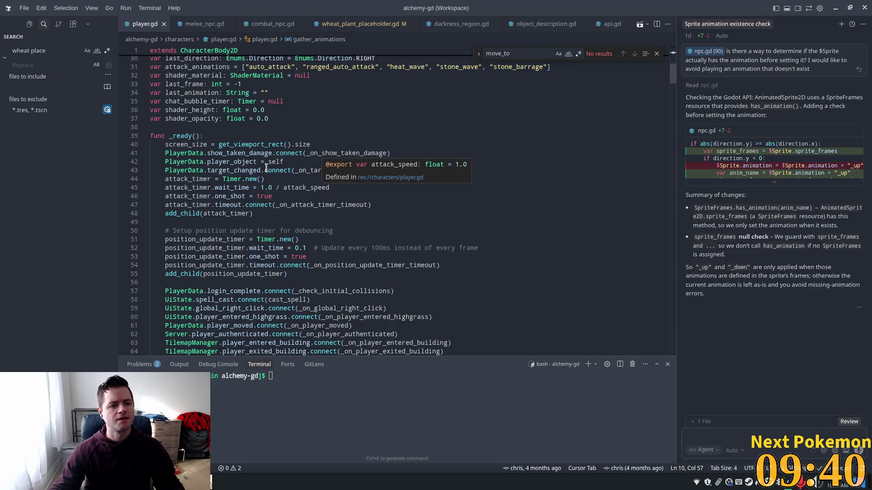
{"action": "scroll", "coordinate": [271, 171], "scroll_direction": "down", "scroll_amount": 1}
{"action": "scroll", "coordinate": [272, 172], "scroll_direction": "down", "scroll_amount": 12}
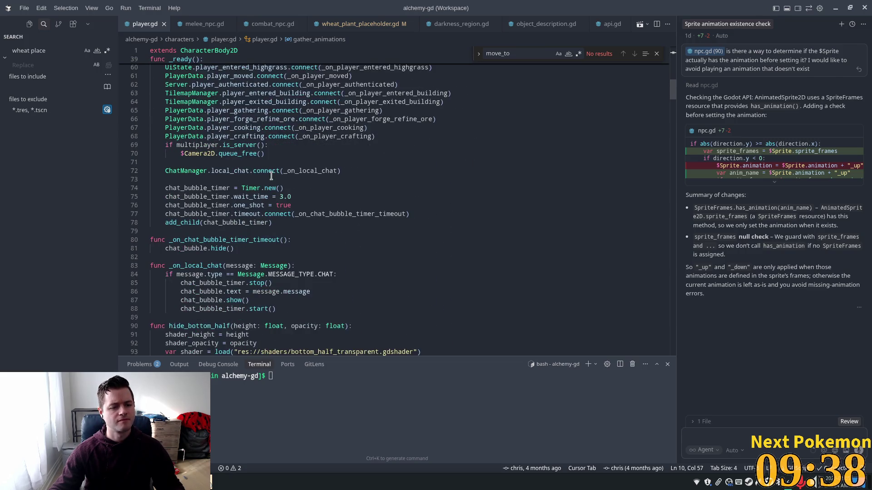
{"action": "scroll", "coordinate": [271, 177], "scroll_direction": "down", "scroll_amount": 13}
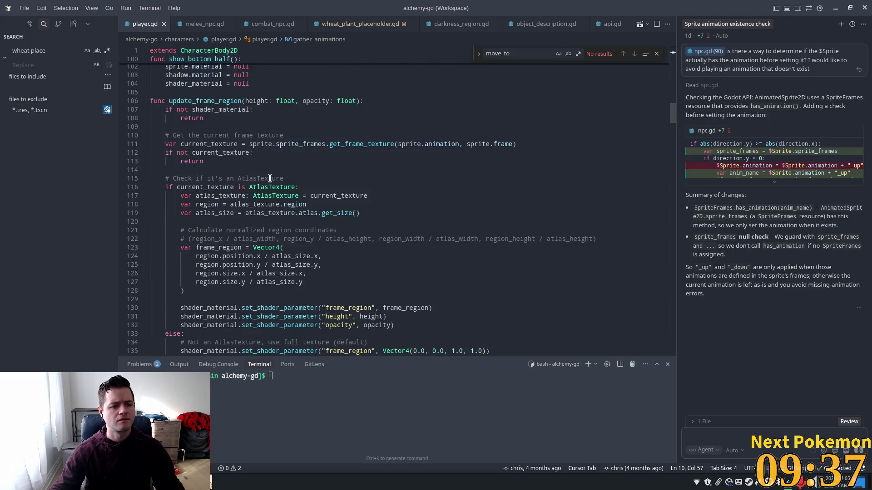
{"action": "scroll", "coordinate": [271, 182], "scroll_direction": "down", "scroll_amount": 3}
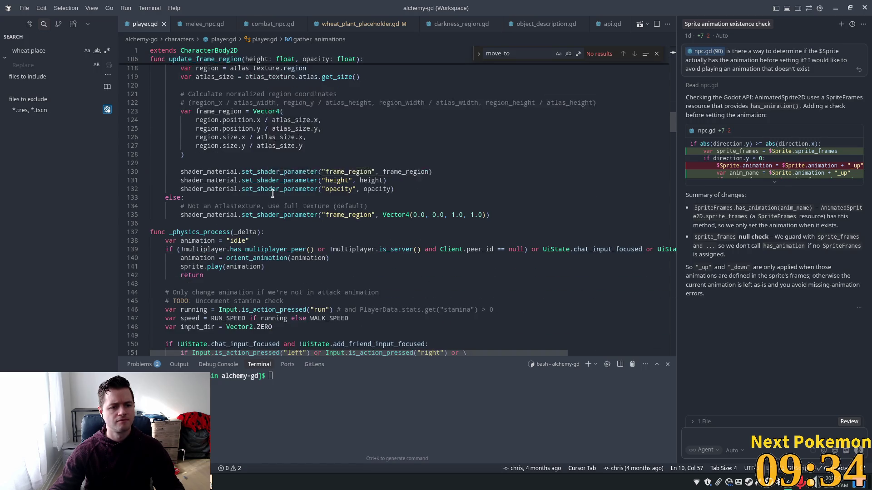
{"action": "scroll", "coordinate": [273, 194], "scroll_direction": "up", "scroll_amount": 5}
{"action": "double_click", "coordinate": [194, 78]}
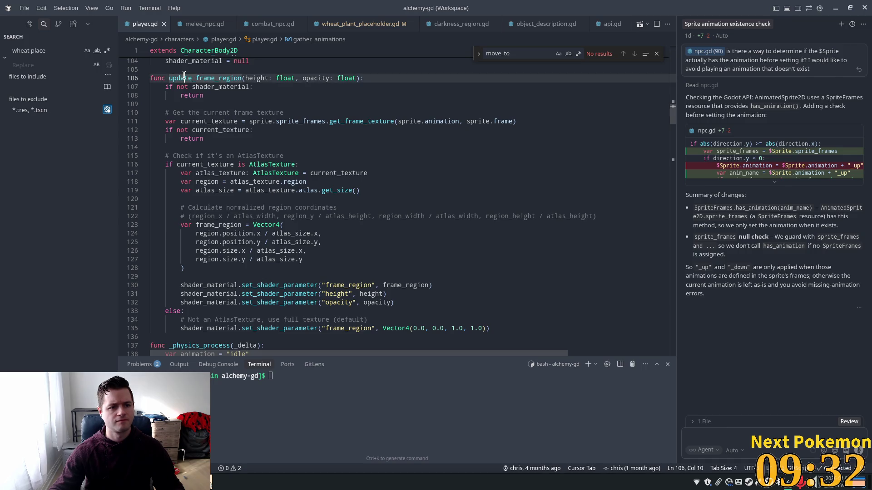
{"action": "mouse_move", "coordinate": [288, 163]}
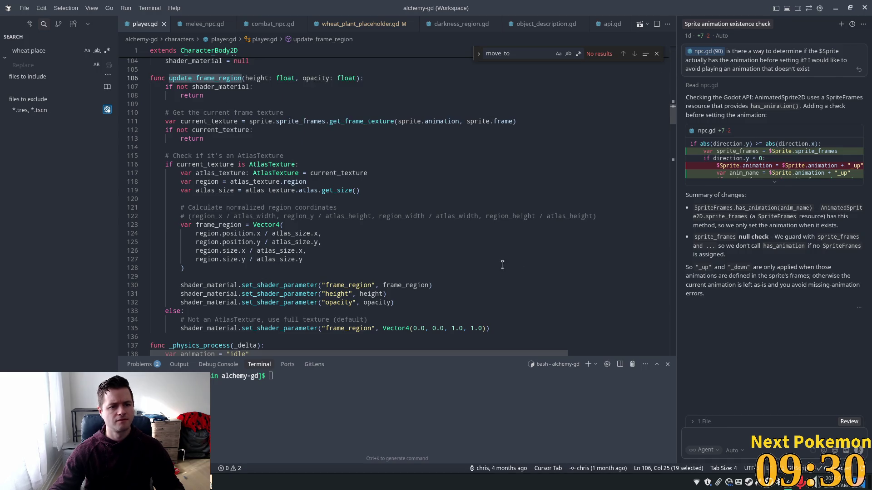
{"action": "mouse_move", "coordinate": [411, 283]}
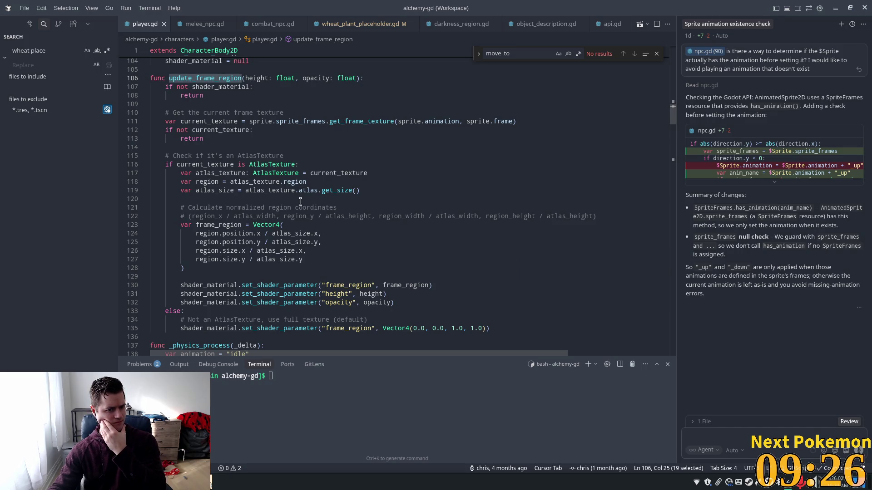
{"action": "scroll", "coordinate": [367, 256], "scroll_direction": "down", "scroll_amount": 1}
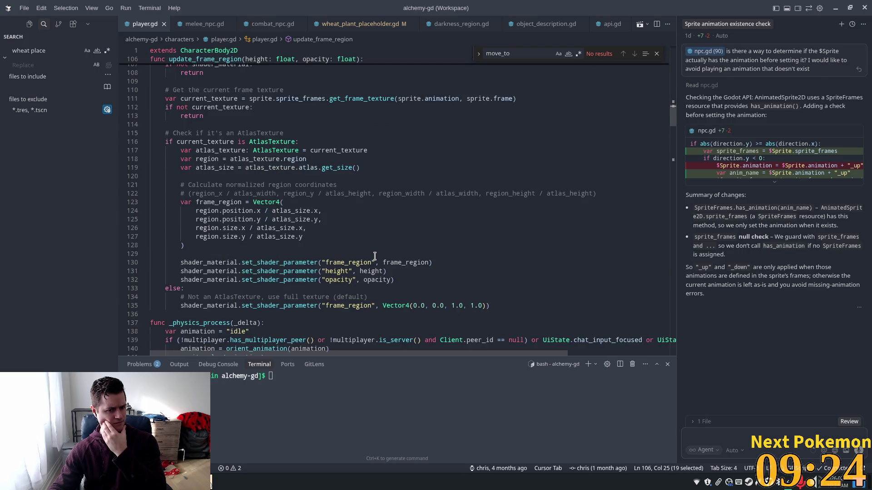
{"action": "scroll", "coordinate": [375, 255], "scroll_direction": "down", "scroll_amount": 1}
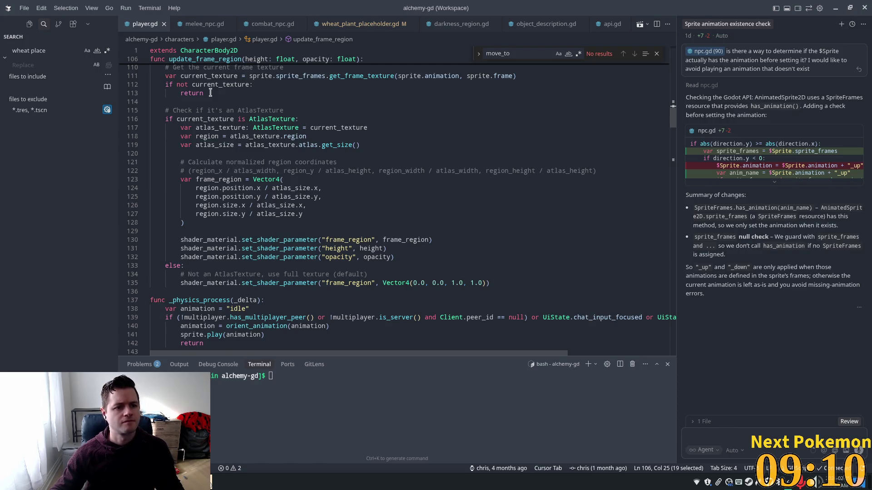
{"action": "scroll", "coordinate": [211, 97], "scroll_direction": "up", "scroll_amount": 2}
{"action": "scroll", "coordinate": [211, 80], "scroll_direction": "up", "scroll_amount": 2}
{"action": "double_click", "coordinate": [198, 122]}
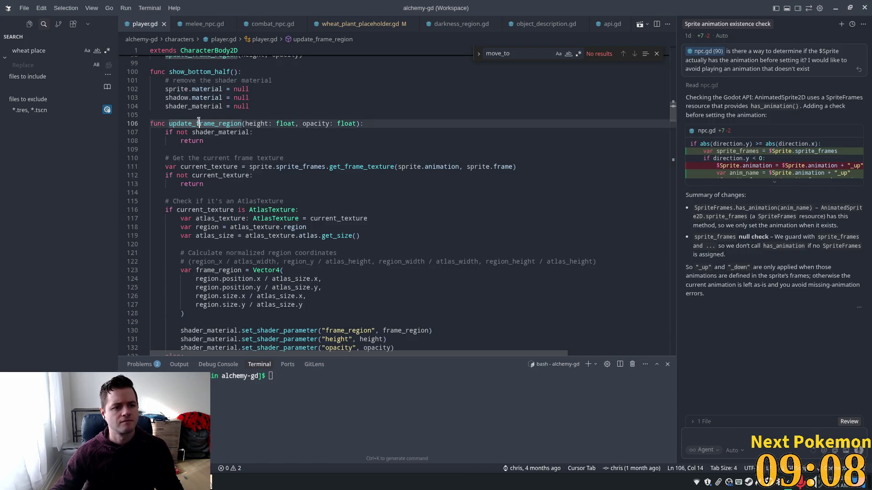
Find update_frame_region in player.gd, jumping to its _physics_process call and back to the definition.
{"action": "key", "text": "ctrl+f"}
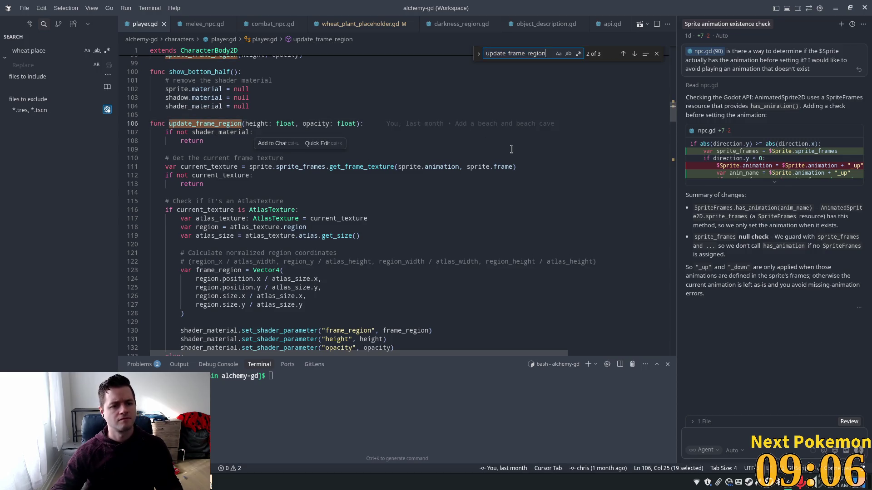
{"action": "key", "text": "Return"}
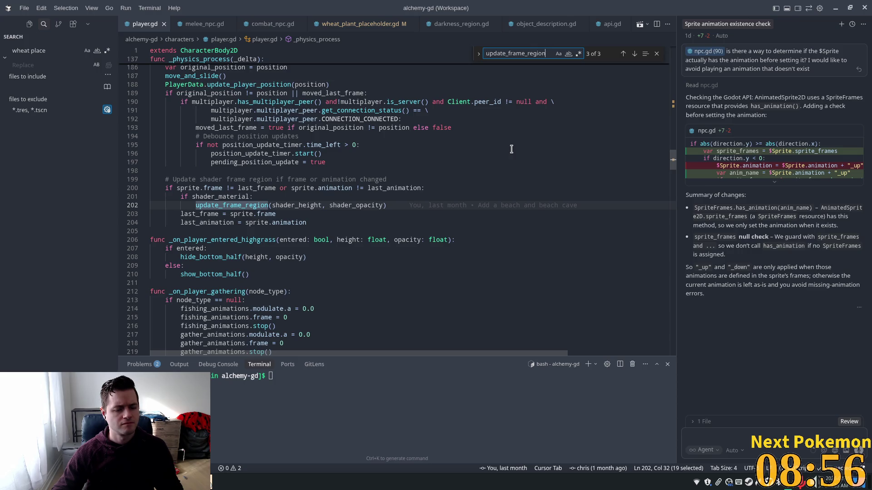
{"action": "key", "text": "shift+Return"}
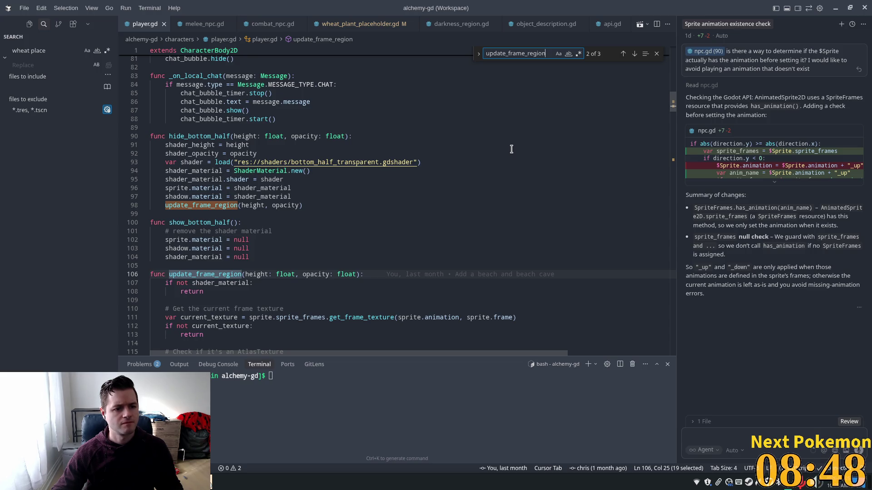
Highlight the opacity and height uses and select the update_frame_region call in hide_bottom_half.
{"action": "double_click", "coordinate": [285, 206]}
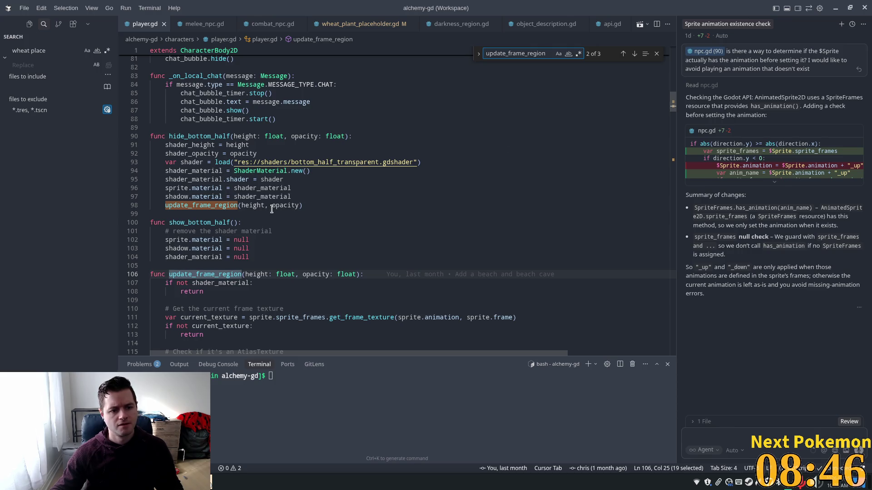
{"action": "double_click", "coordinate": [254, 205]}
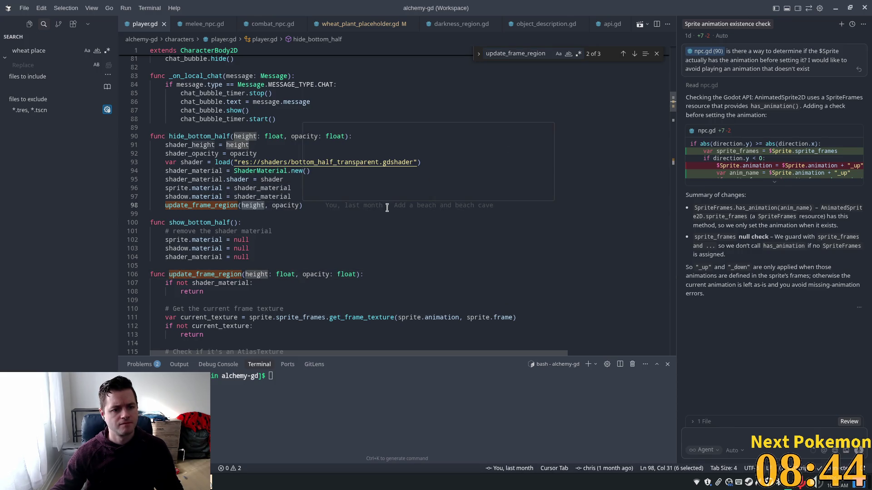
{"action": "mouse_move", "coordinate": [384, 207]}
{"action": "scroll", "coordinate": [313, 214], "scroll_direction": "down", "scroll_amount": 5}
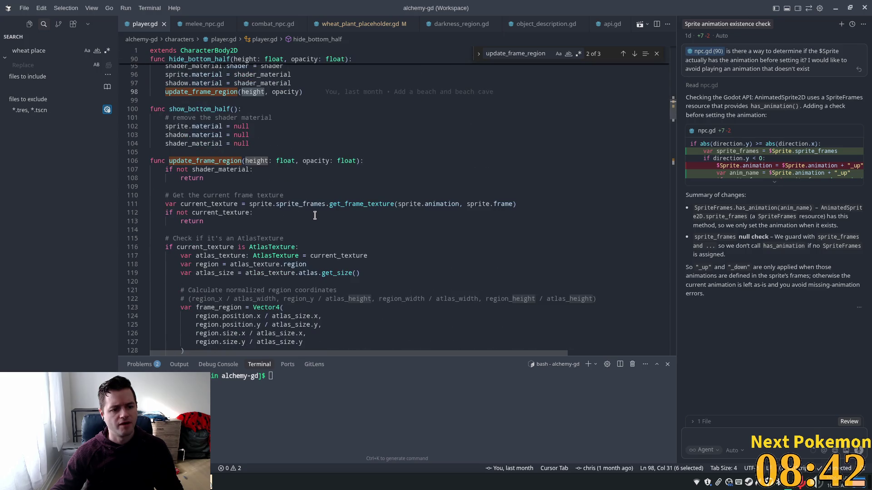
{"action": "scroll", "coordinate": [300, 215], "scroll_direction": "down", "scroll_amount": 1}
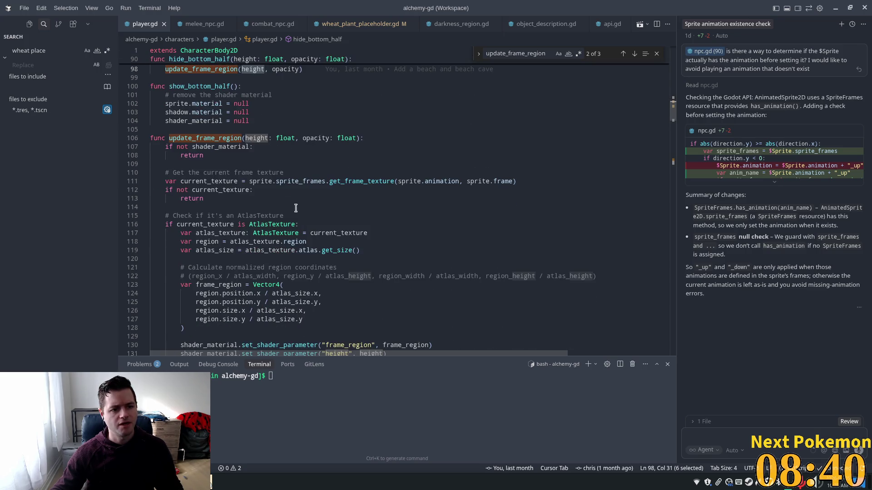
{"action": "scroll", "coordinate": [203, 134], "scroll_direction": "up", "scroll_amount": 5}
{"action": "left_click", "coordinate": [203, 165]}
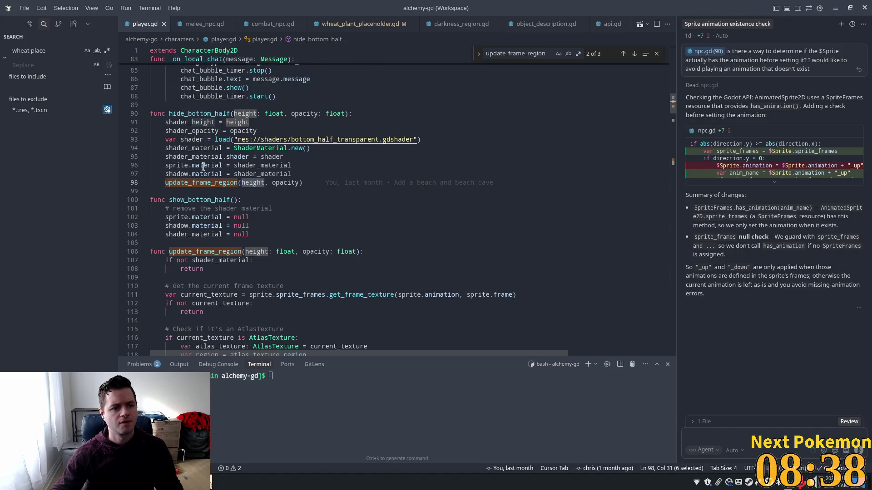
{"action": "double_click", "coordinate": [203, 182]}
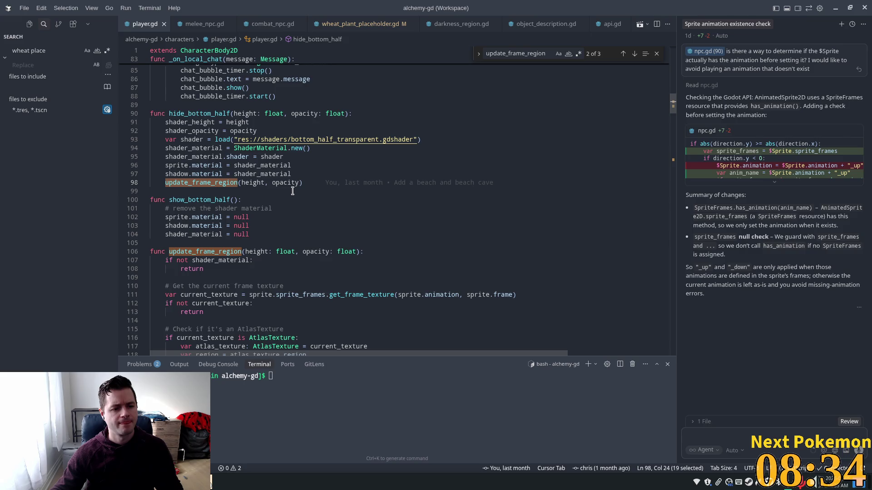
{"action": "scroll", "coordinate": [292, 191], "scroll_direction": "down", "scroll_amount": 6}
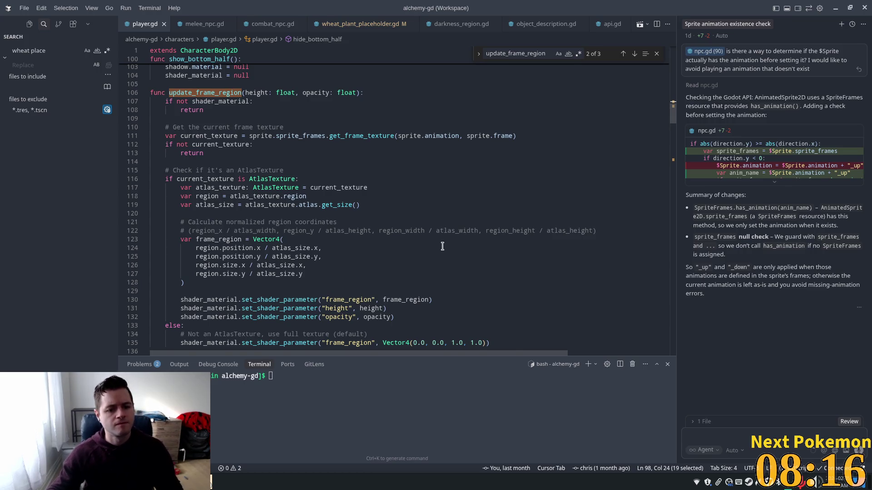
{"action": "scroll", "coordinate": [401, 221], "scroll_direction": "down", "scroll_amount": 4}
{"action": "double_click", "coordinate": [405, 186]}
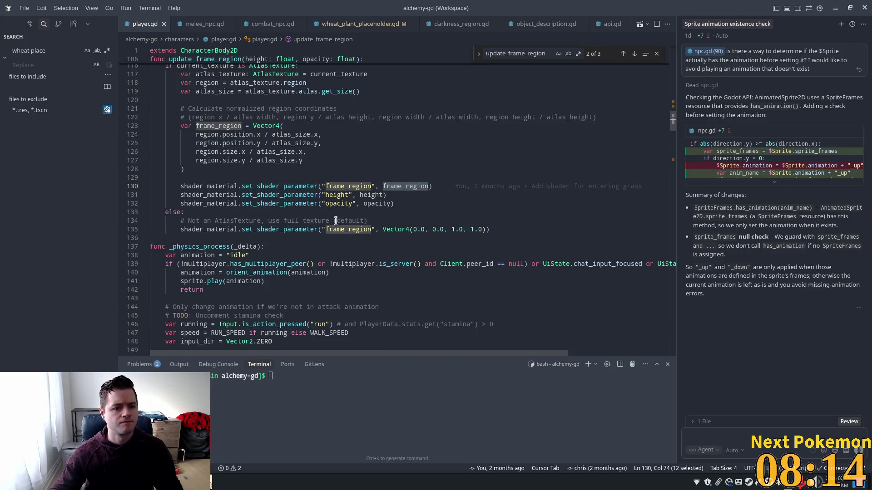
{"action": "scroll", "coordinate": [322, 218], "scroll_direction": "up", "scroll_amount": 2}
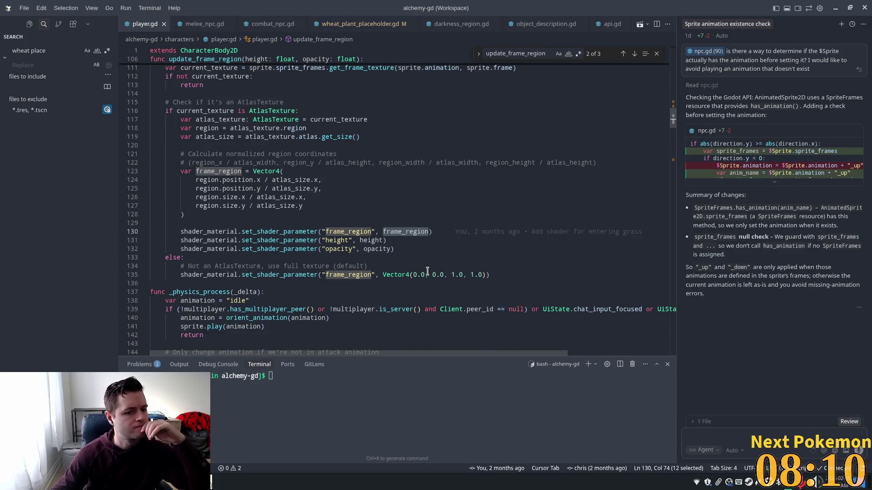
{"action": "scroll", "coordinate": [430, 272], "scroll_direction": "up", "scroll_amount": 3}
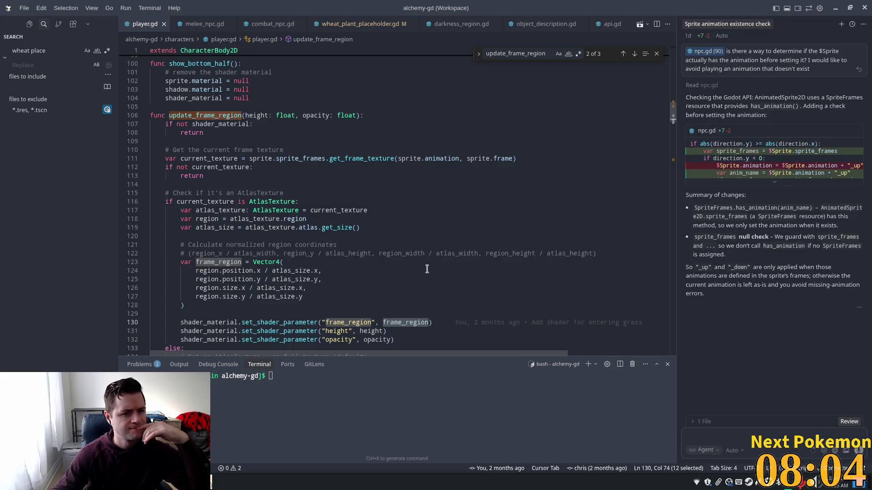
{"action": "scroll", "coordinate": [426, 269], "scroll_direction": "down", "scroll_amount": 5}
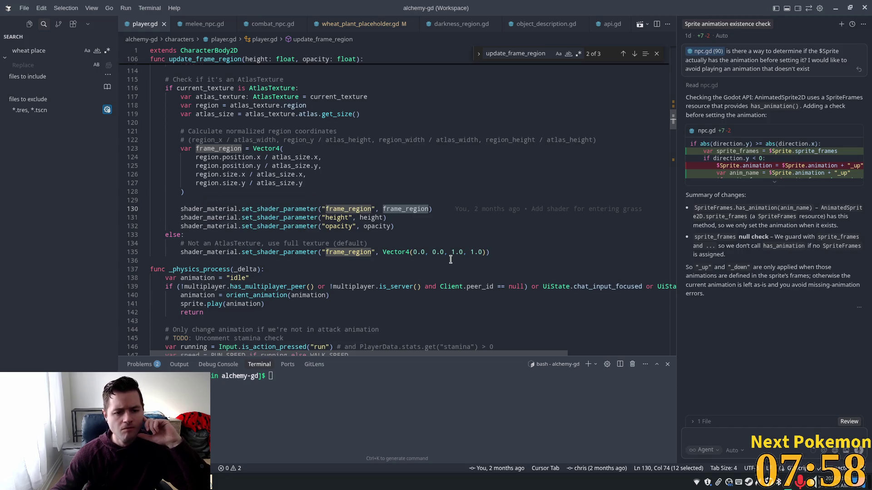
{"action": "scroll", "coordinate": [276, 237], "scroll_direction": "up", "scroll_amount": 8}
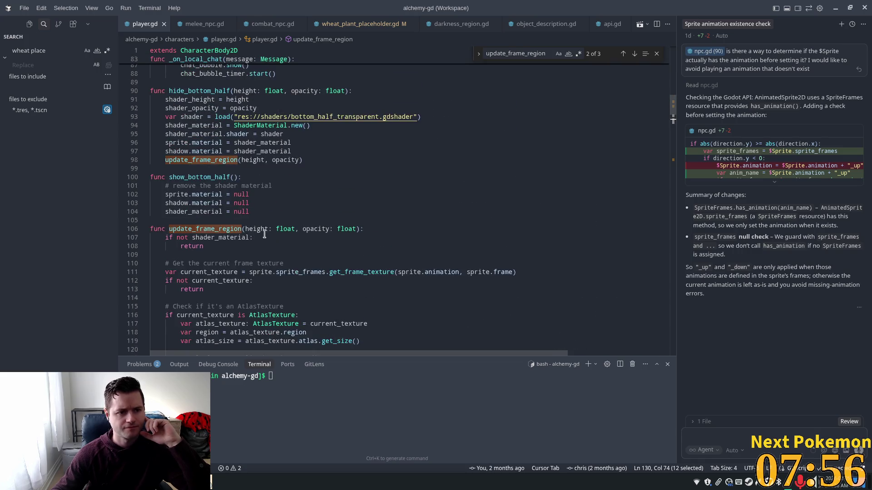
{"action": "double_click", "coordinate": [196, 92]}
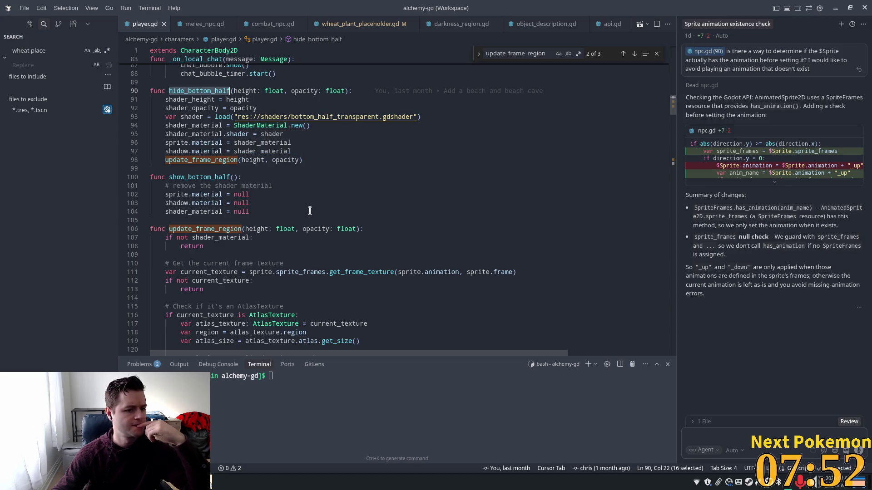
{"action": "scroll", "coordinate": [309, 210], "scroll_direction": "up", "scroll_amount": 2}
{"action": "double_click", "coordinate": [208, 197]}
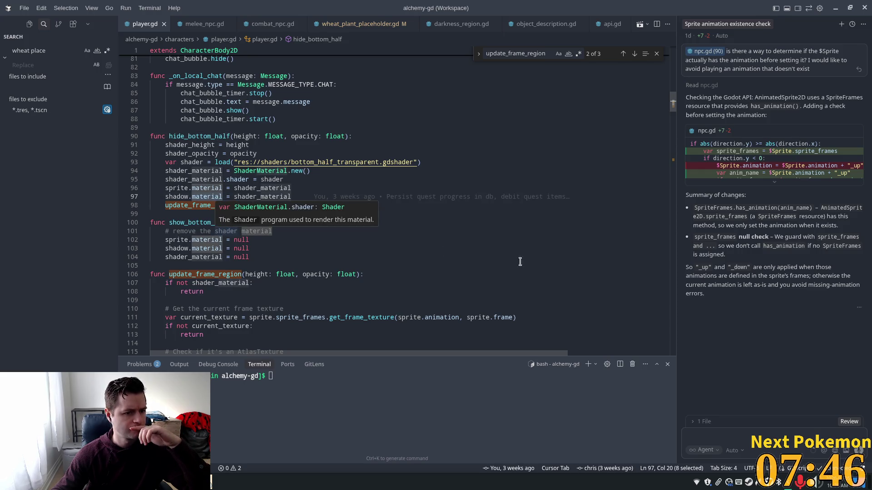
{"action": "double_click", "coordinate": [178, 197]}
Search for shadow.material, moving between show_bottom_half and hide_bottom_half, and select hide_bottom_half.
{"action": "left_click_drag", "start_coordinate": [223, 197], "coordinate": [166, 196]}
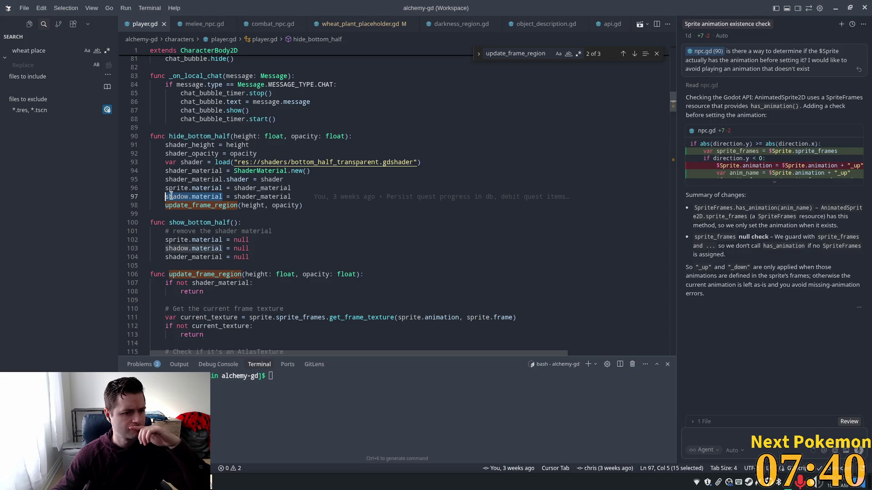
{"action": "key", "text": "ctrl+f"}
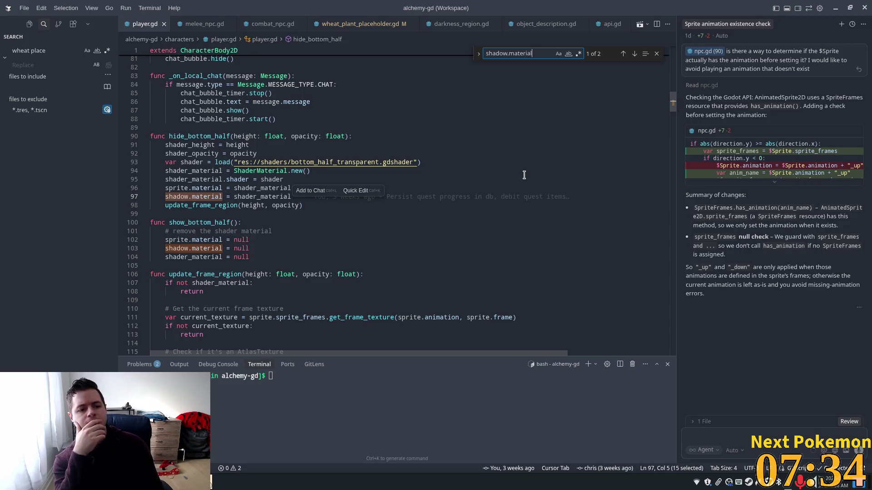
{"action": "key", "text": "Return"}
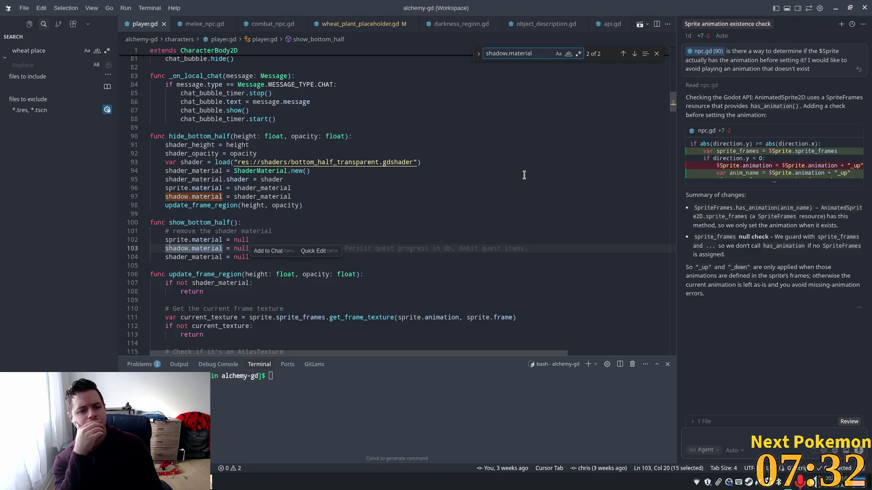
{"action": "key", "text": "Return"}
{"action": "key", "text": "Return"}
{"action": "key", "text": "Return"}
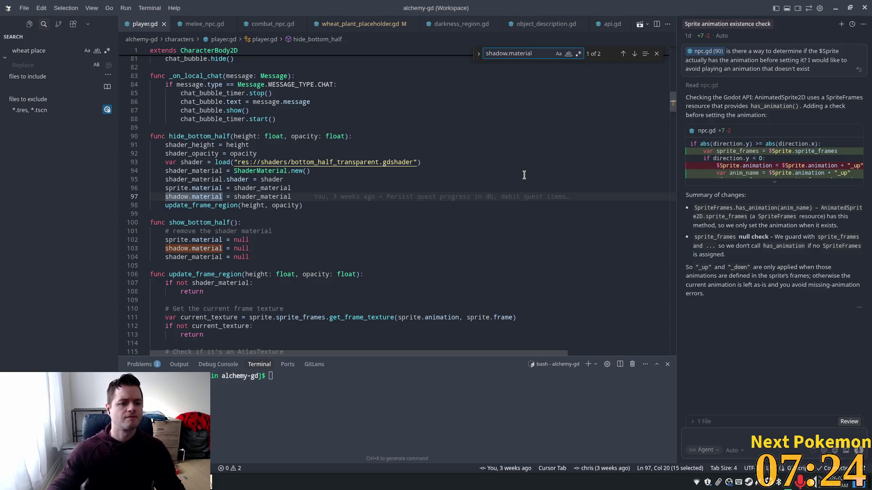
{"action": "scroll", "coordinate": [475, 193], "scroll_direction": "up", "scroll_amount": 10}
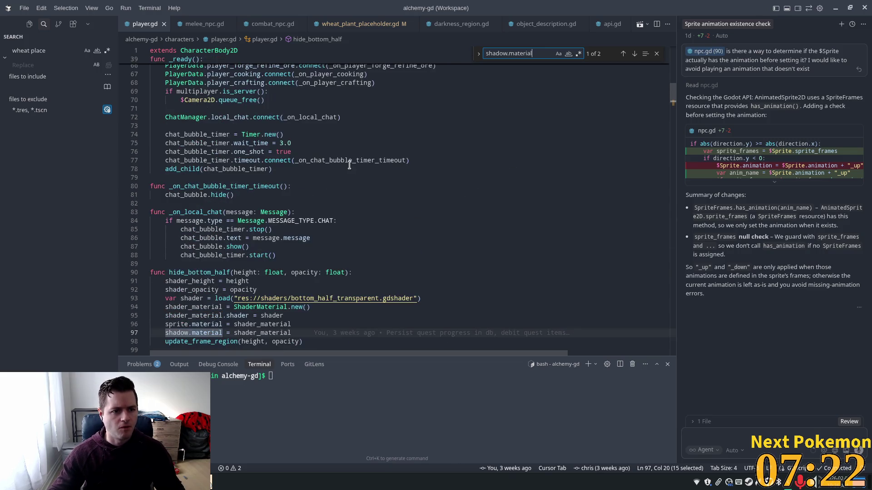
{"action": "scroll", "coordinate": [352, 163], "scroll_direction": "down", "scroll_amount": 4}
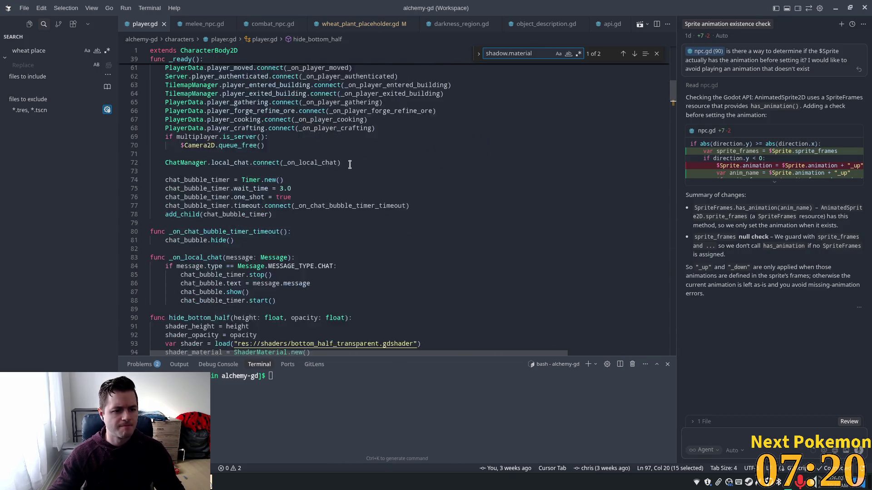
{"action": "scroll", "coordinate": [278, 213], "scroll_direction": "down", "scroll_amount": 1}
{"action": "scroll", "coordinate": [240, 205], "scroll_direction": "down", "scroll_amount": 2}
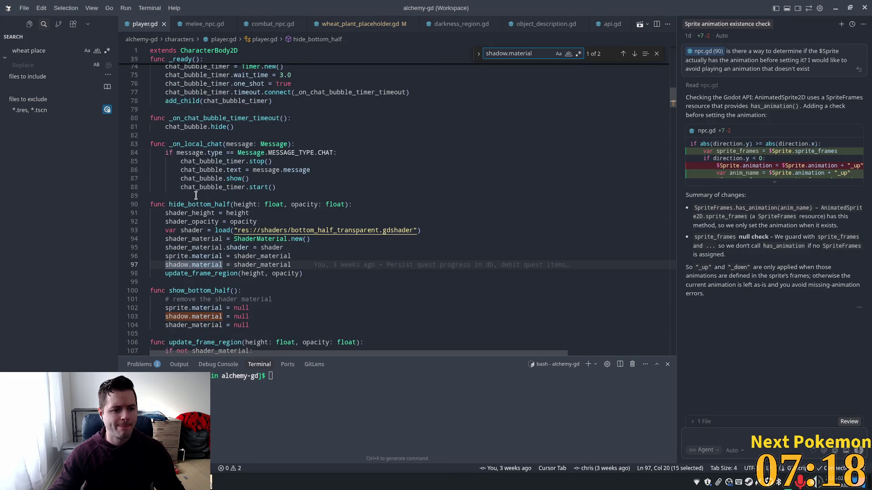
{"action": "double_click", "coordinate": [194, 204]}
Find the hide_bottom_half call on line 208 and peek at its definition.
{"action": "key", "text": "ctrl+f"}
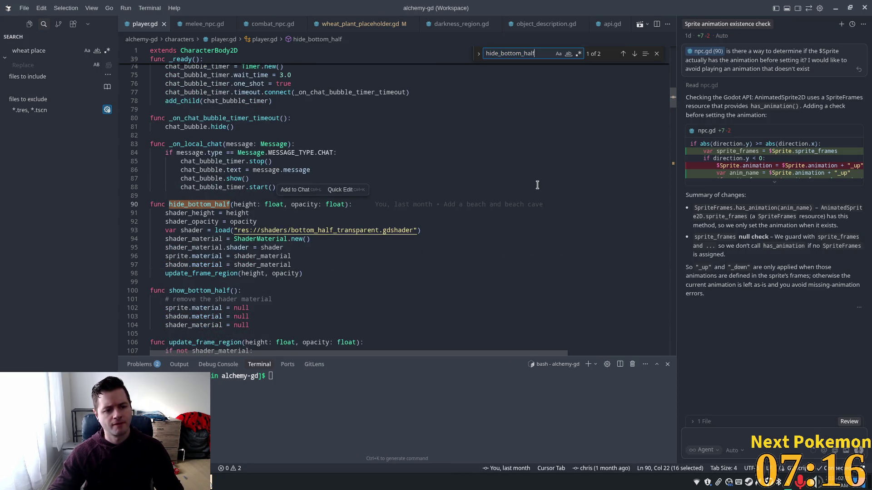
{"action": "key", "text": "Return"}
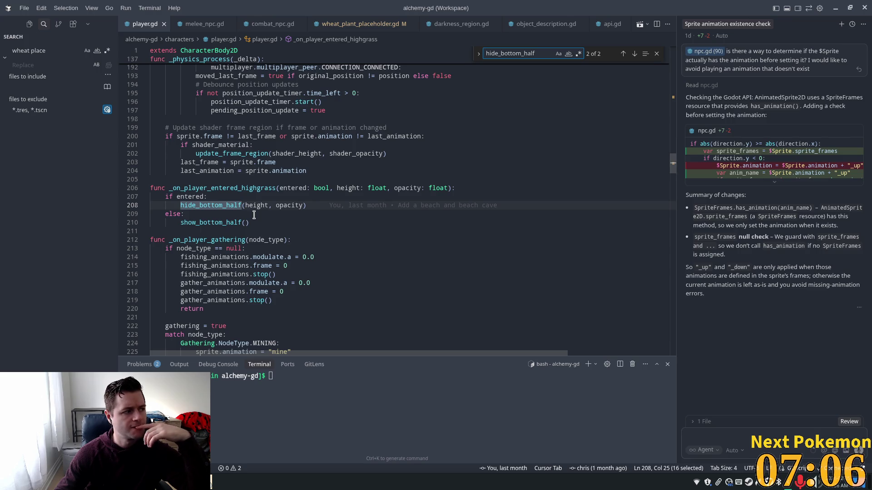
{"action": "scroll", "coordinate": [259, 218], "scroll_direction": "down", "scroll_amount": 4}
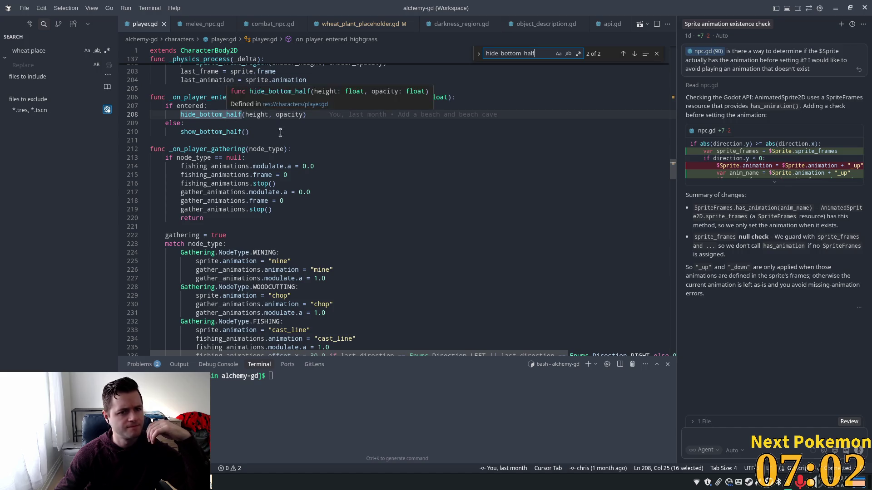
{"action": "key", "text": "F12"}
{"action": "key", "text": "ctrl+alt+minus"}
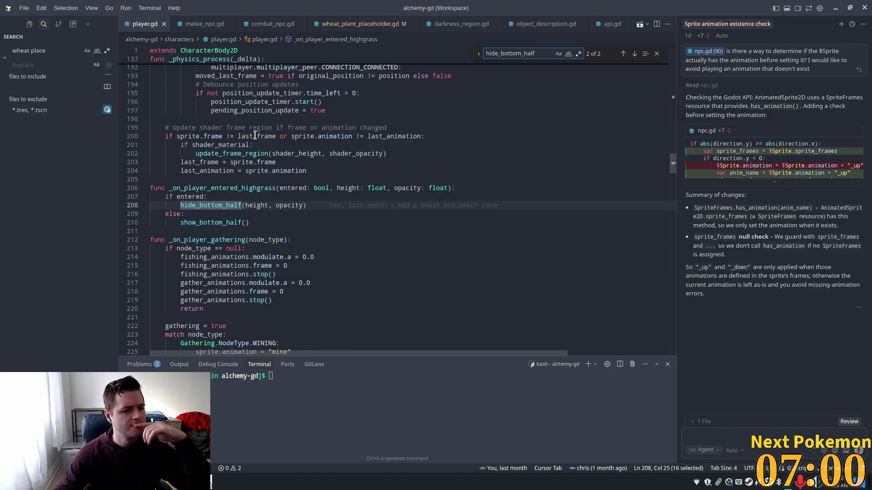
Search for show_bottom_half, stepping from its definition to the call on line 210.
{"action": "double_click", "coordinate": [223, 222]}
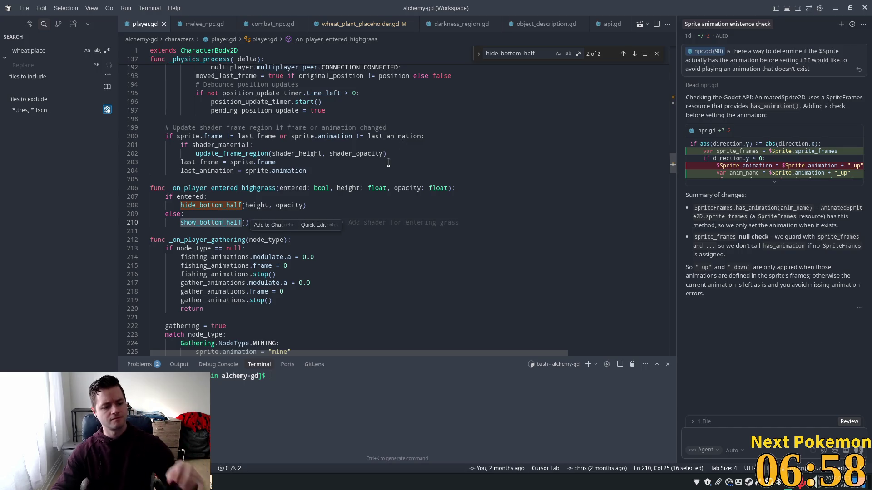
{"action": "key", "text": "ctrl+f"}
{"action": "key", "text": "Return"}
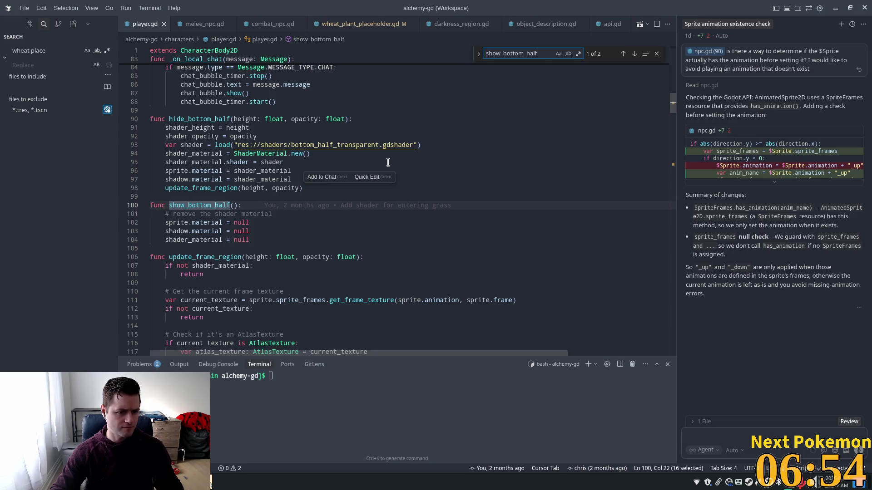
{"action": "key", "text": "Return"}
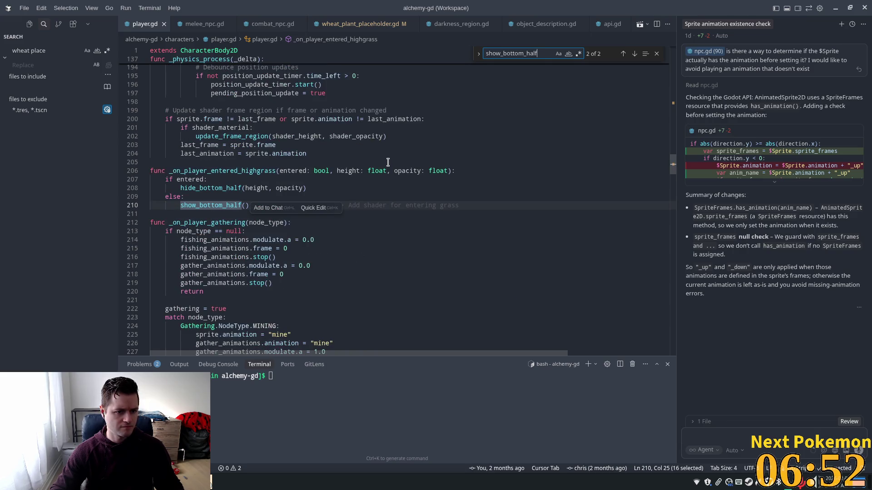
Add print("player entered highgrass") under 'if entered:' and a matching exit print under 'else:'.
{"action": "key", "text": "Return"}
{"action": "key", "text": "Return"}
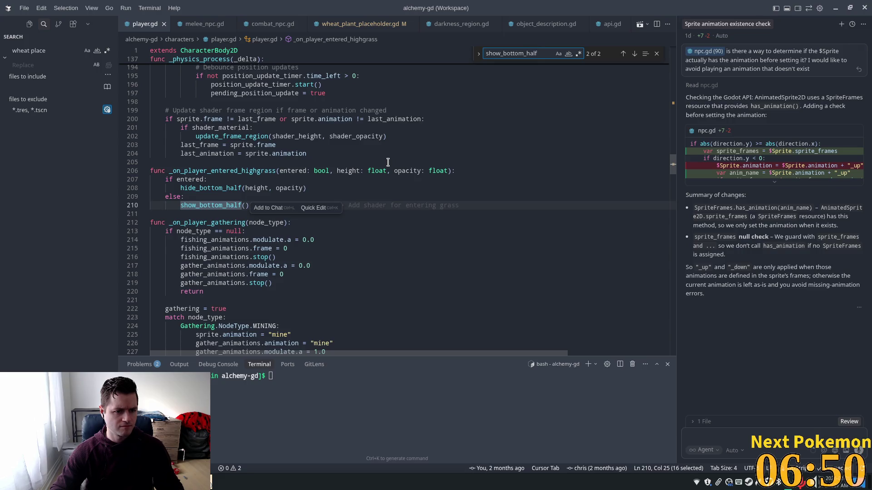
{"action": "left_click", "coordinate": [290, 171]}
{"action": "left_click", "coordinate": [232, 179]}
{"action": "key", "text": "Return"}
{"action": "type", "text": "print("}
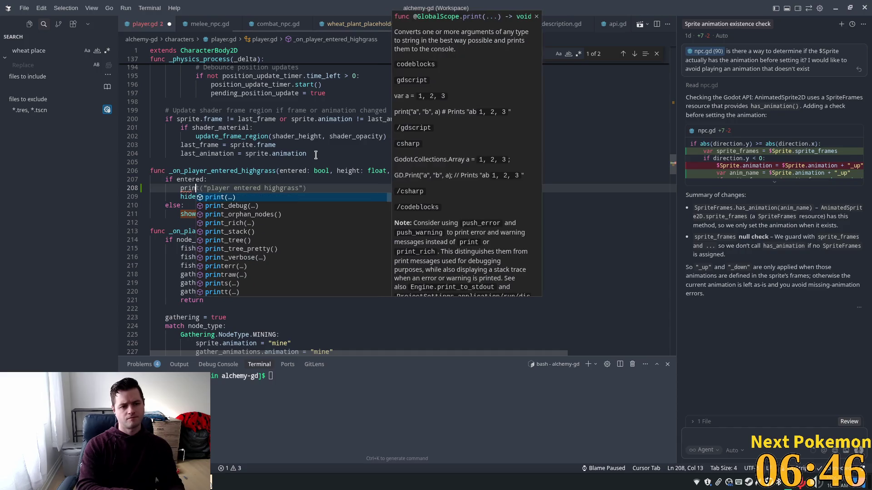
{"action": "key", "text": "Tab"}
{"action": "key", "text": "Tab"}
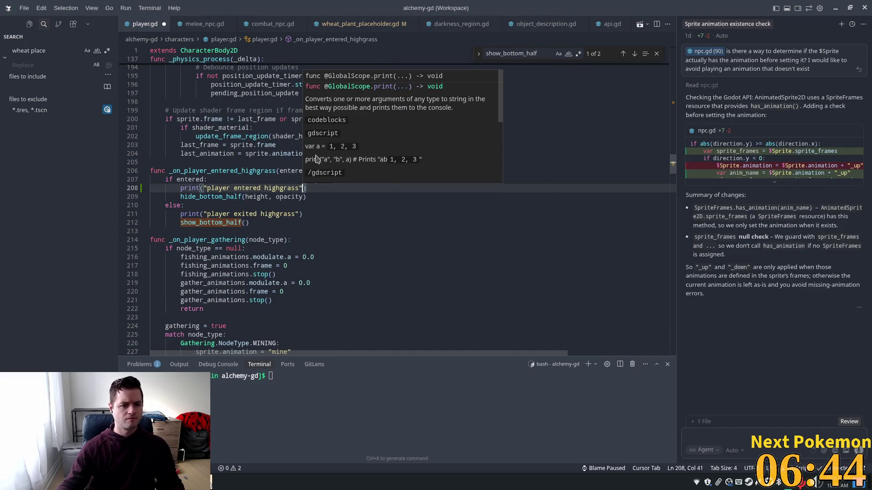
{"action": "left_click", "coordinate": [283, 197]}
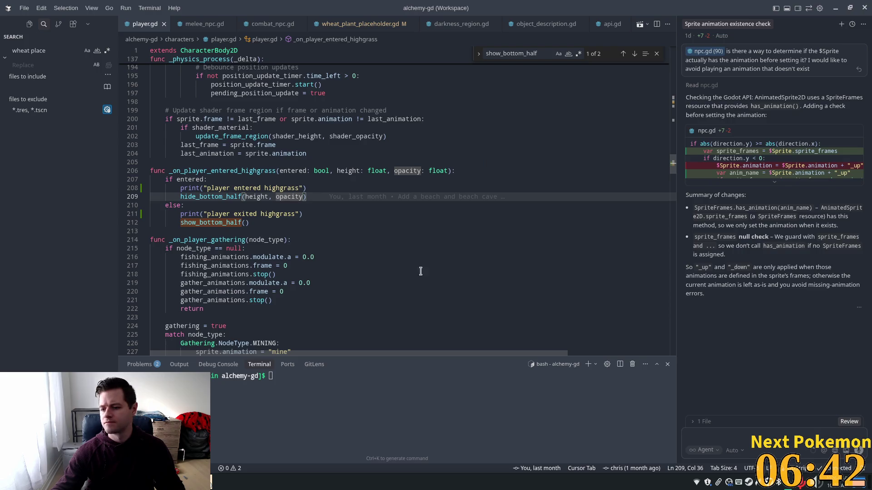
{"action": "key", "text": "alt+Tab"}
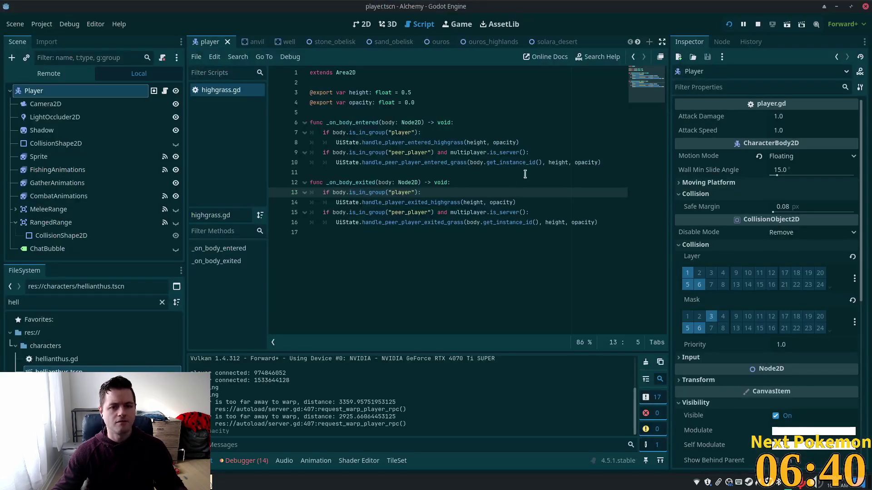
Run the project and arrange the two Alchemy (DEBUG) windows left and right.
{"action": "left_click", "coordinate": [730, 25]}
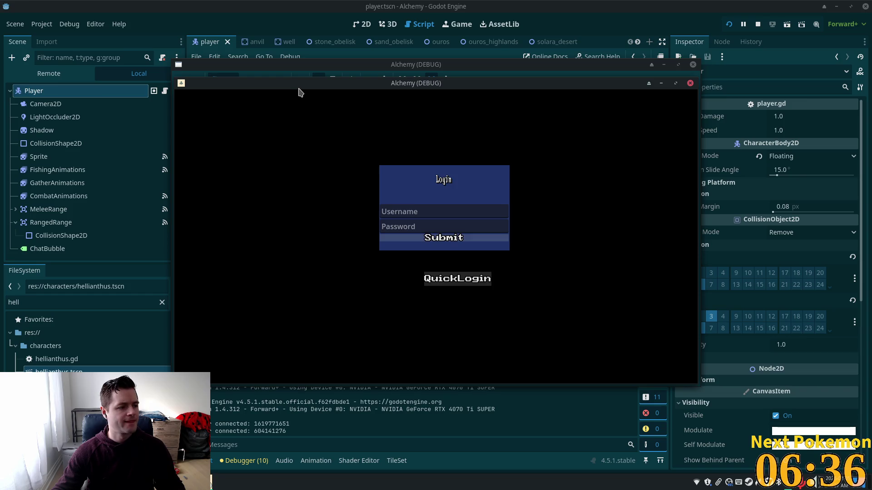
{"action": "left_click_drag", "start_coordinate": [283, 84], "coordinate": [223, 59]}
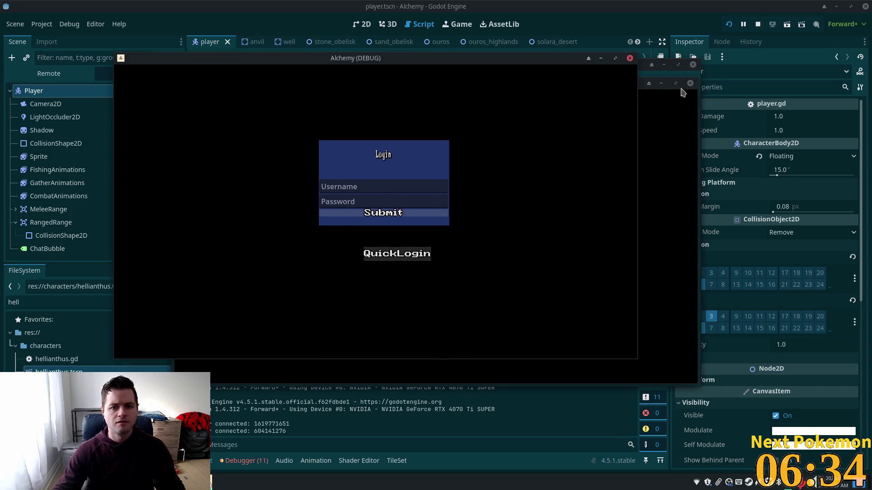
{"action": "left_click", "coordinate": [693, 98]}
{"action": "left_click_drag", "start_coordinate": [614, 84], "coordinate": [757, 78]}
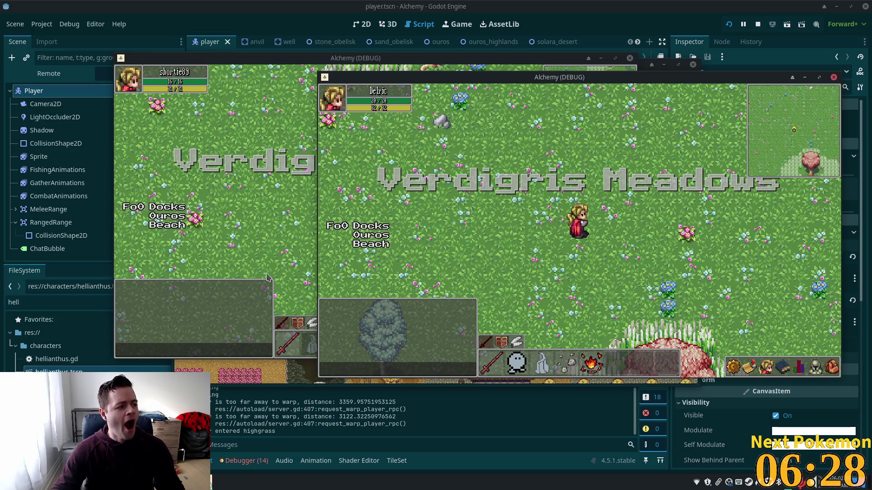
{"action": "left_click", "coordinate": [260, 225]}
Walk the player repeatedly in and out of the tall grass, then return to the Godot editor.
{"action": "key", "text": "Left"}
{"action": "key", "text": "Right"}
{"action": "key", "text": "Up"}
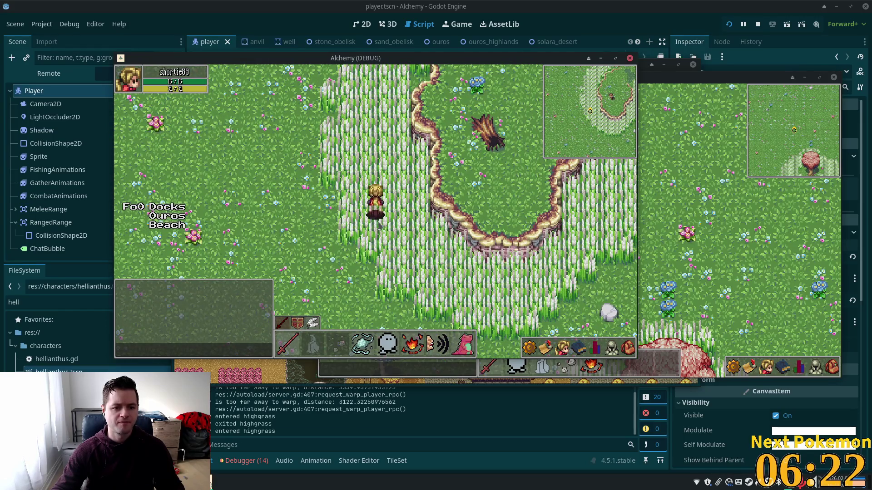
{"action": "key", "text": "Down"}
{"action": "key", "text": "Left"}
{"action": "key", "text": "Up"}
{"action": "key", "text": "Right"}
{"action": "key", "text": "Right"}
{"action": "key", "text": "Down"}
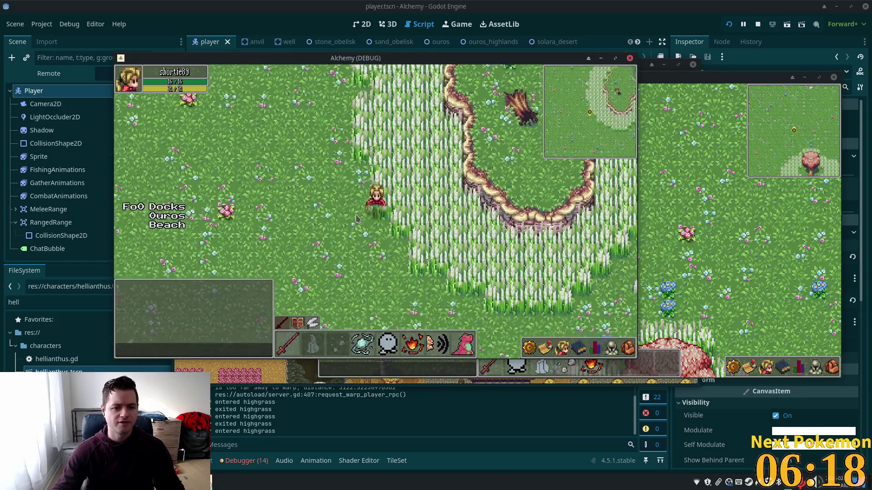
{"action": "key", "text": "Right"}
{"action": "key", "text": "Left"}
{"action": "key", "text": "Left"}
{"action": "key", "text": "Left"}
{"action": "key", "text": "Down"}
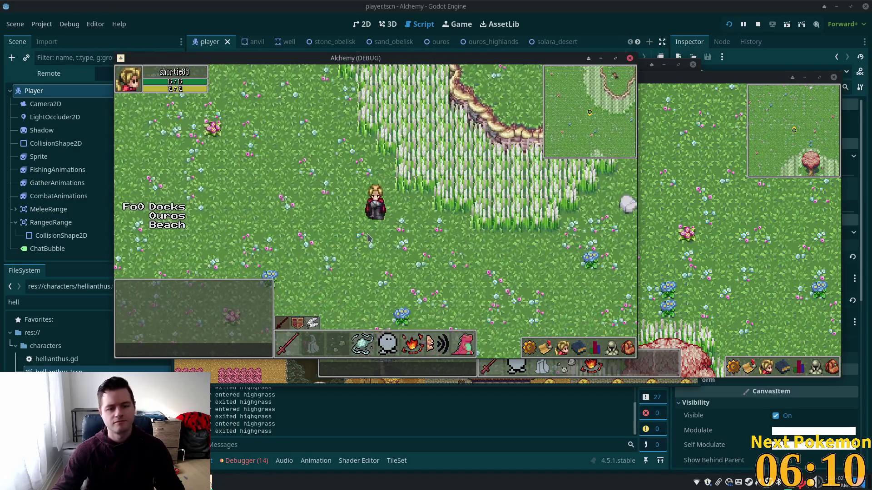
{"action": "key", "text": "Right"}
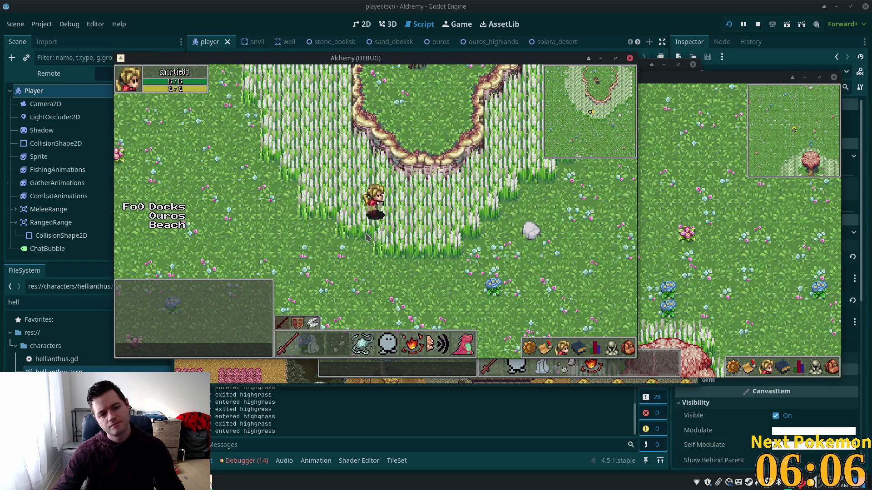
{"action": "key", "text": "Down"}
{"action": "key", "text": "Up"}
{"action": "key", "text": "Right"}
{"action": "key", "text": "Down"}
{"action": "key", "text": "Left"}
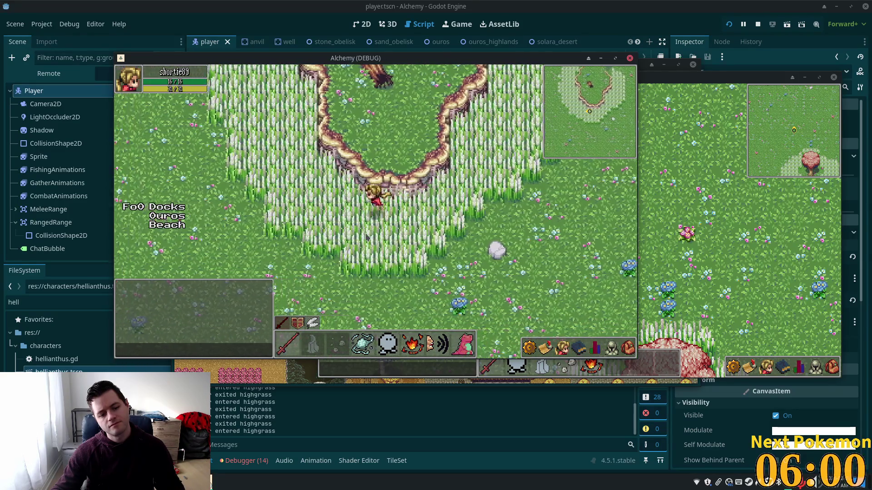
{"action": "key", "text": "Left"}
{"action": "key", "text": "Up"}
{"action": "key", "text": "Up"}
{"action": "key", "text": "Left"}
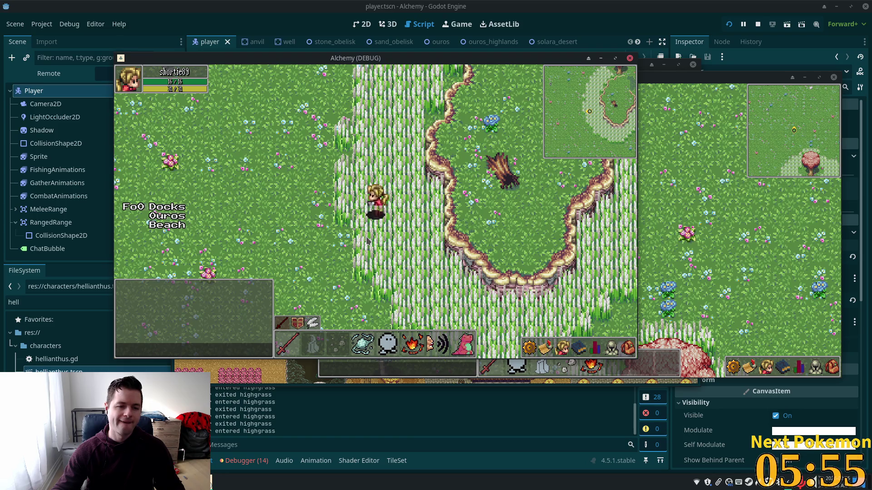
{"action": "key", "text": "Right"}
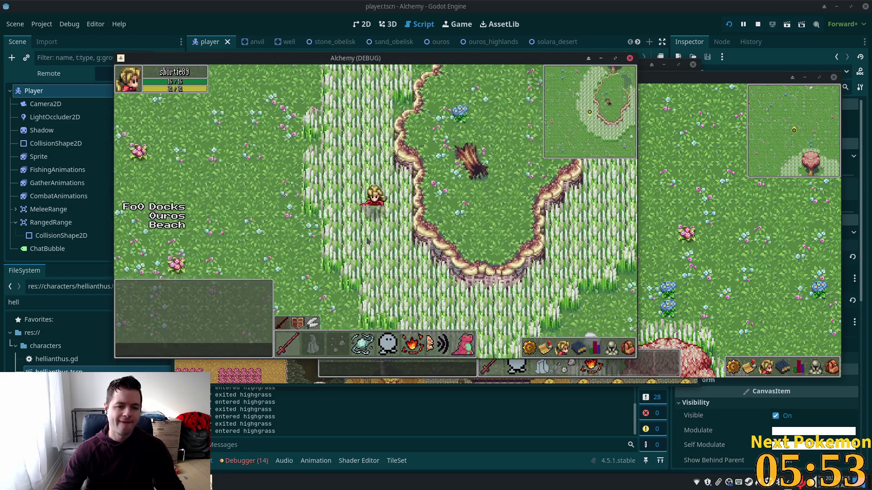
{"action": "key", "text": "Down"}
{"action": "key", "text": "Right"}
{"action": "key", "text": "Down"}
{"action": "key", "text": "Right"}
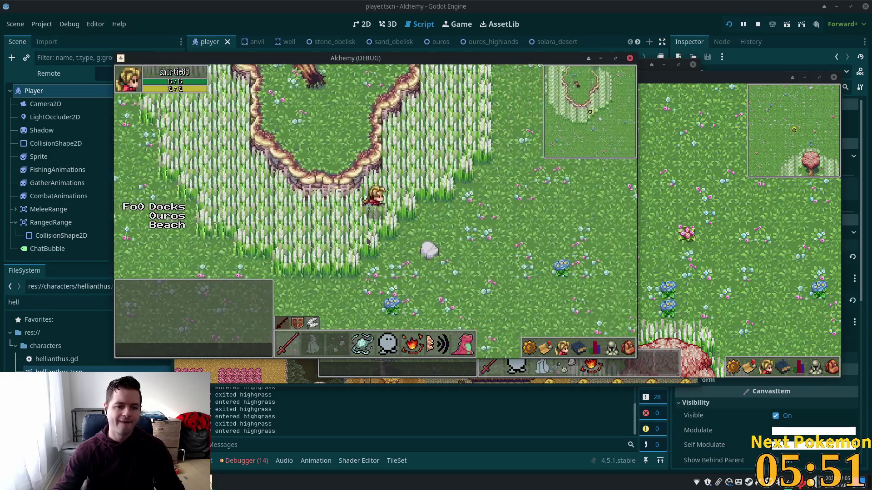
{"action": "key", "text": "alt+Tab"}
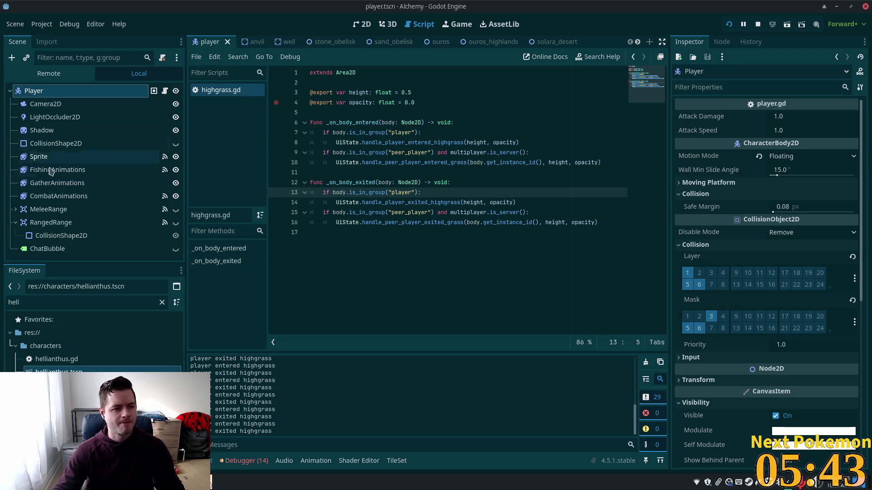
Inspect the player's Shadow node settings in the Inspector, then go back to Cursor.
{"action": "left_click", "coordinate": [57, 130]}
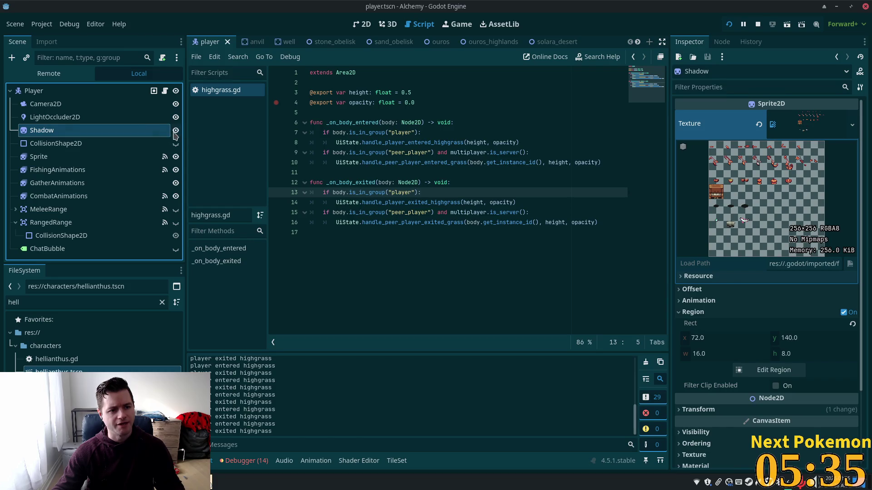
{"action": "left_click", "coordinate": [503, 193]}
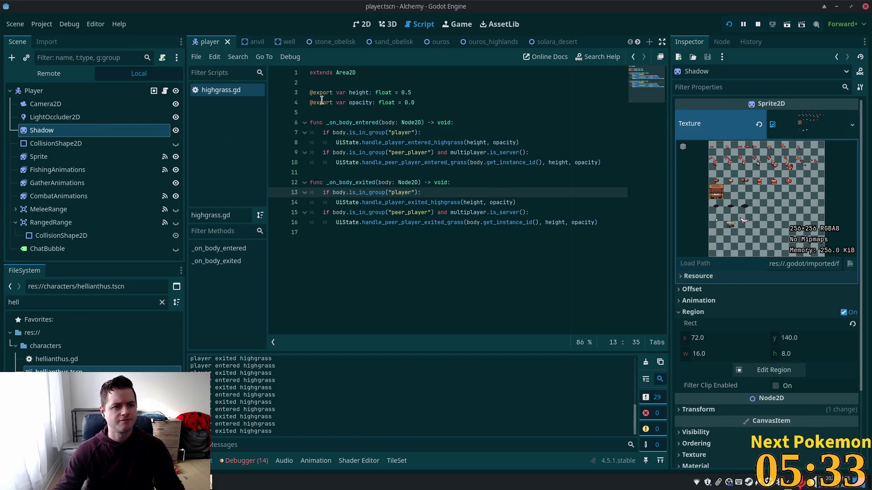
{"action": "key", "text": "alt+Tab"}
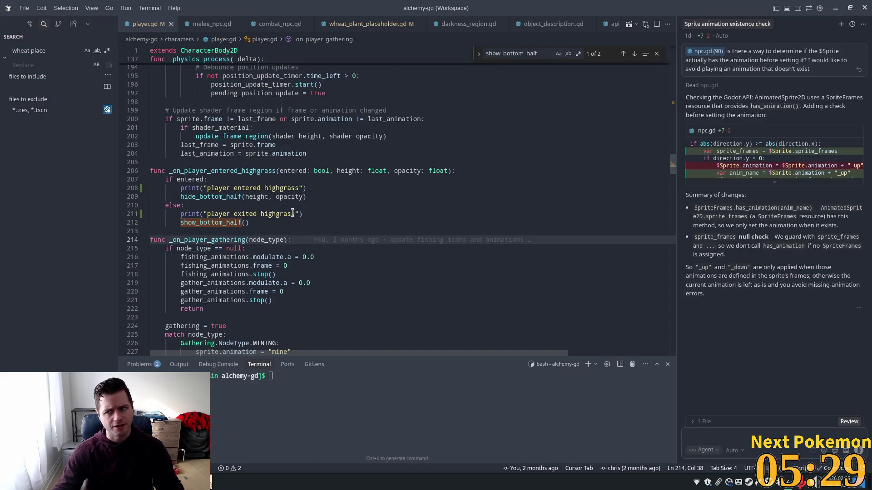
Scroll player.gd up from the high-grass print lines to the variable declarations.
{"action": "left_click", "coordinate": [233, 213]}
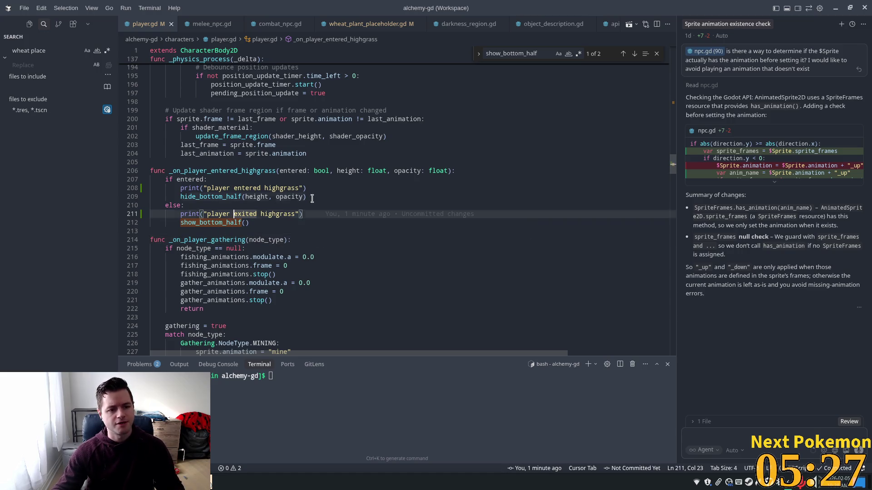
{"action": "left_click", "coordinate": [312, 198]}
{"action": "left_click", "coordinate": [309, 188]}
{"action": "scroll", "coordinate": [284, 246], "scroll_direction": "up", "scroll_amount": 4}
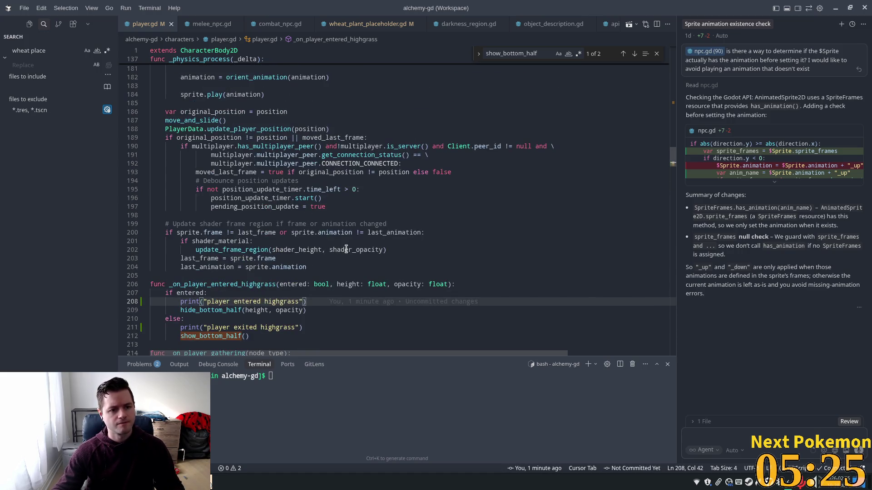
{"action": "scroll", "coordinate": [221, 257], "scroll_direction": "up", "scroll_amount": 10}
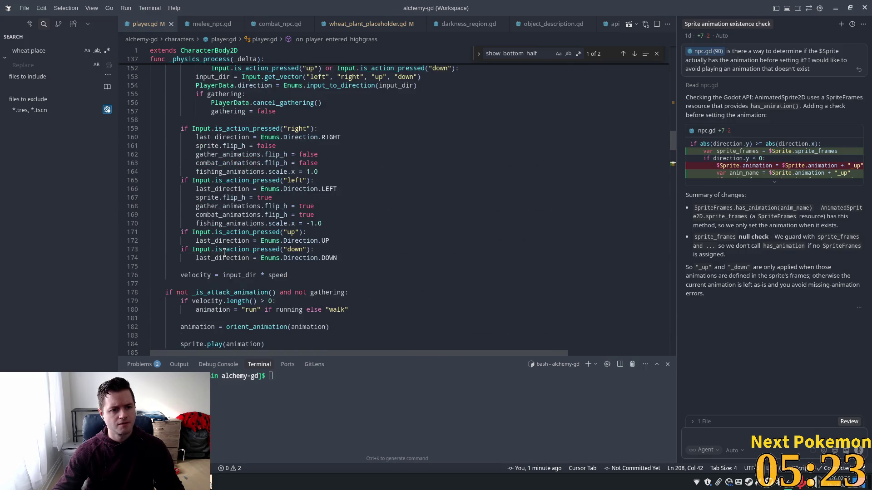
{"action": "scroll", "coordinate": [190, 279], "scroll_direction": "up", "scroll_amount": 10}
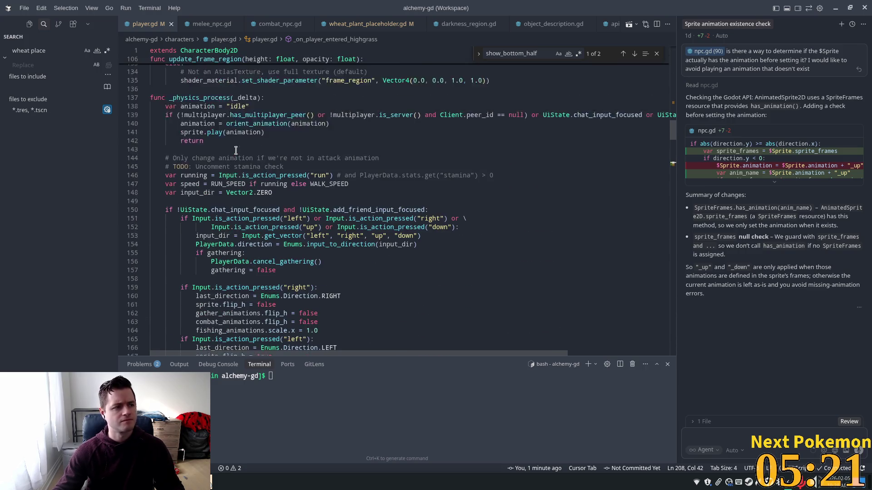
{"action": "scroll", "coordinate": [262, 180], "scroll_direction": "up", "scroll_amount": 3}
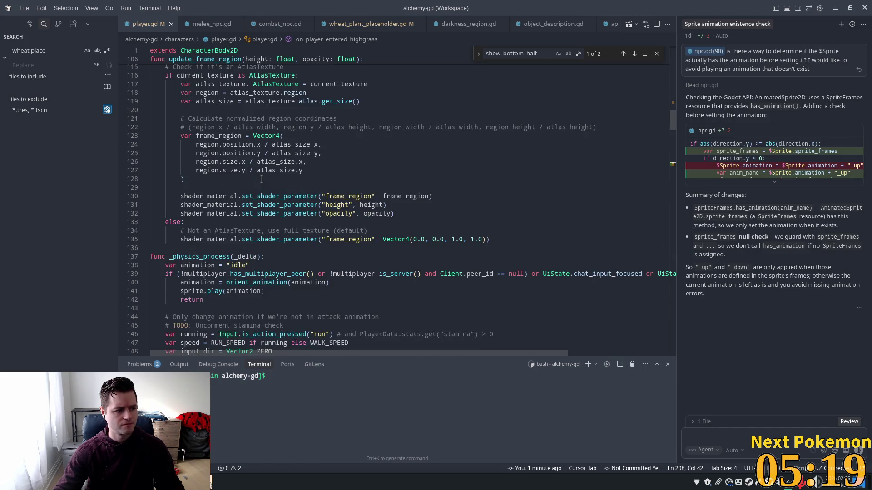
{"action": "scroll", "coordinate": [317, 150], "scroll_direction": "up", "scroll_amount": 4}
{"action": "left_click", "coordinate": [366, 132]}
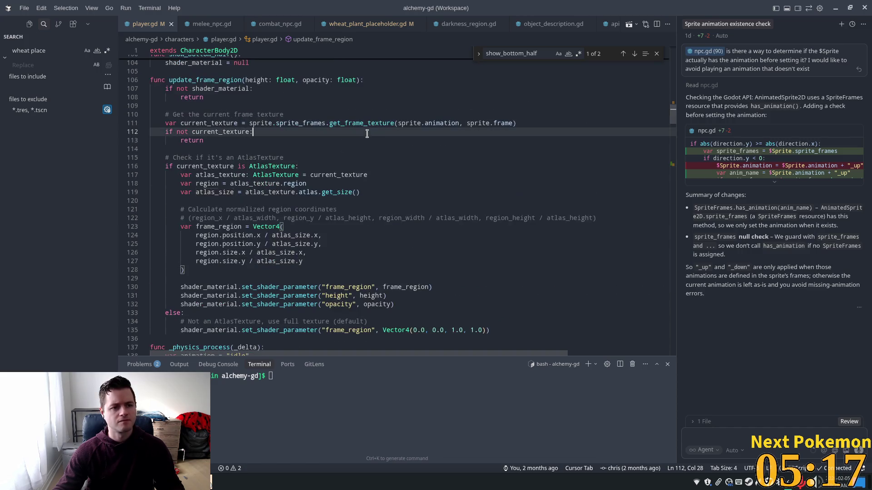
{"action": "left_click_drag", "start_coordinate": [674, 120], "coordinate": [683, 77]}
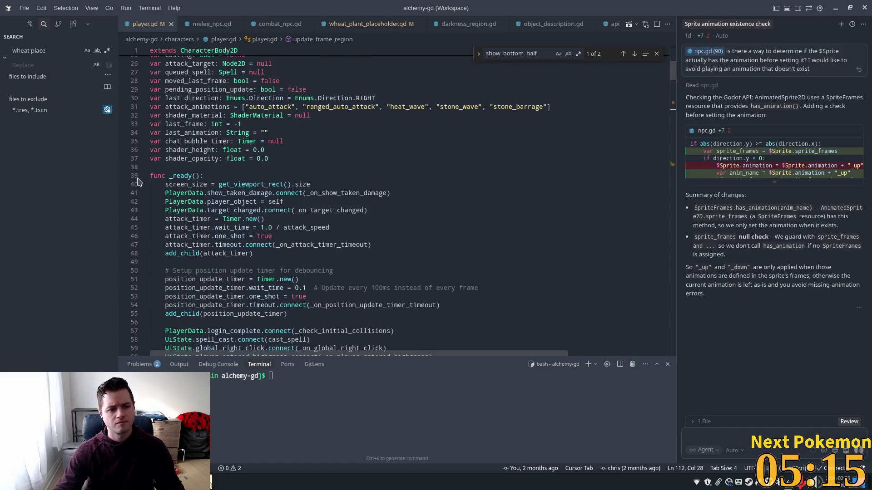
{"action": "left_click", "coordinate": [253, 150]}
{"action": "scroll", "coordinate": [255, 159], "scroll_direction": "up", "scroll_amount": 3}
{"action": "left_click", "coordinate": [256, 156]}
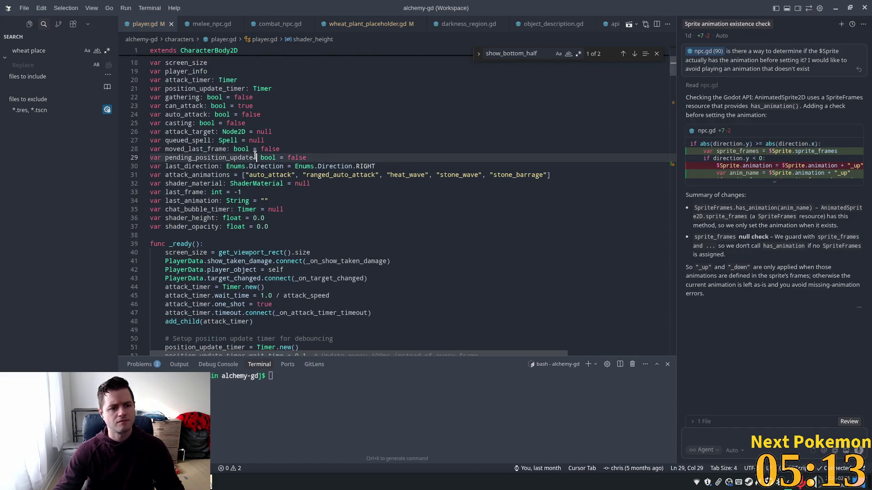
Search for 'shadow' and delete both shadow.material lines.
{"action": "key", "text": "ctrl+f"}
{"action": "type", "text": "shadow"}
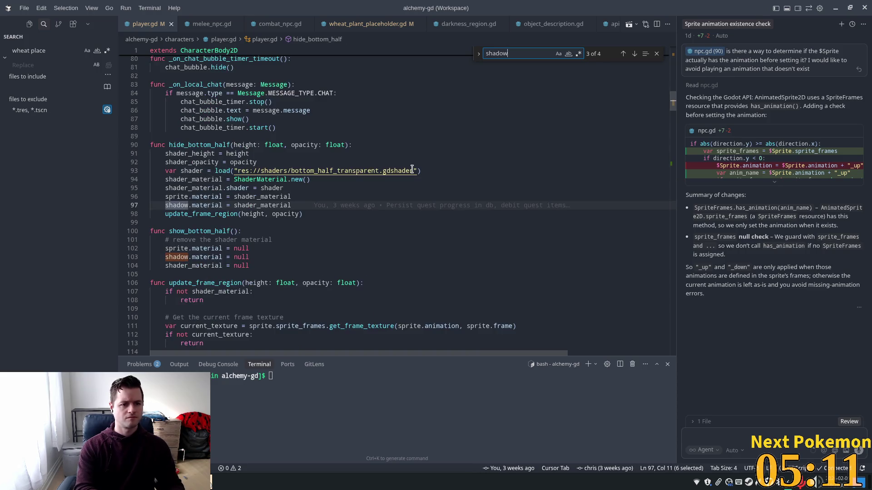
{"action": "type", "text": "_"}
{"action": "key", "text": "BackSpace"}
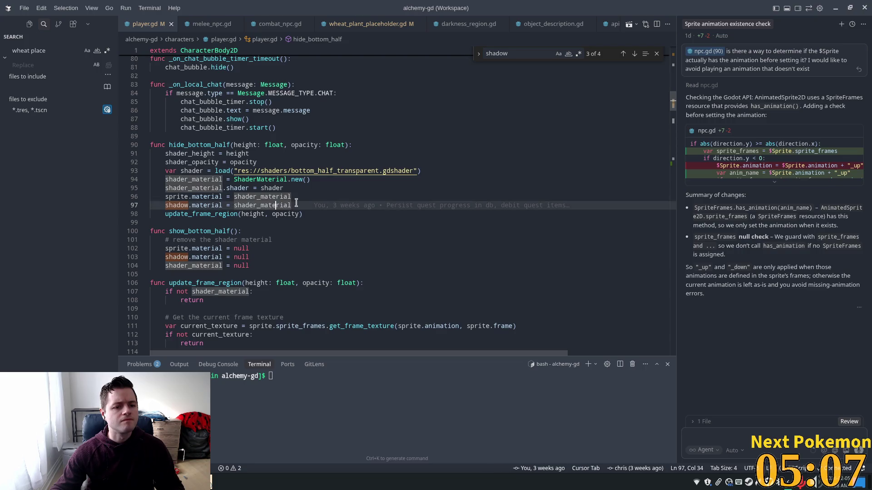
{"action": "left_click_drag", "start_coordinate": [291, 205], "coordinate": [115, 212]}
{"action": "key", "text": "BackSpace"}
{"action": "key", "text": "BackSpace"}
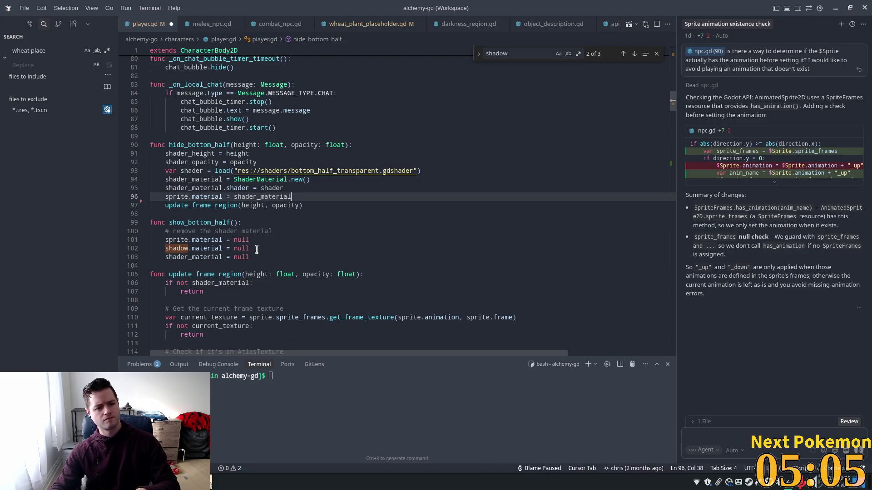
{"action": "left_click_drag", "start_coordinate": [249, 248], "coordinate": [84, 249]}
{"action": "key", "text": "BackSpace"}
{"action": "key", "text": "BackSpace"}
Step through the 'shadow' matches, starting from the shadow variable declaration.
{"action": "left_click", "coordinate": [310, 195]}
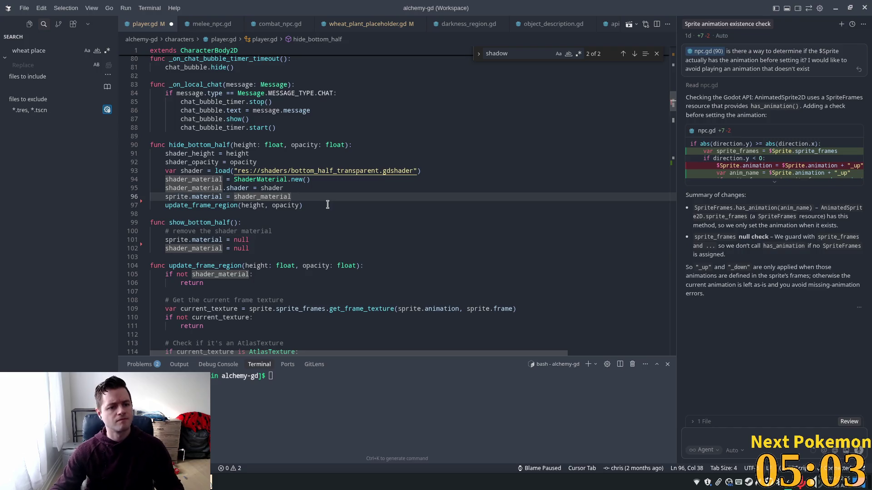
{"action": "left_click", "coordinate": [335, 190]}
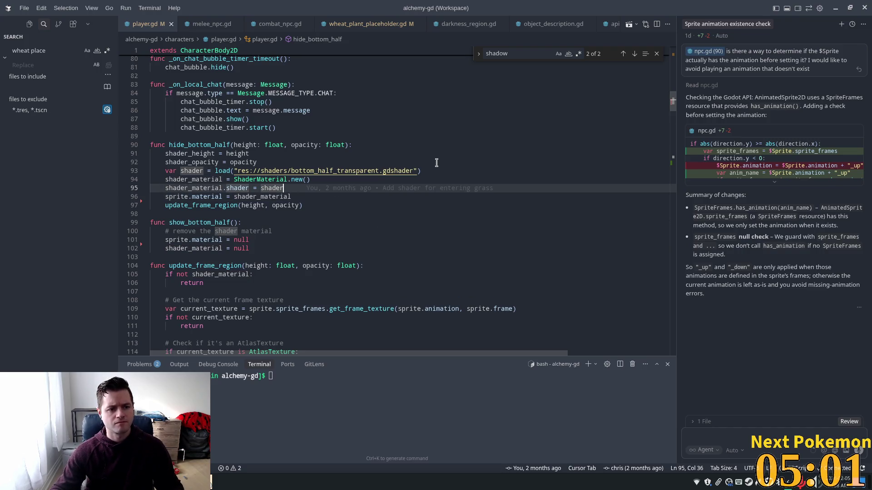
{"action": "left_click", "coordinate": [532, 52]}
{"action": "key", "text": "Return"}
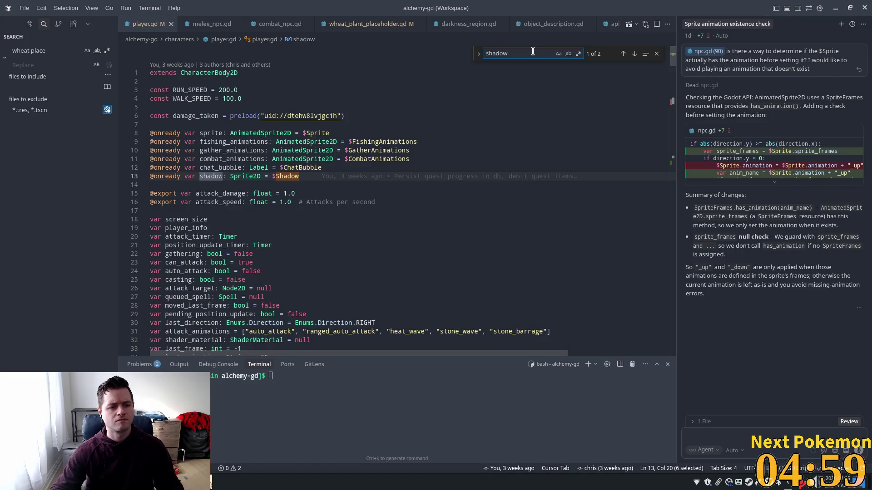
{"action": "left_click", "coordinate": [354, 176]}
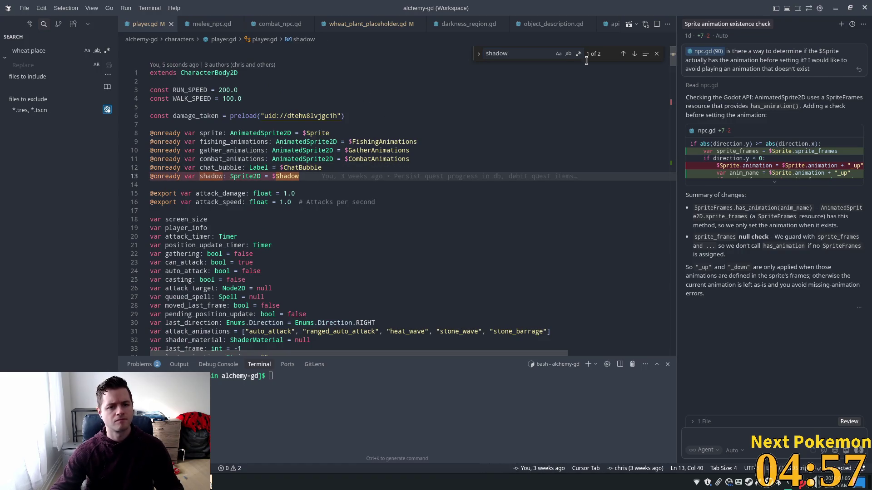
{"action": "left_click", "coordinate": [526, 52]}
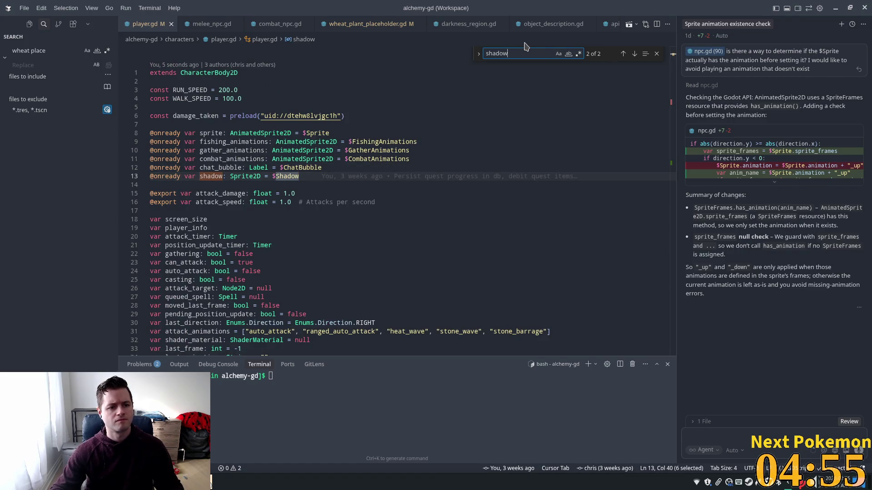
{"action": "key", "text": "Return"}
Search player.gd for 'true', then for 'show_bo'.
{"action": "key", "text": "ctrl+a"}
{"action": "type", "text": "true"}
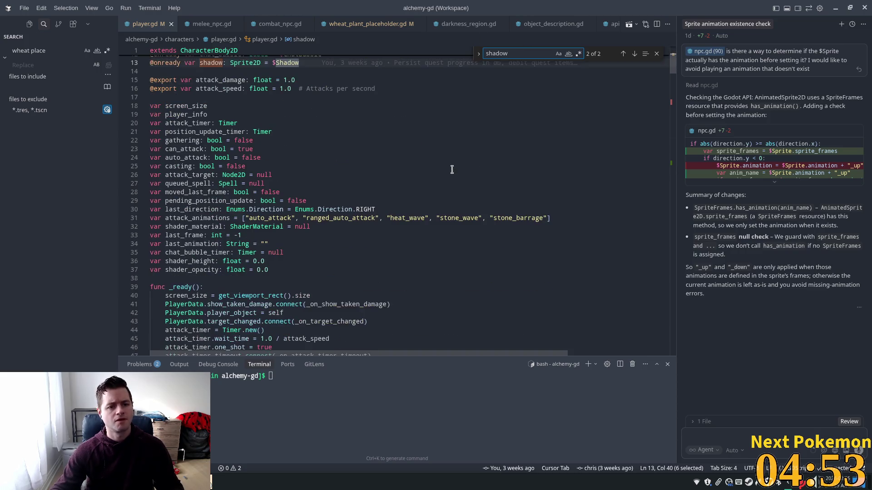
{"action": "mouse_move", "coordinate": [382, 153]}
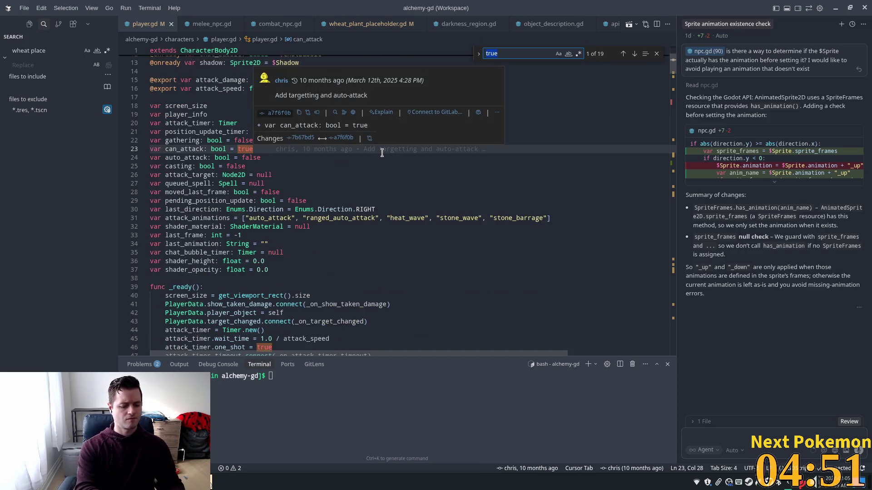
{"action": "type", "text": "show_"}
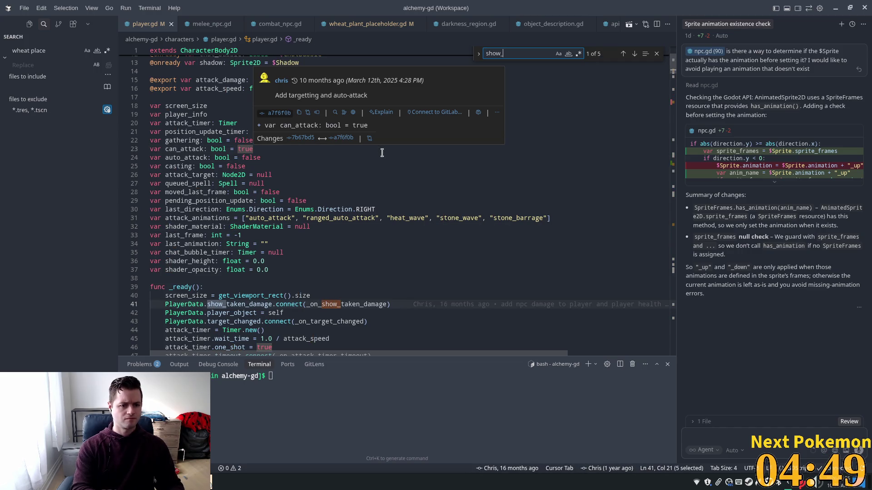
{"action": "type", "text": "bo"}
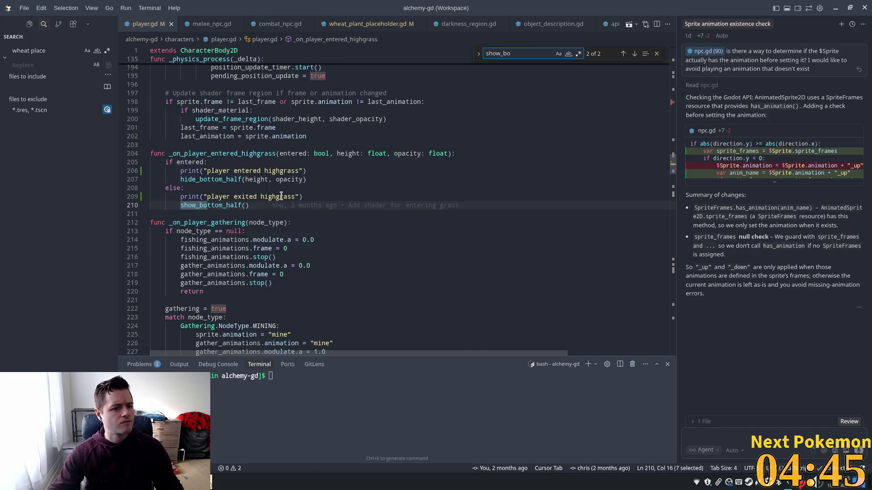
Replace the high-grass print calls with shadow.visible = false on entry and true on exit.
{"action": "left_click", "coordinate": [269, 163]}
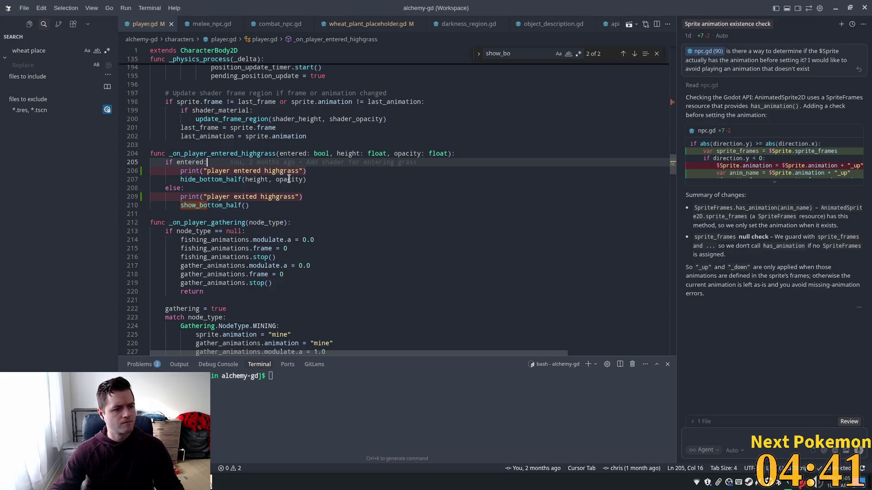
{"action": "left_click", "coordinate": [303, 196]}
{"action": "left_click_drag", "start_coordinate": [302, 197], "coordinate": [180, 196]}
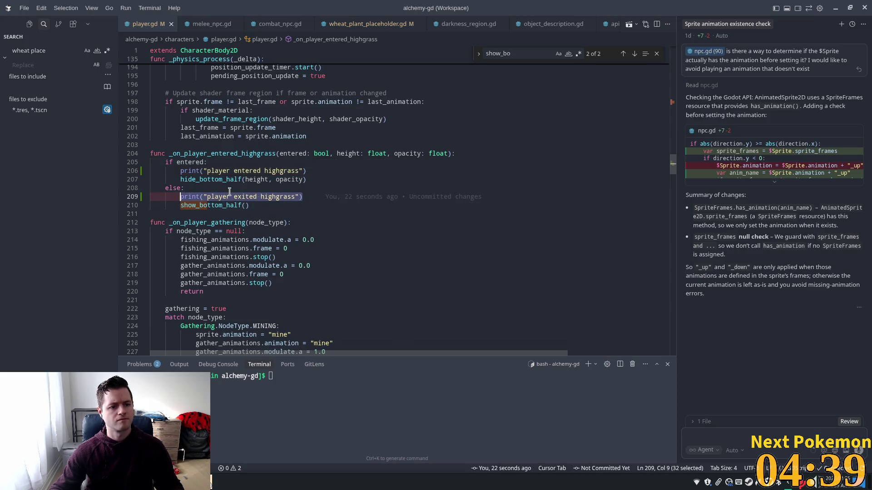
{"action": "type", "text": "shadow."}
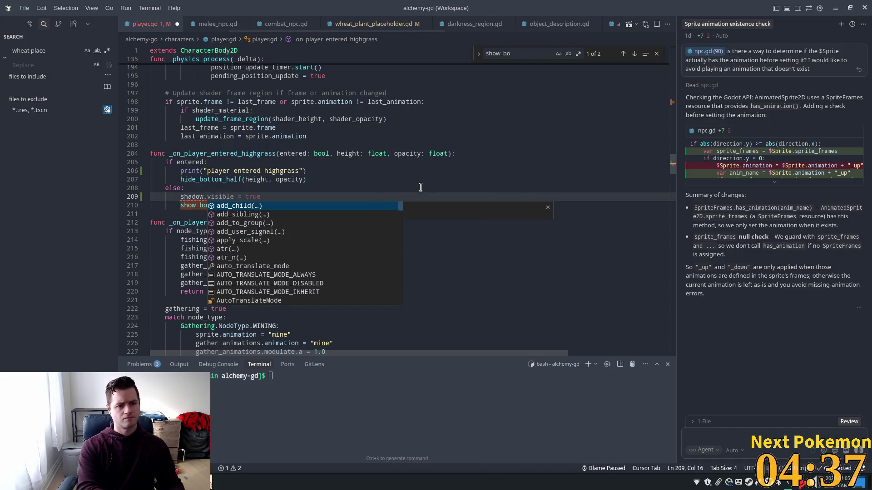
{"action": "key", "text": "Tab"}
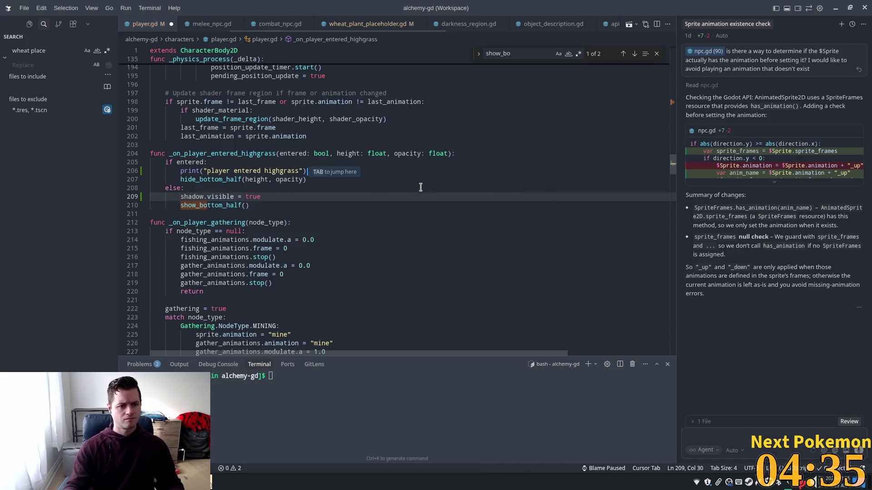
{"action": "key", "text": "Tab"}
{"action": "key", "text": "Tab"}
Save player.gd and return to Godot.
{"action": "key", "text": "ctrl+s"}
{"action": "left_click", "coordinate": [246, 136]}
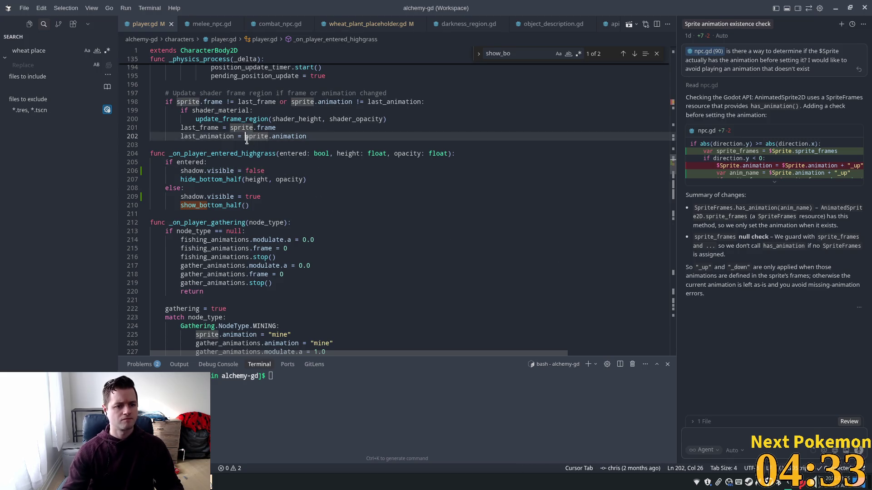
{"action": "key", "text": "alt+Tab"}
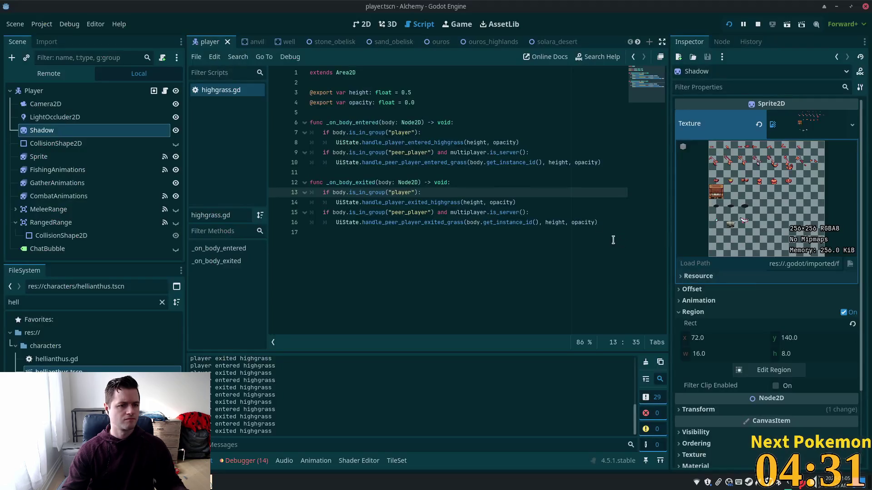
Restart the game and walk the player into the high grass and back out.
{"action": "left_click", "coordinate": [729, 24]}
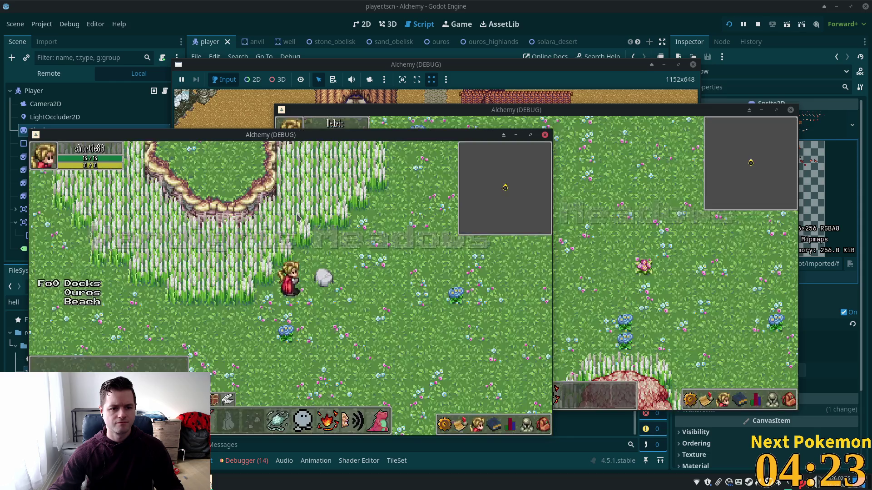
{"action": "key", "text": "Left"}
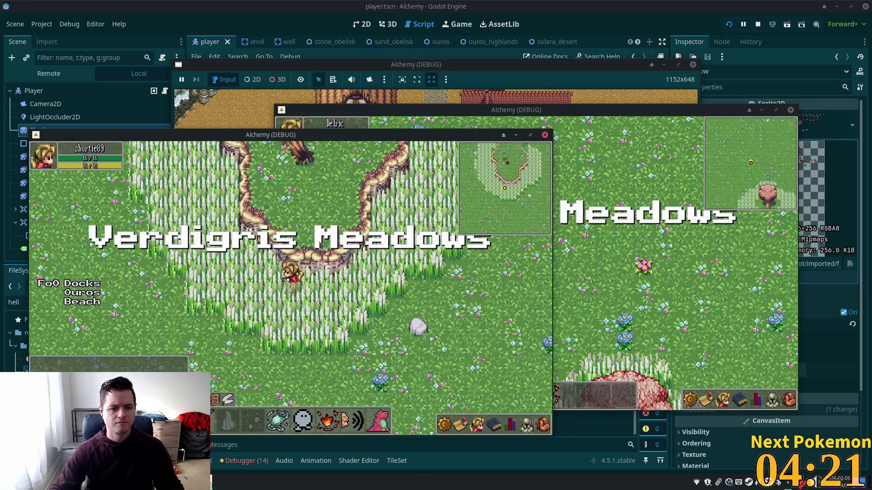
{"action": "key", "text": "Left"}
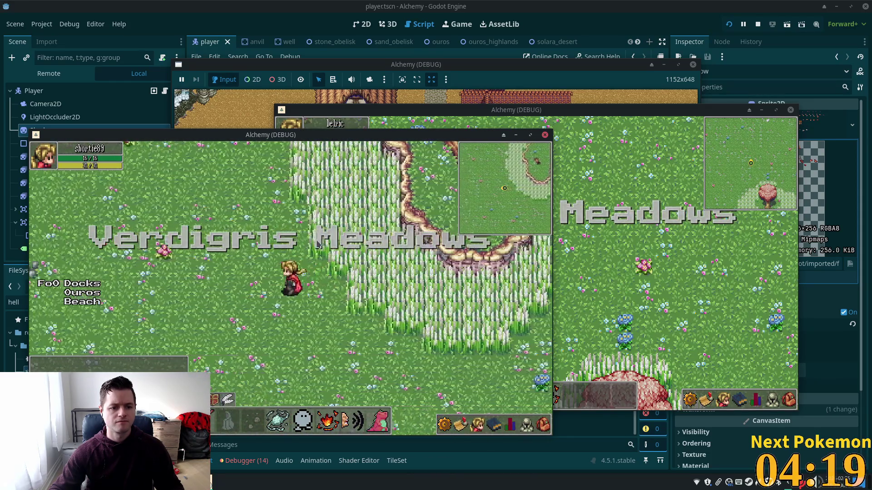
{"action": "key", "text": "Up"}
{"action": "key", "text": "Up"}
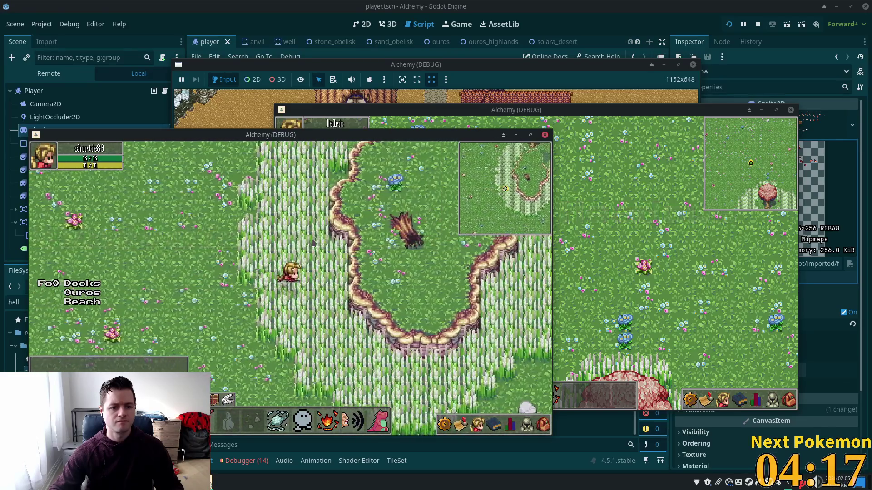
{"action": "key", "text": "Right"}
{"action": "key", "text": "Down"}
{"action": "key", "text": "Down"}
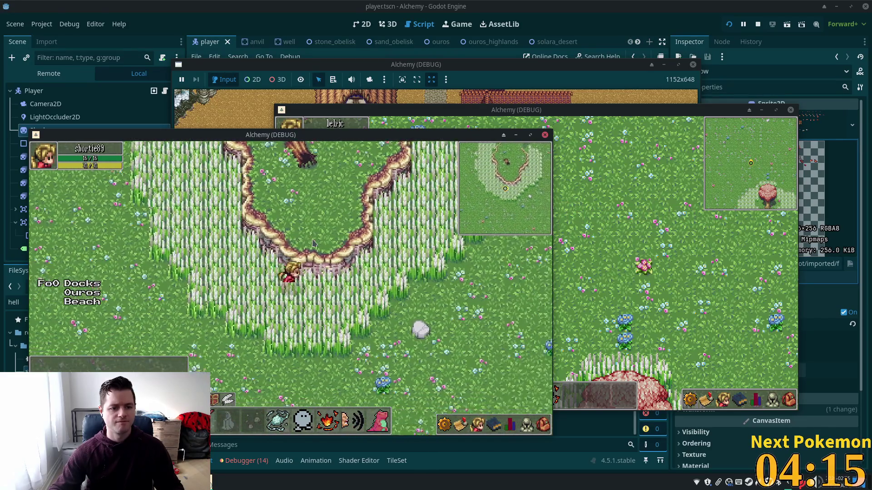
{"action": "key", "text": "Right"}
{"action": "key", "text": "Right"}
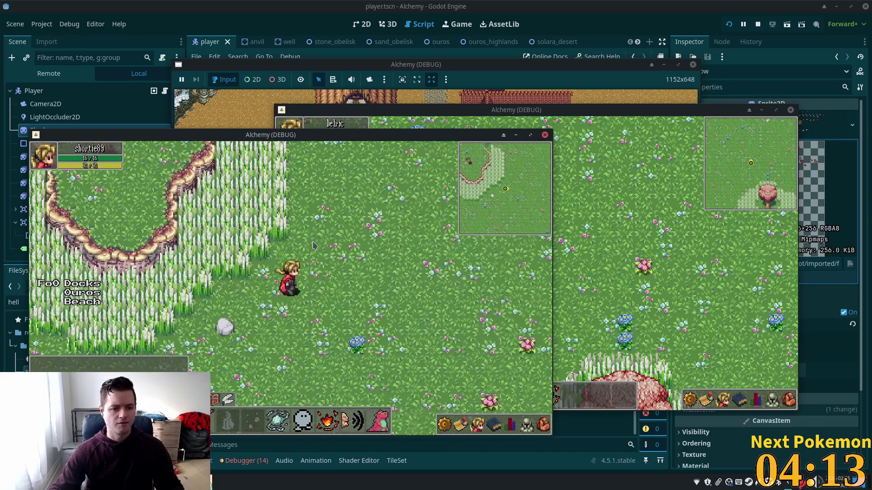
{"action": "key", "text": "Up"}
{"action": "key", "text": "Left"}
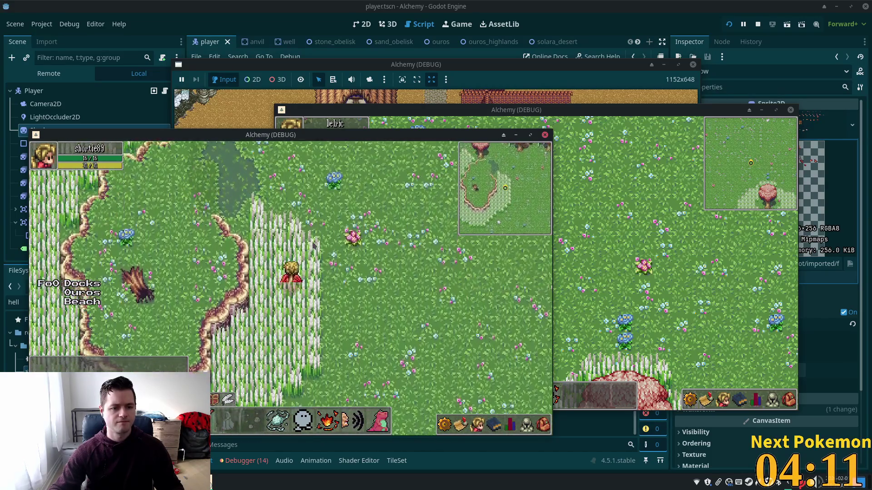
{"action": "key", "text": "Up"}
{"action": "key", "text": "Up"}
{"action": "key", "text": "Left"}
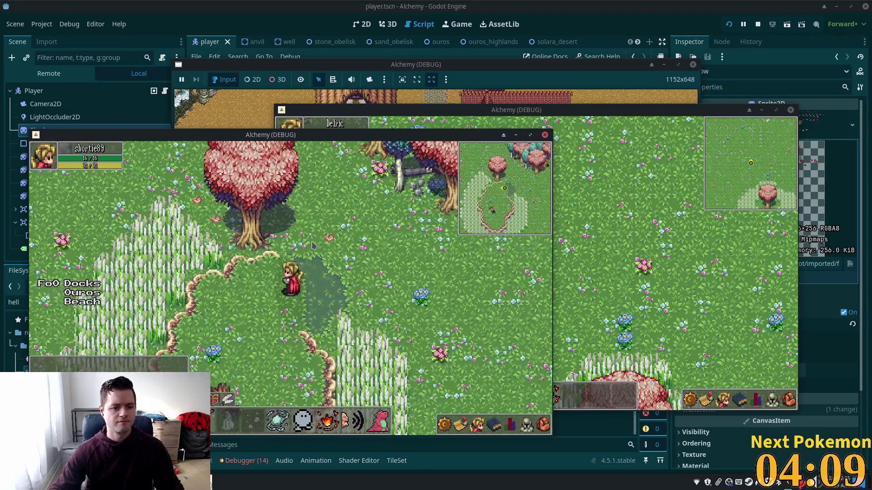
{"action": "key", "text": "Down"}
{"action": "key", "text": "Left"}
Walk the player across the meadow and down through the tall grass again.
{"action": "key", "text": "Up"}
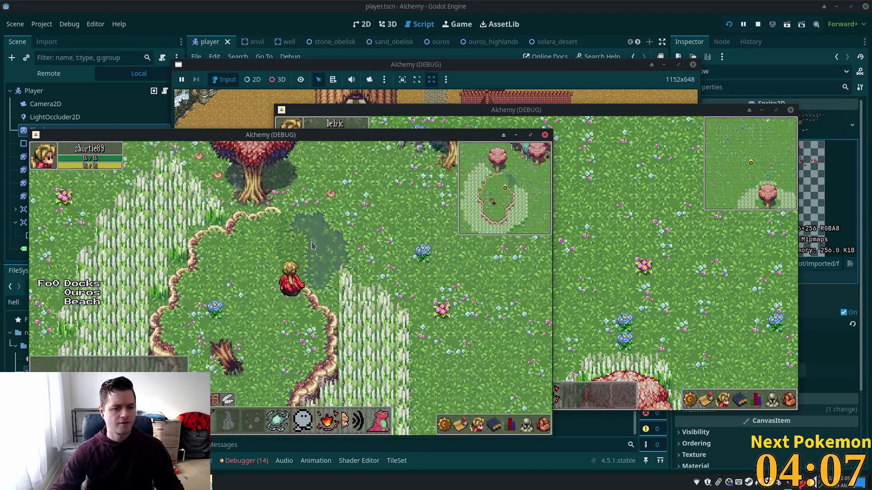
{"action": "key", "text": "Up"}
{"action": "key", "text": "Right"}
{"action": "key", "text": "Up"}
{"action": "key", "text": "Left"}
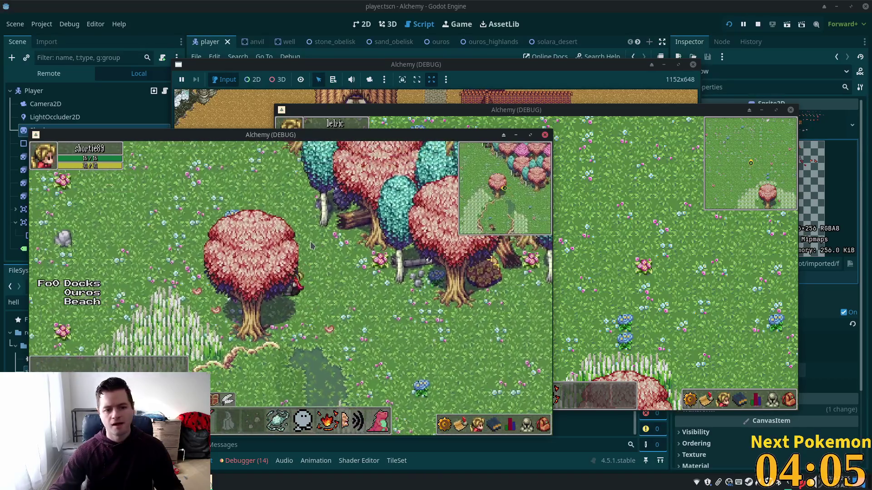
{"action": "key", "text": "Left"}
{"action": "key", "text": "Left"}
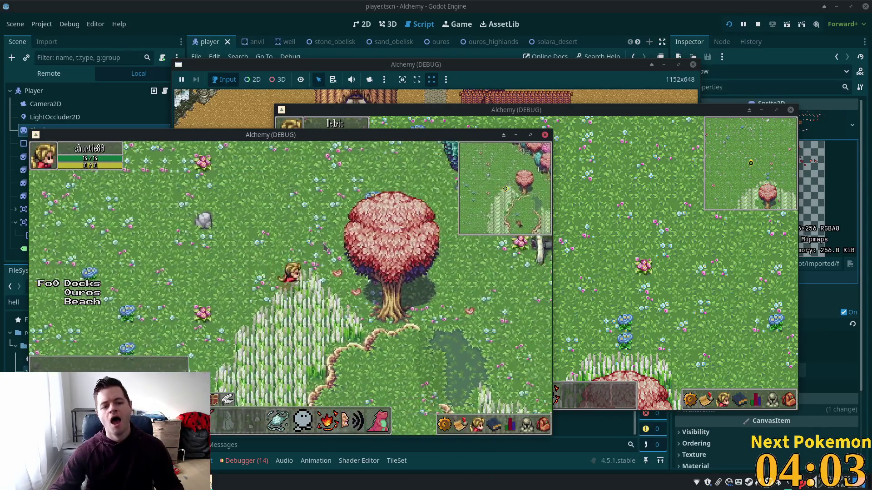
{"action": "key", "text": "Down"}
{"action": "key", "text": "Left"}
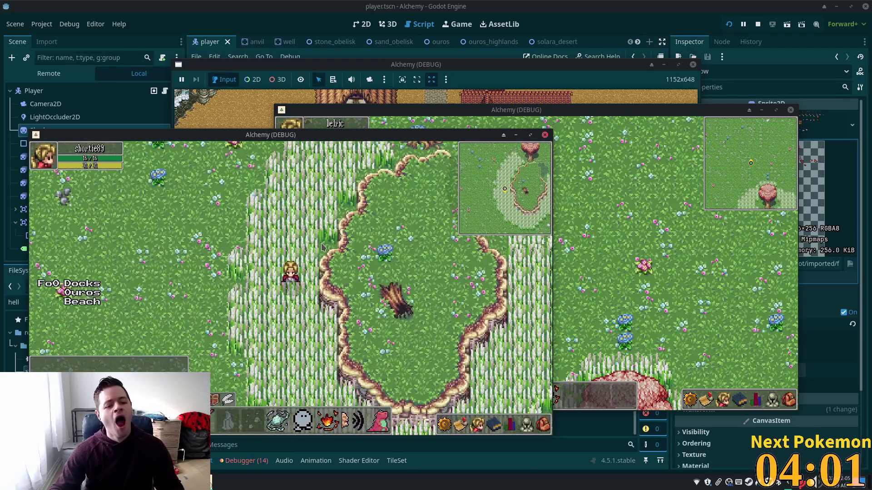
{"action": "key", "text": "Down"}
{"action": "key", "text": "Down"}
{"action": "key", "text": "Right"}
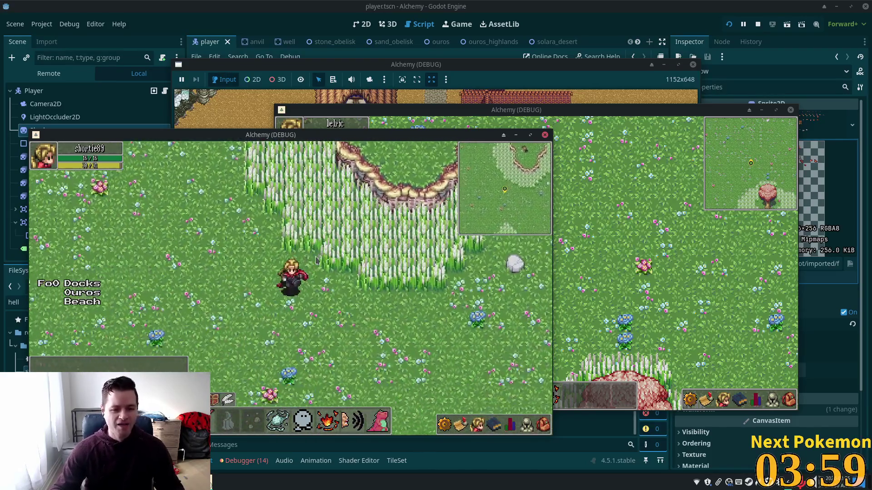
{"action": "key", "text": "Down"}
{"action": "key", "text": "Left"}
{"action": "key", "text": "Down"}
{"action": "key", "text": "Right"}
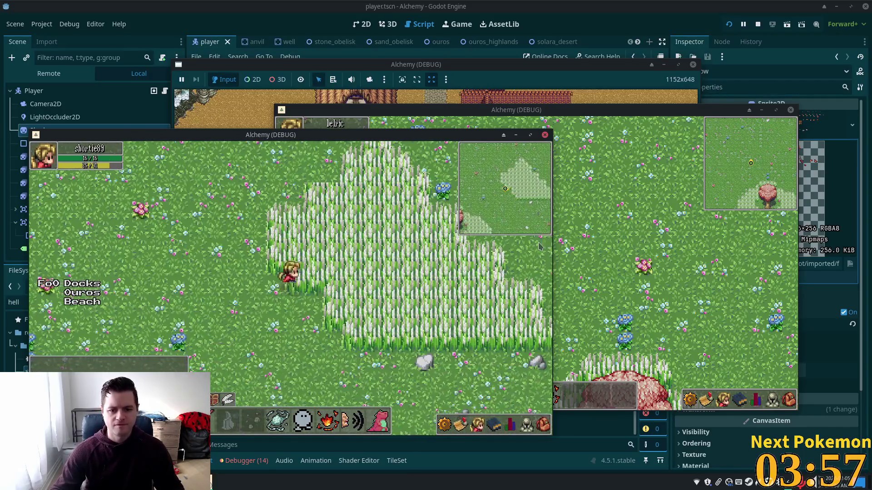
{"action": "key", "text": "Up"}
{"action": "key", "text": "Right"}
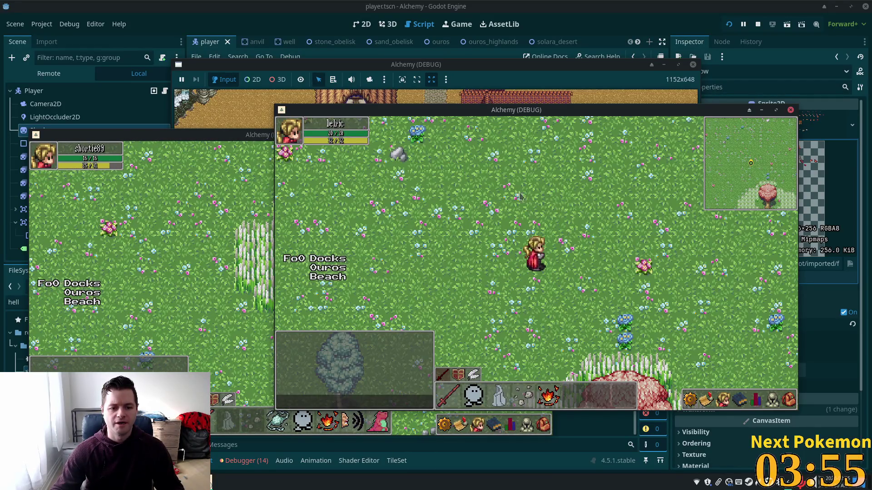
Walk the second player toward the grass and back and forth around its edge.
{"action": "key", "text": "Up"}
{"action": "key", "text": "Right"}
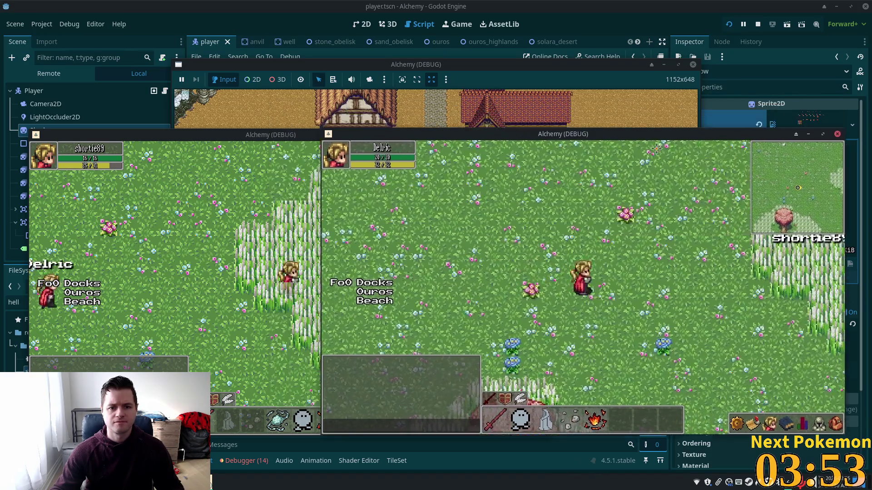
{"action": "key", "text": "Right"}
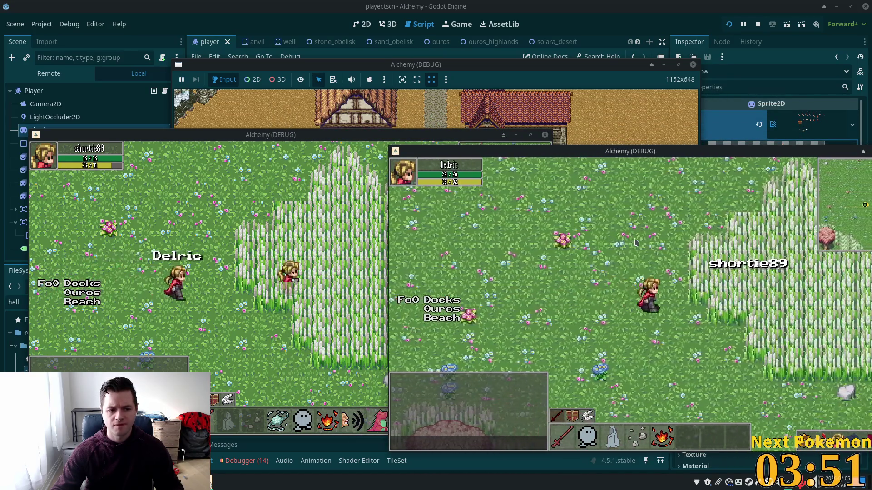
{"action": "key", "text": "Right"}
{"action": "key", "text": "Up"}
{"action": "key", "text": "Left"}
{"action": "key", "text": "Down"}
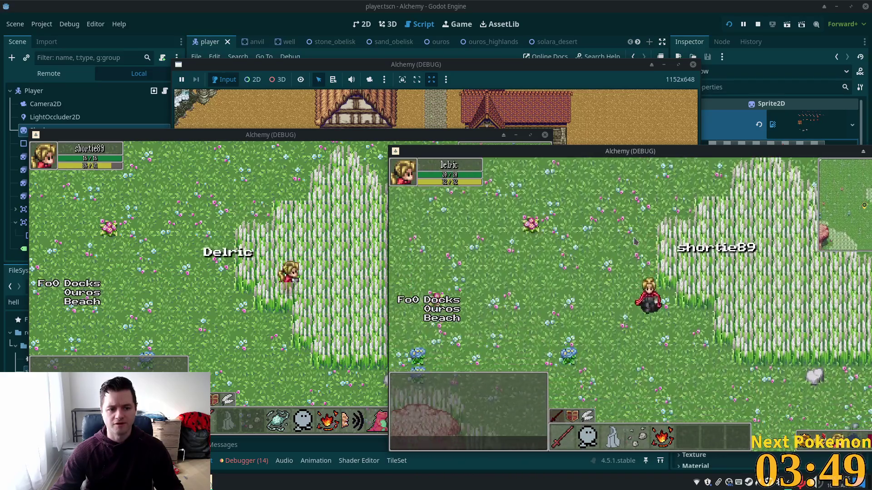
{"action": "key", "text": "Up"}
{"action": "key", "text": "Right"}
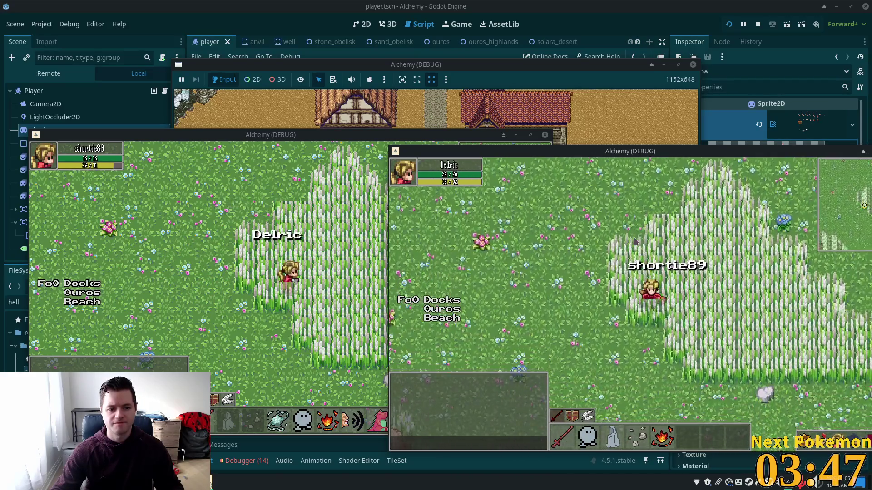
{"action": "key", "text": "Left"}
{"action": "key", "text": "Up"}
{"action": "key", "text": "Right"}
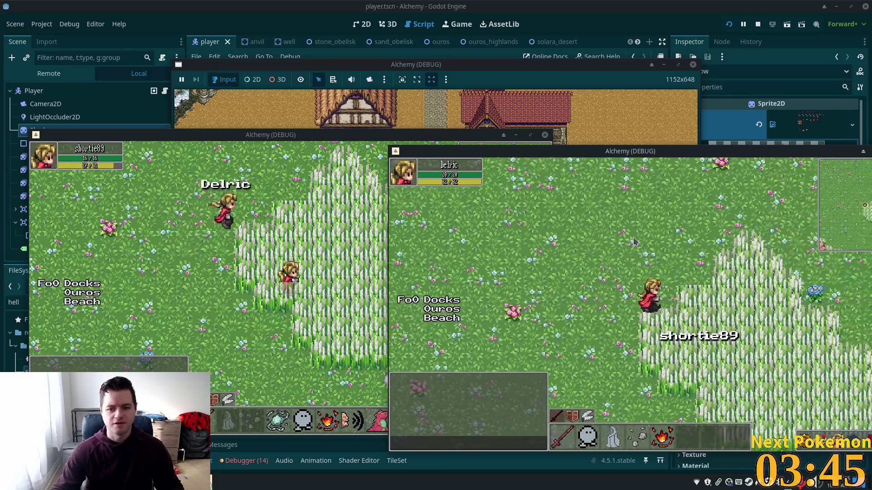
{"action": "key", "text": "Down"}
{"action": "key", "text": "Left"}
{"action": "key", "text": "Up"}
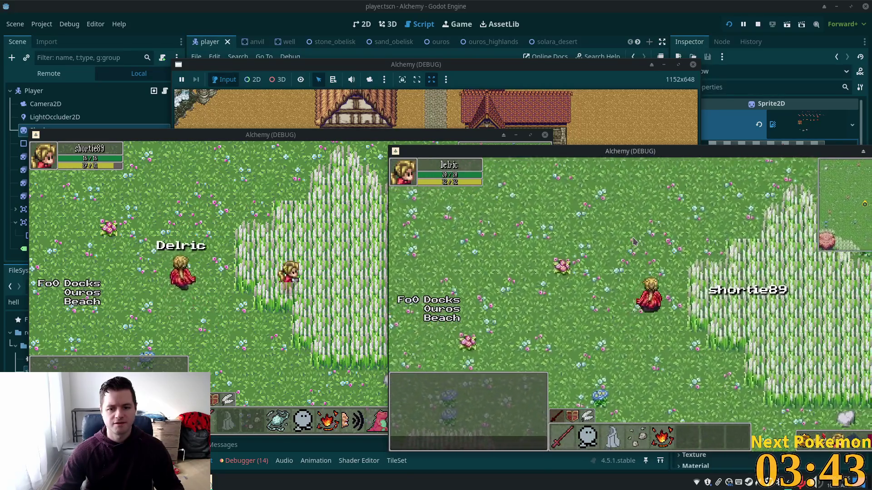
{"action": "key", "text": "Up"}
{"action": "key", "text": "Right"}
{"action": "key", "text": "Down"}
{"action": "key", "text": "Left"}
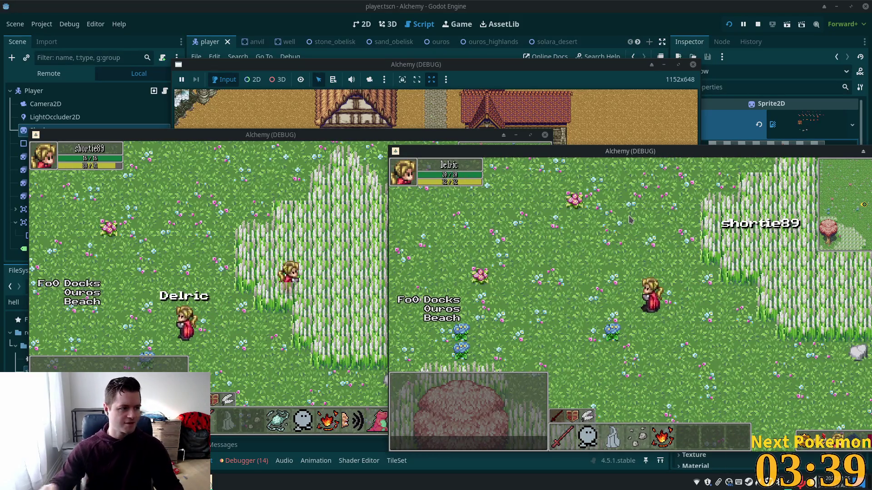
Walk Delric up-right and left through the grass, then close the game windows.
{"action": "key", "text": "Up+Right"}
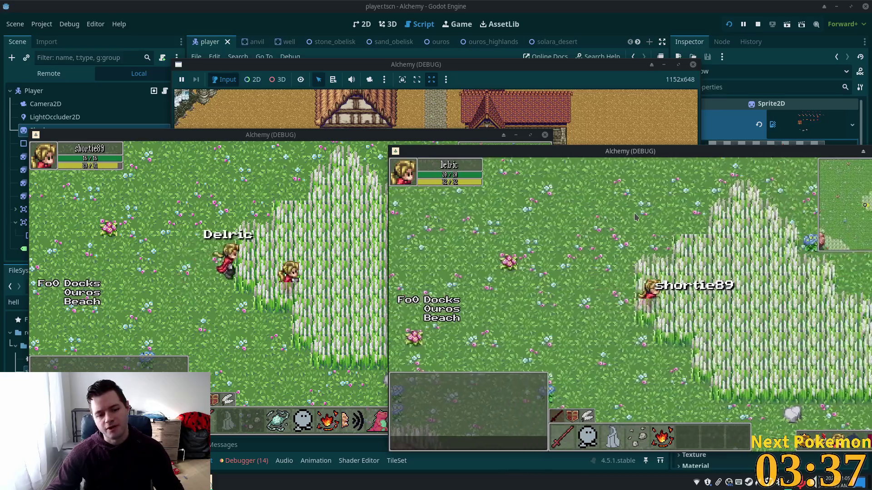
{"action": "key", "text": "Left"}
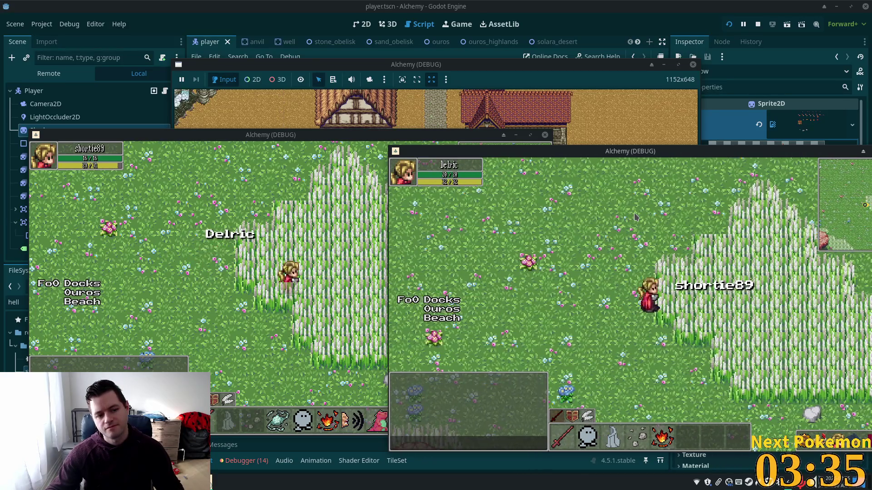
{"action": "key", "text": "Left"}
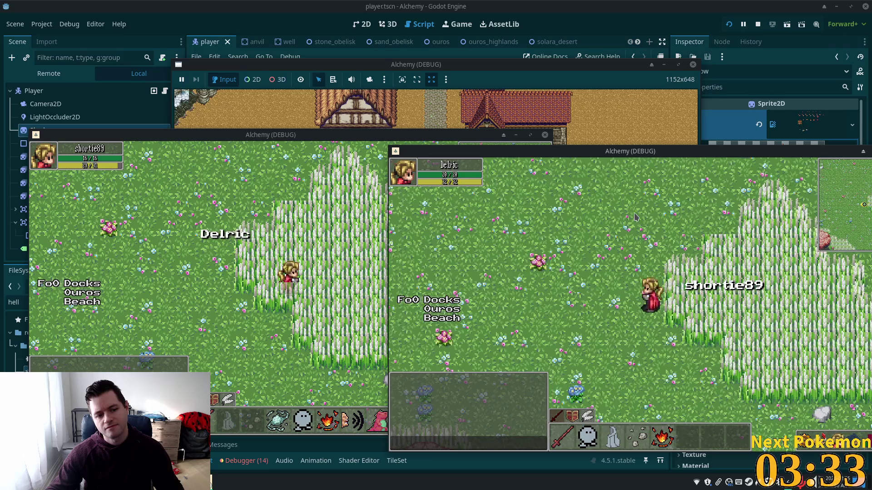
{"action": "key", "text": "Right"}
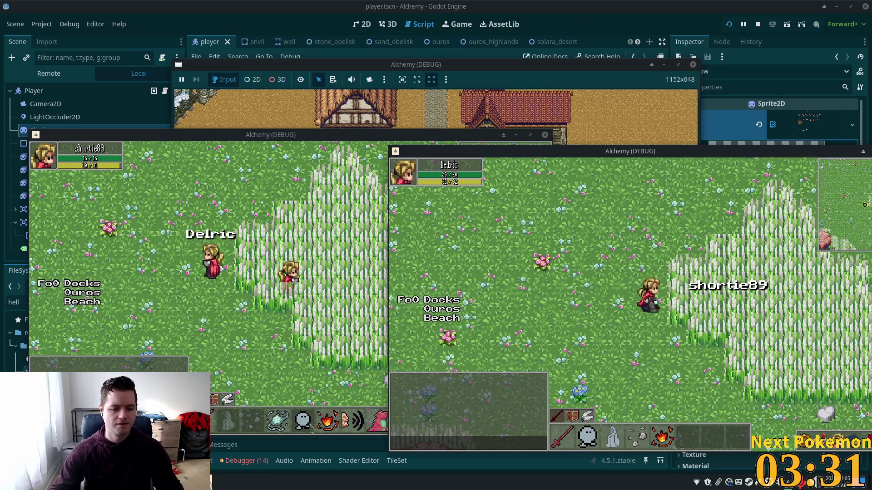
{"action": "key", "text": "Left"}
{"action": "left_click", "coordinate": [216, 473]}
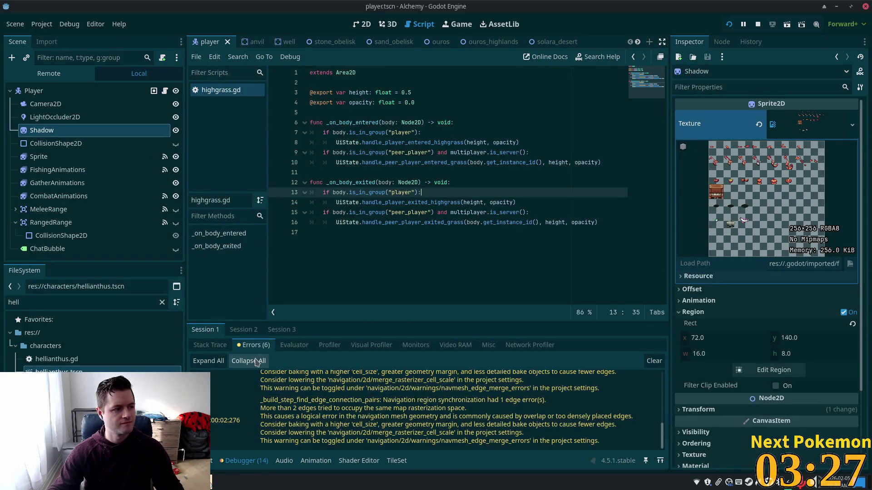
Show Session 2's error list in the Debugger, then focus player.gd's high-grass handler in Cursor.
{"action": "left_click", "coordinate": [244, 333]}
{"action": "left_click", "coordinate": [253, 345]}
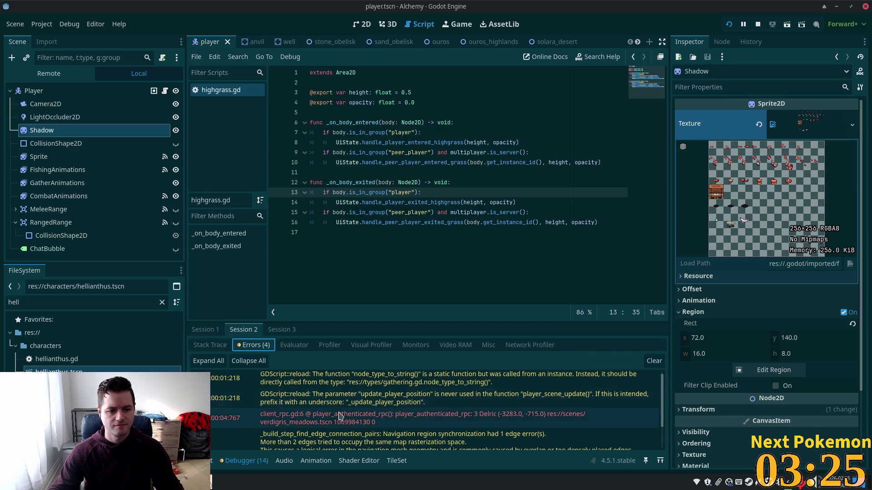
{"action": "scroll", "coordinate": [340, 418], "scroll_direction": "down", "scroll_amount": 2}
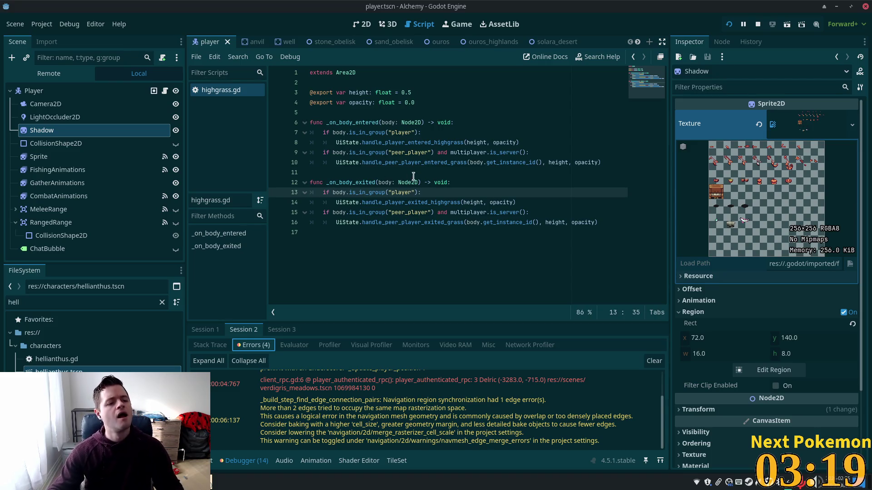
{"action": "key", "text": "alt+Tab"}
{"action": "left_click", "coordinate": [418, 143]}
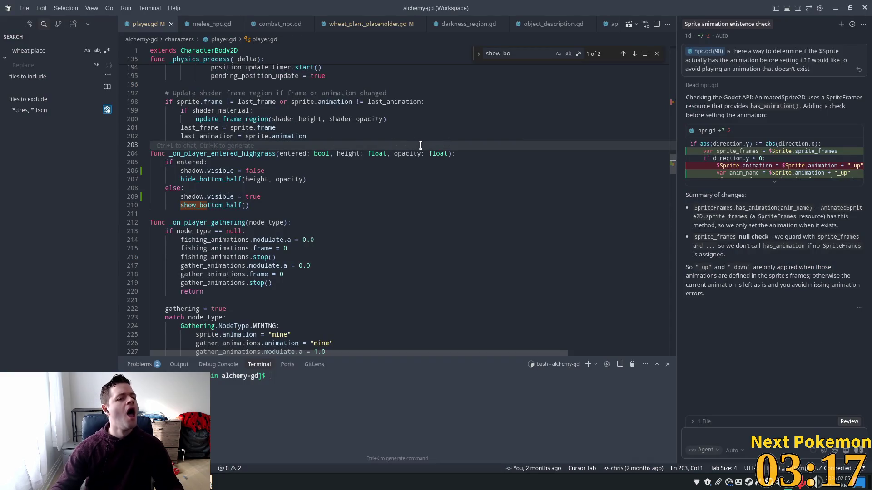
Open Cursor's quick file search, then dismiss it and return to Godot.
{"action": "key", "text": "ctrl+p"}
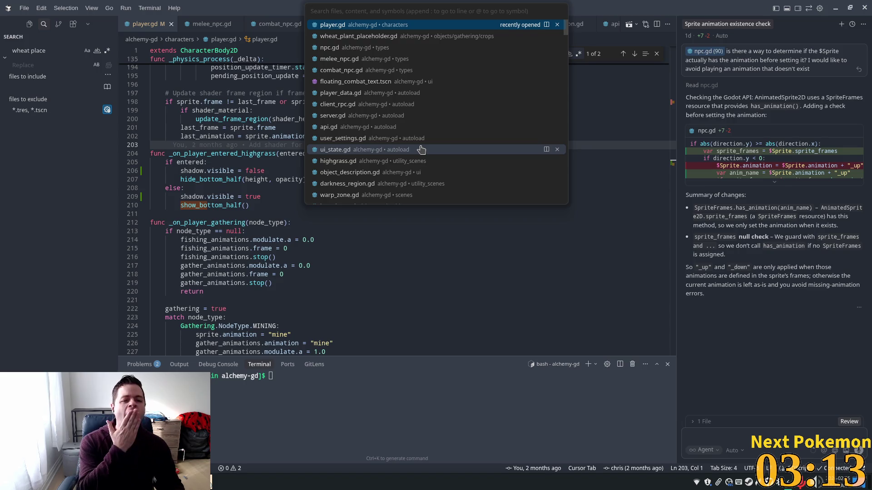
{"action": "key", "text": "alt+Tab"}
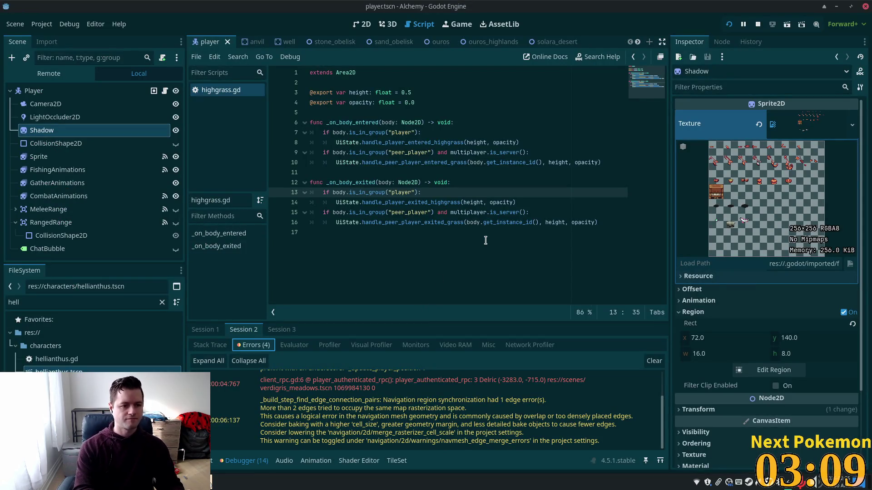
Focus highgrass.gd at line 16 and open the Select Resource list of scenes.
{"action": "key", "text": "super"}
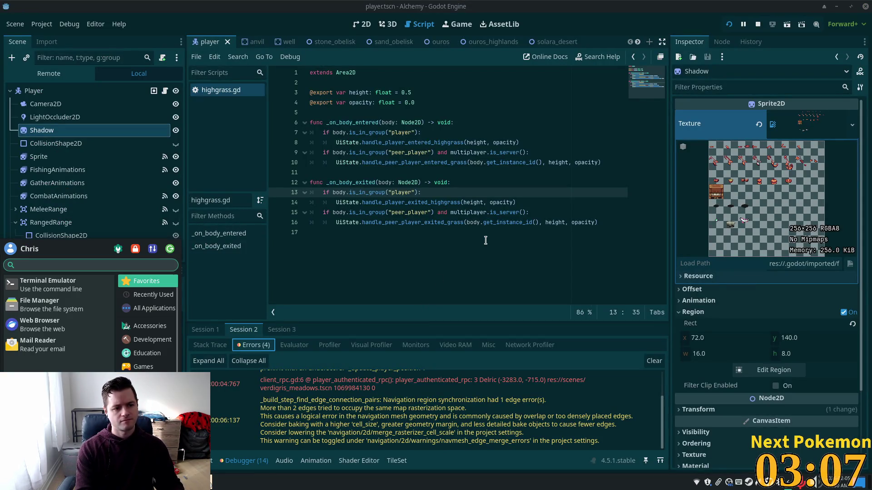
{"action": "key", "text": "Escape"}
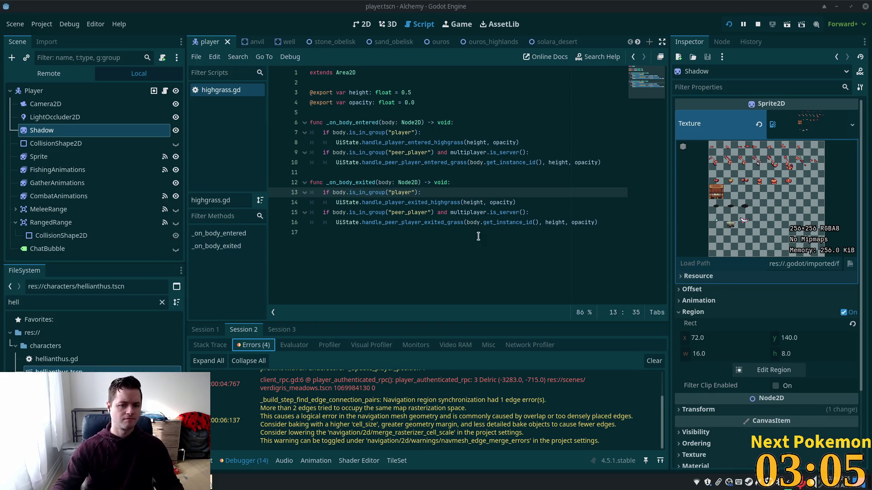
{"action": "left_click", "coordinate": [495, 220]}
{"action": "key", "text": "ctrl+shift+o"}
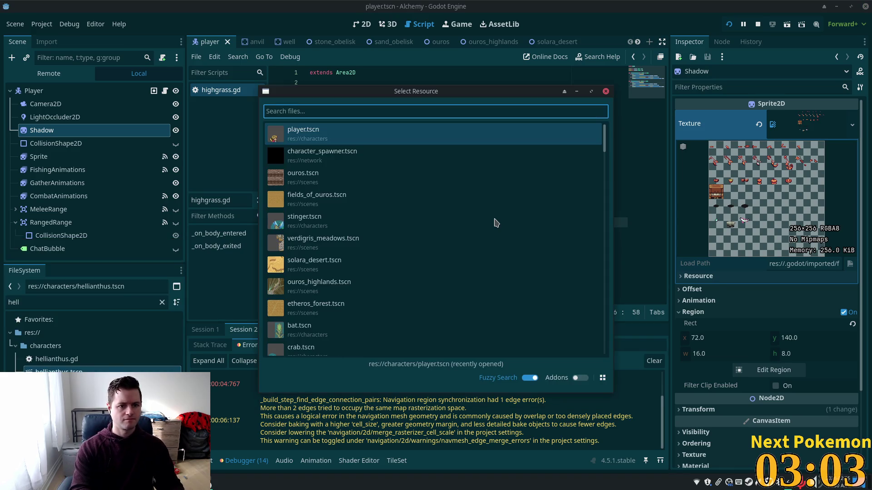
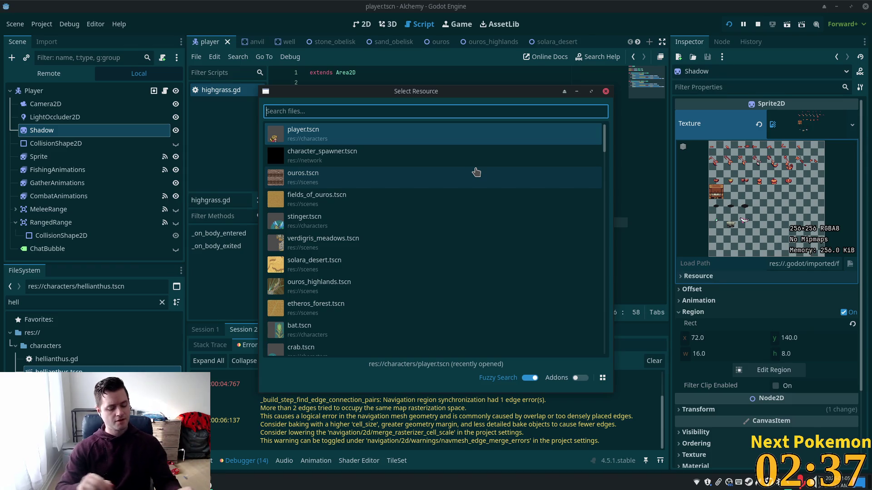
Open peer_player.tscn and select its MultiplayerSynchronizer to show the replication settings.
{"action": "type", "text": "peer"}
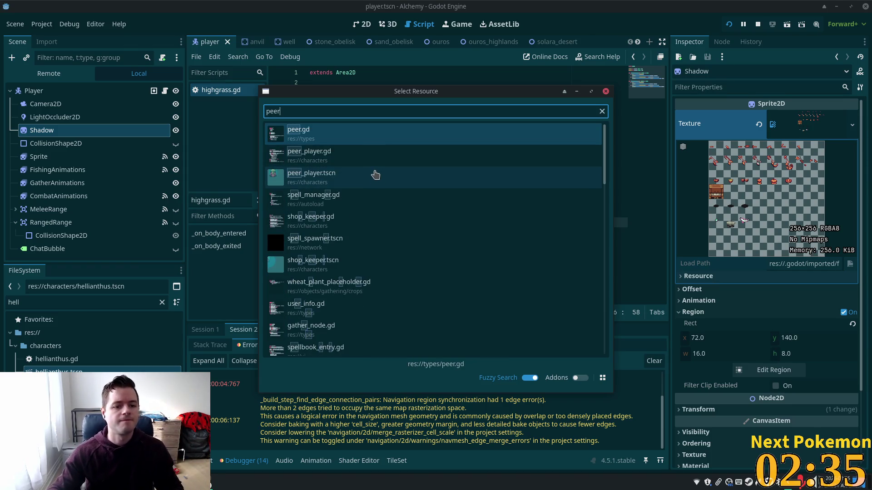
{"action": "double_click", "coordinate": [374, 175]}
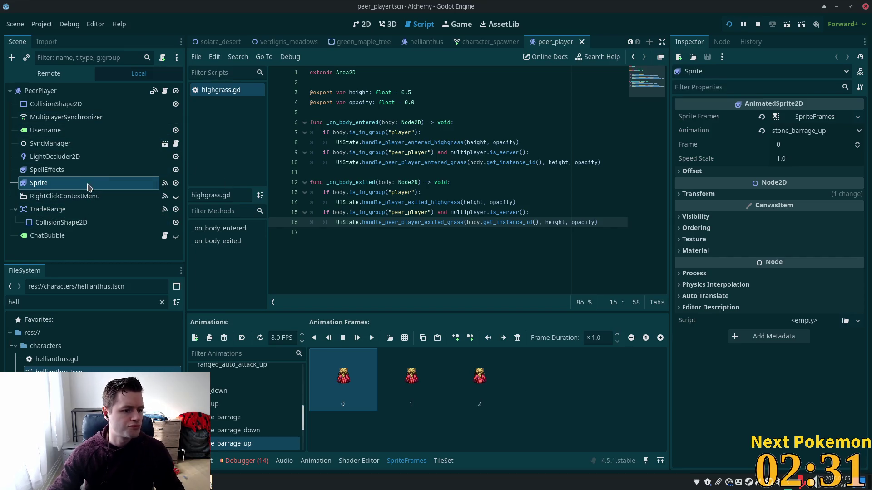
{"action": "left_click", "coordinate": [68, 145]}
{"action": "left_click", "coordinate": [54, 120]}
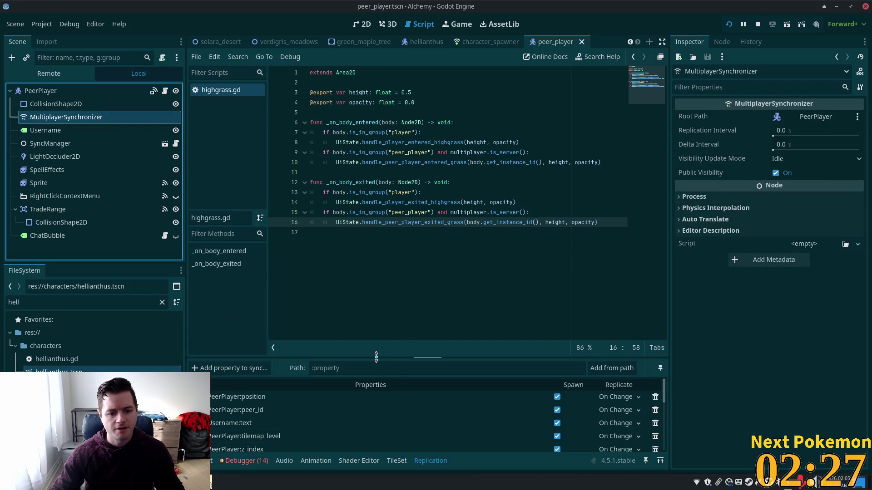
Enlarge the Replication panel and scroll through the replicated properties list.
{"action": "left_click_drag", "start_coordinate": [376, 357], "coordinate": [376, 251]}
{"action": "scroll", "coordinate": [337, 329], "scroll_direction": "down", "scroll_amount": 2}
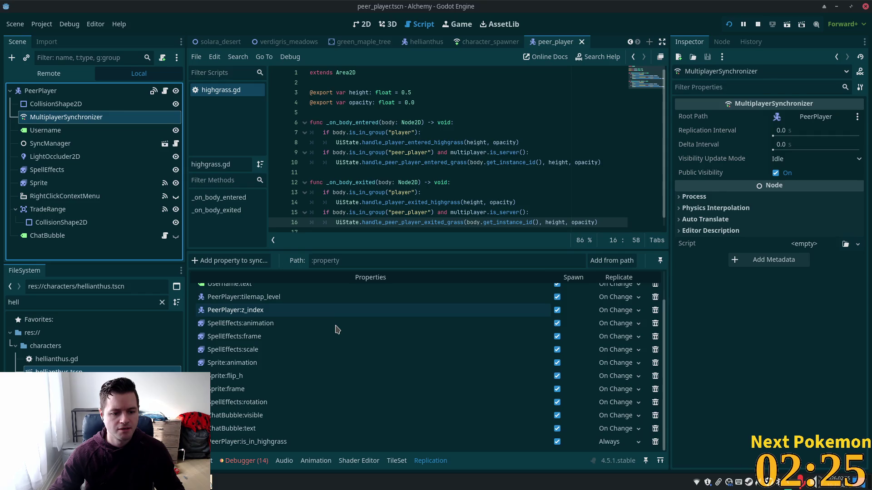
{"action": "left_click", "coordinate": [271, 442]}
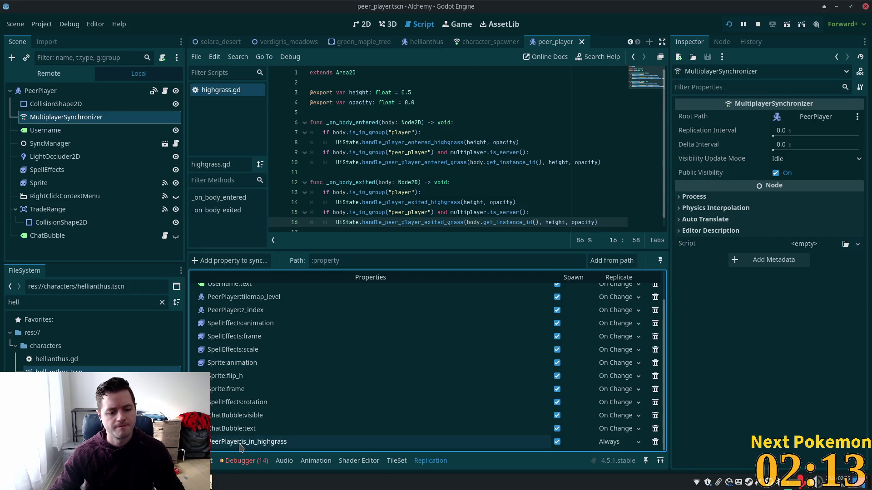
{"action": "scroll", "coordinate": [281, 377], "scroll_direction": "up", "scroll_amount": 2}
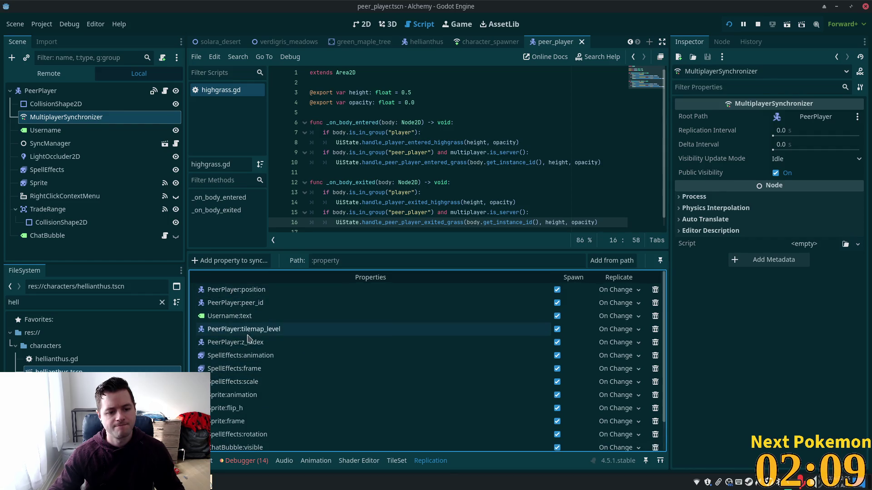
{"action": "scroll", "coordinate": [263, 391], "scroll_direction": "down", "scroll_amount": 2}
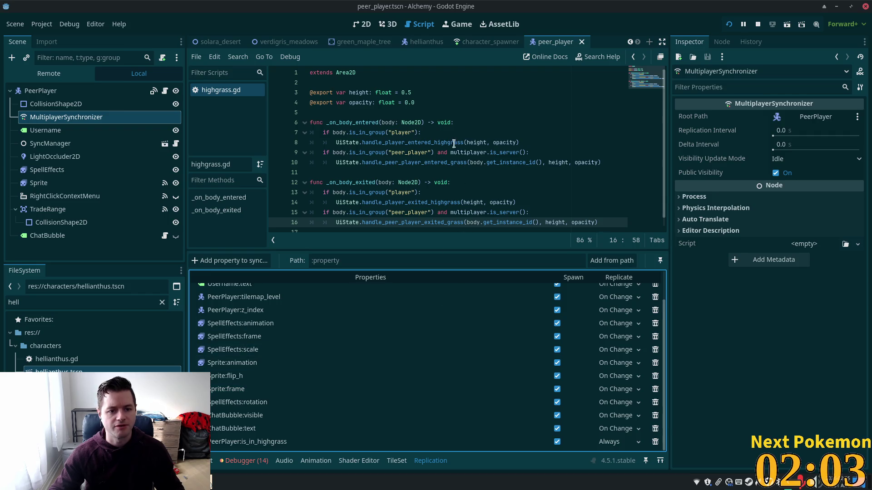
{"action": "key", "text": "alt+Tab"}
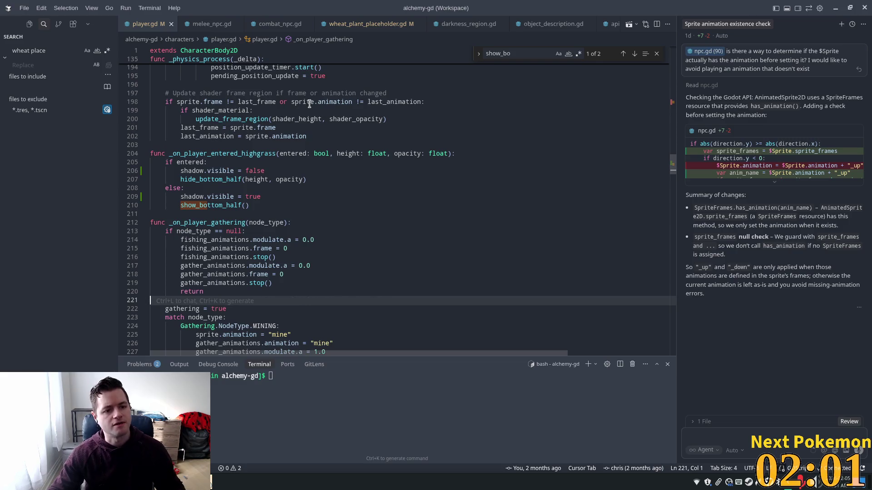
Open peer_player.gd in Cursor with Quick Open.
{"action": "double_click", "coordinate": [218, 153]}
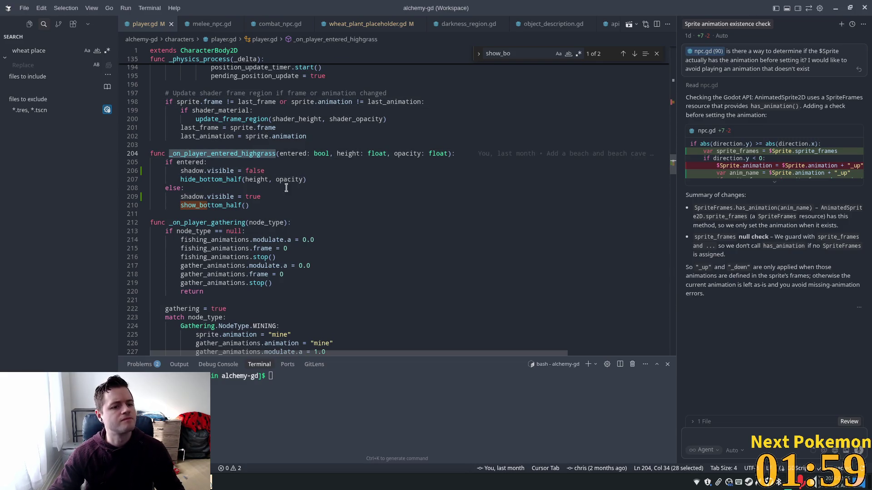
{"action": "scroll", "coordinate": [299, 211], "scroll_direction": "up", "scroll_amount": 4}
{"action": "mouse_move", "coordinate": [295, 212]}
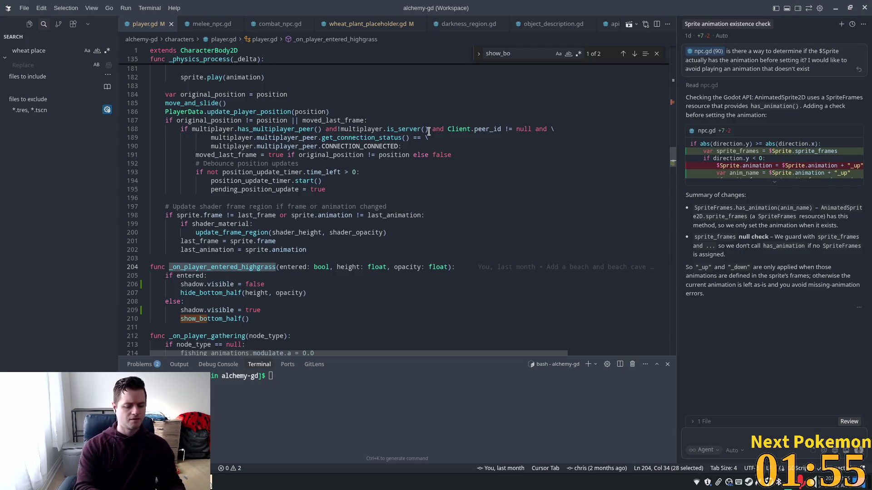
{"action": "key", "text": "ctrl+p"}
{"action": "type", "text": "peer_pla"}
{"action": "key", "text": "Return"}
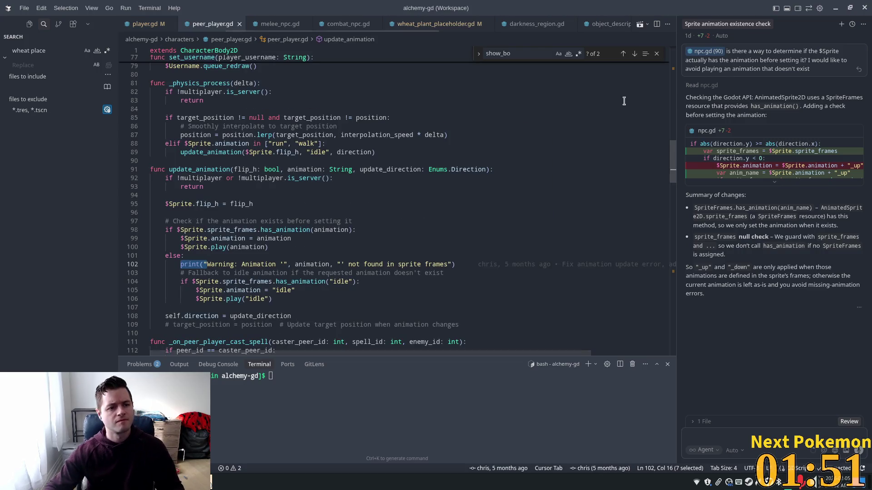
Delete the animation-not-found warning print on line 102 and its empty line, then save.
{"action": "left_click", "coordinate": [377, 221]}
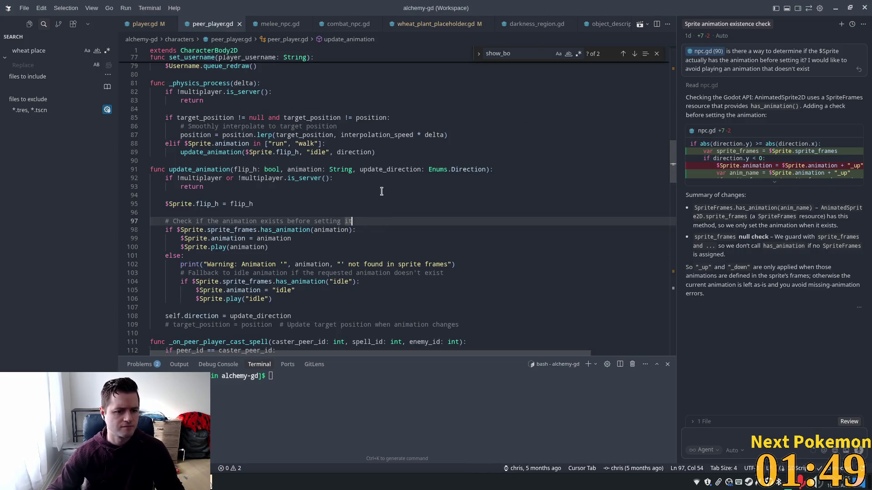
{"action": "left_click", "coordinate": [365, 264]}
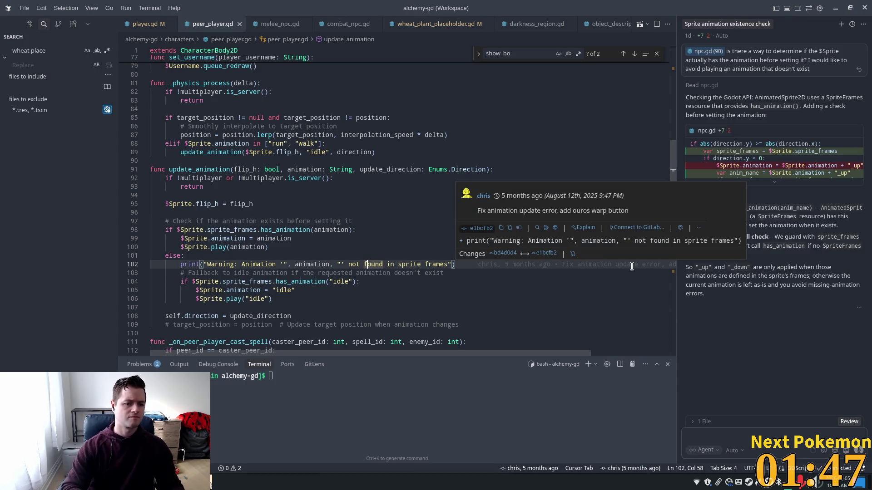
{"action": "left_click", "coordinate": [632, 266]}
{"action": "key", "text": "shift+Home"}
{"action": "key", "text": "BackSpace"}
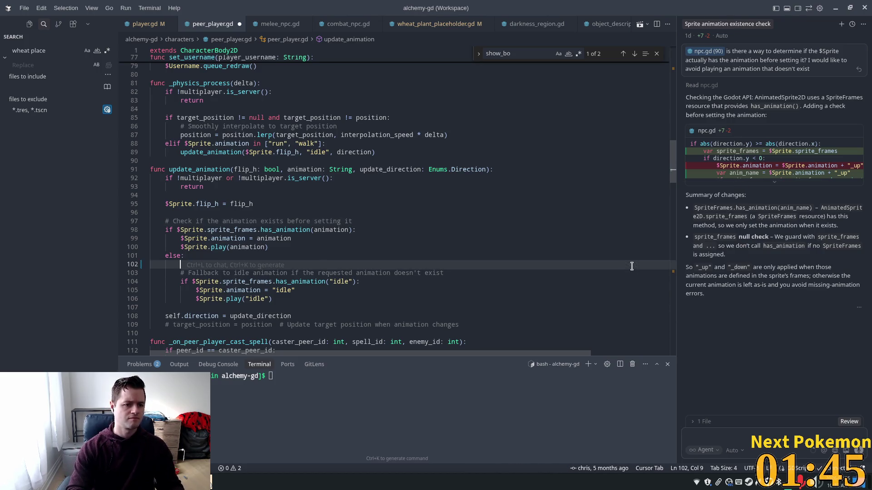
{"action": "key", "text": "BackSpace"}
{"action": "key", "text": "BackSpace"}
{"action": "key", "text": "BackSpace"}
{"action": "key", "text": "ctrl+s"}
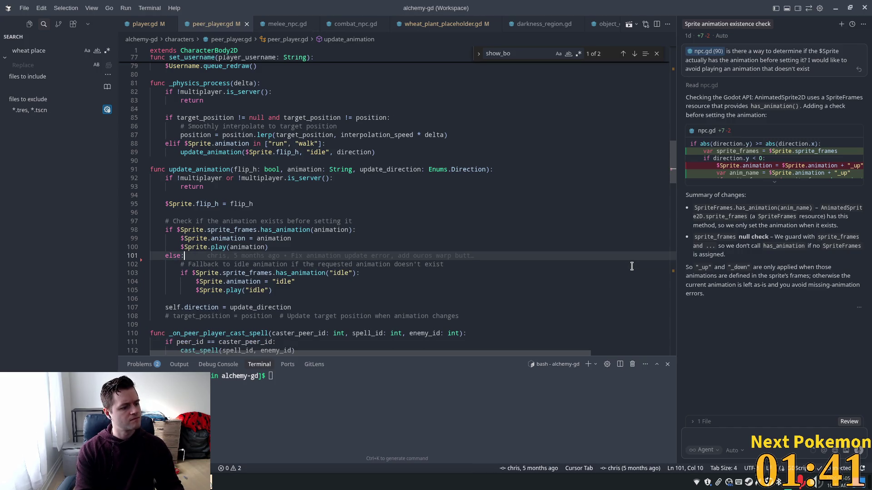
{"action": "key", "text": "ctrl+p"}
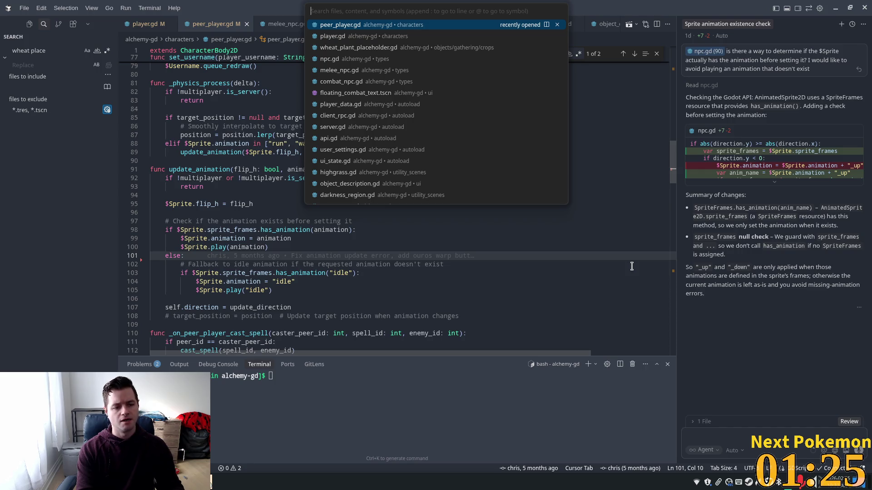
Search peer_player.gd for 'material' to inspect hide_bottom_half's shader setup, then return to Godot.
{"action": "left_click", "coordinate": [260, 170]}
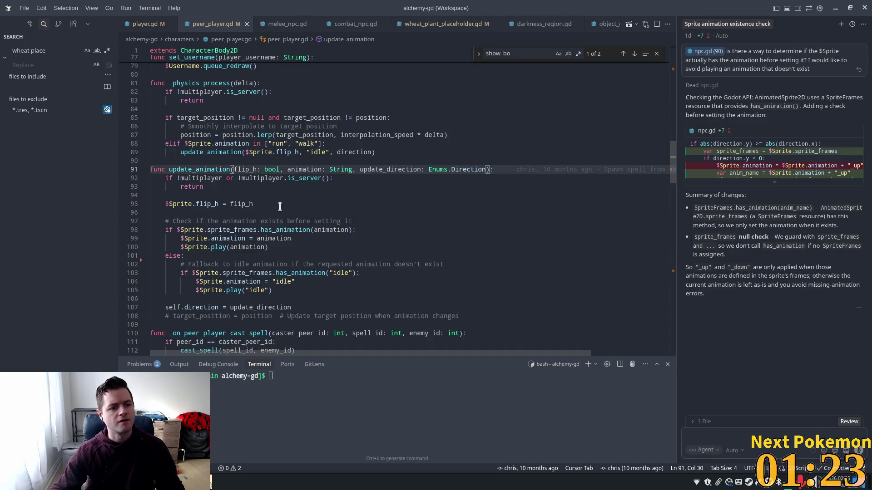
{"action": "key", "text": "ctrl+f"}
{"action": "type", "text": "material"}
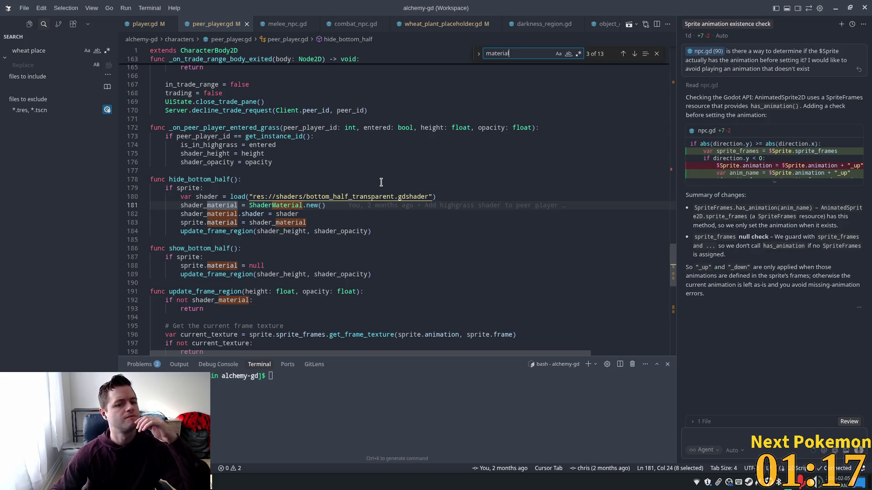
{"action": "mouse_move", "coordinate": [336, 206]}
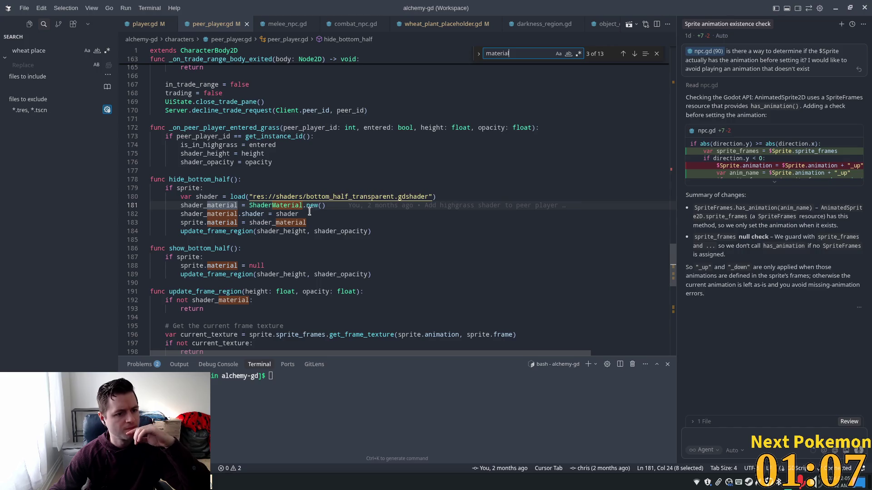
{"action": "mouse_move", "coordinate": [289, 226]}
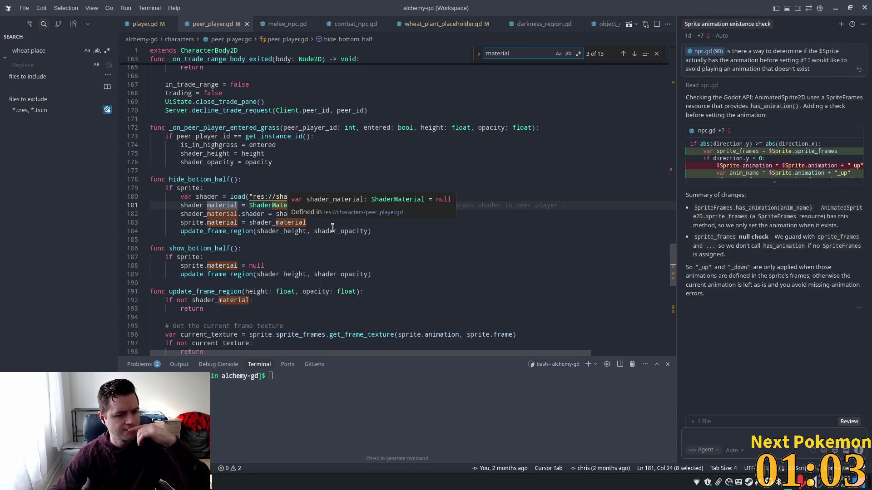
{"action": "mouse_move", "coordinate": [325, 227]}
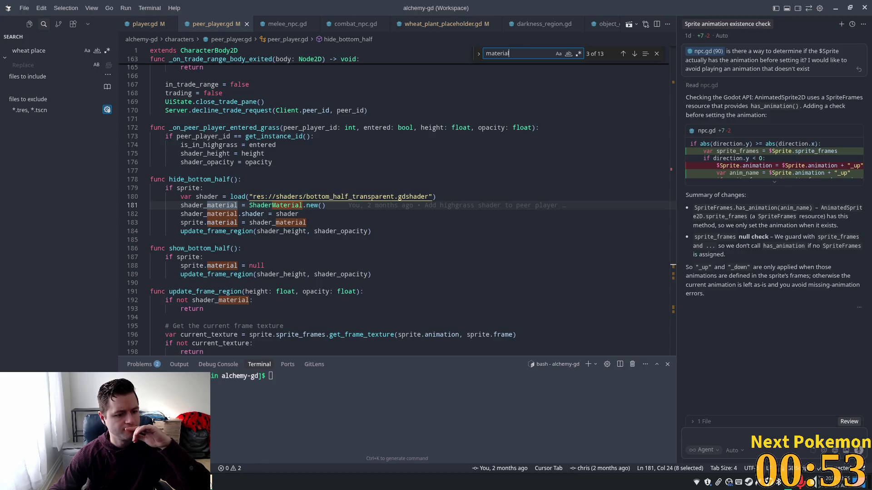
{"action": "mouse_move", "coordinate": [211, 481]}
{"action": "left_click", "coordinate": [236, 453]}
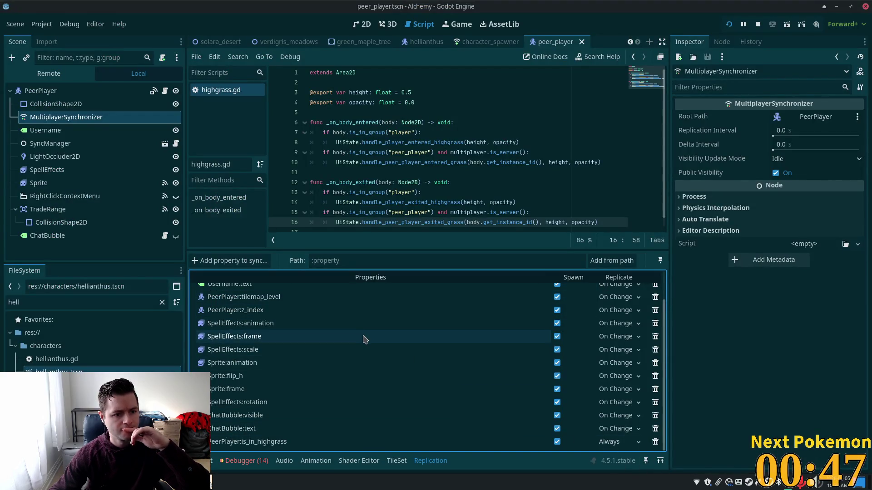
{"action": "left_click", "coordinate": [262, 265]}
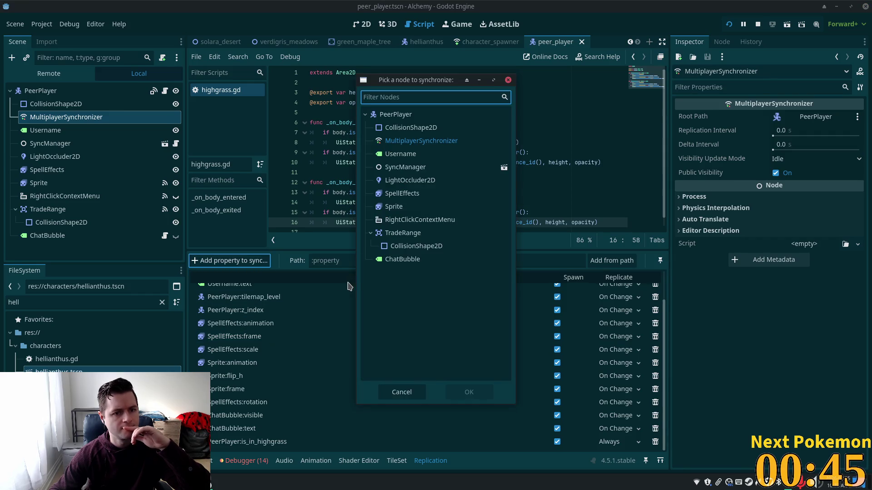
{"action": "double_click", "coordinate": [433, 207]}
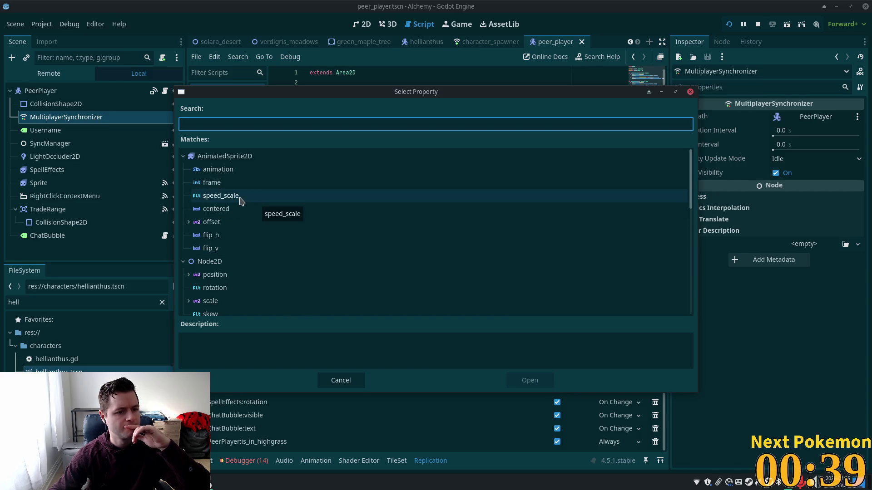
{"action": "scroll", "coordinate": [242, 204], "scroll_direction": "down", "scroll_amount": 5}
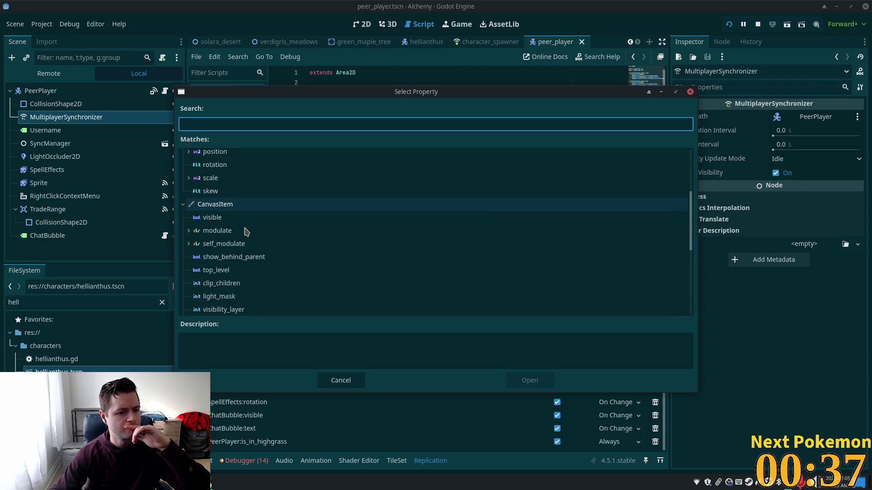
{"action": "scroll", "coordinate": [283, 239], "scroll_direction": "down", "scroll_amount": 4}
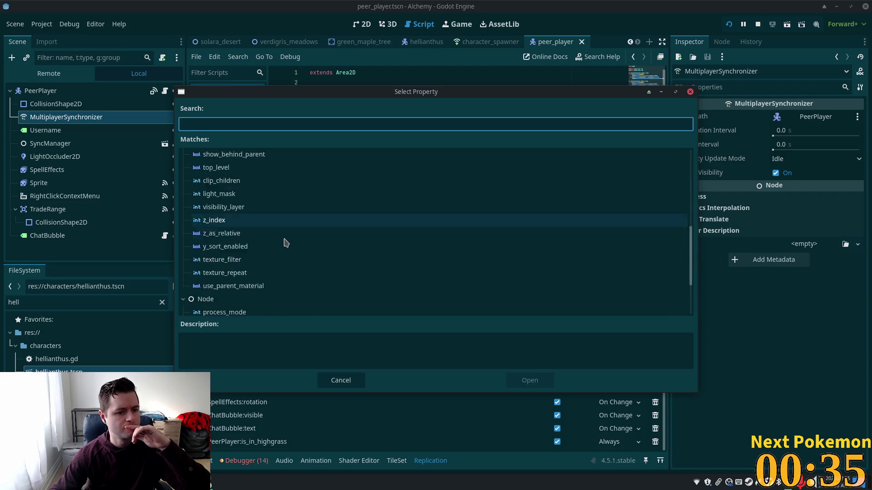
{"action": "scroll", "coordinate": [285, 243], "scroll_direction": "down", "scroll_amount": 2}
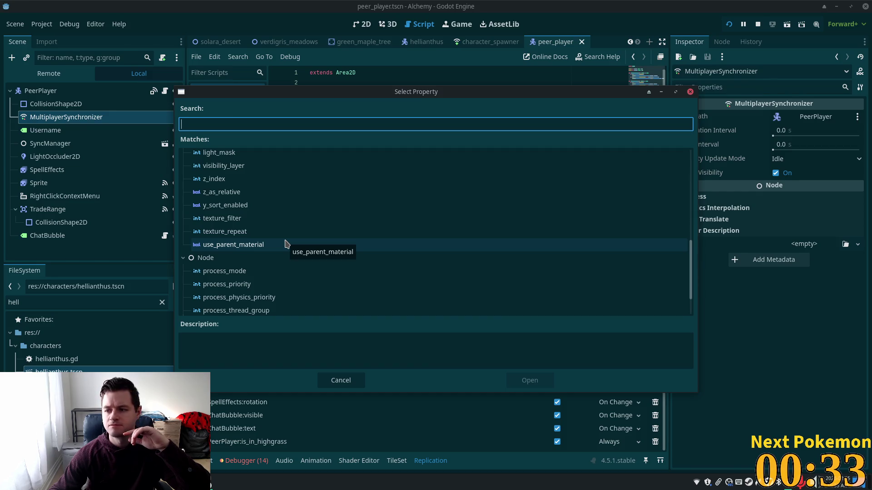
{"action": "scroll", "coordinate": [285, 244], "scroll_direction": "down", "scroll_amount": 2}
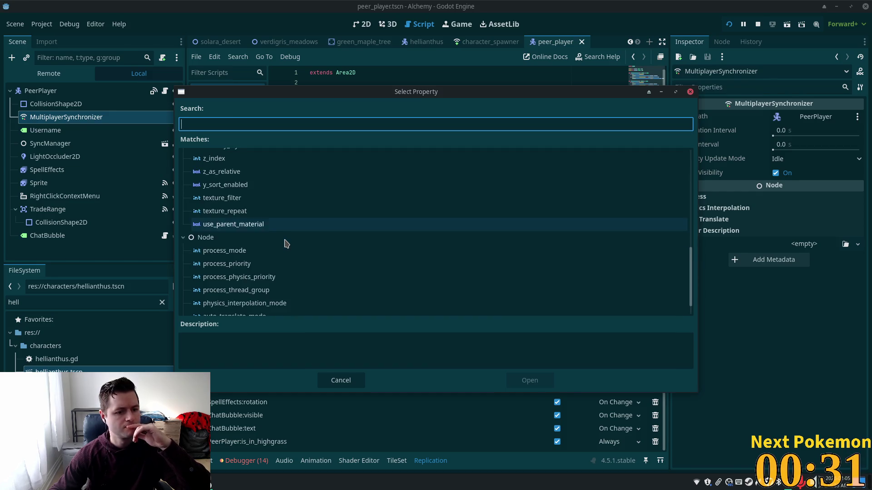
{"action": "scroll", "coordinate": [285, 244], "scroll_direction": "down", "scroll_amount": 1}
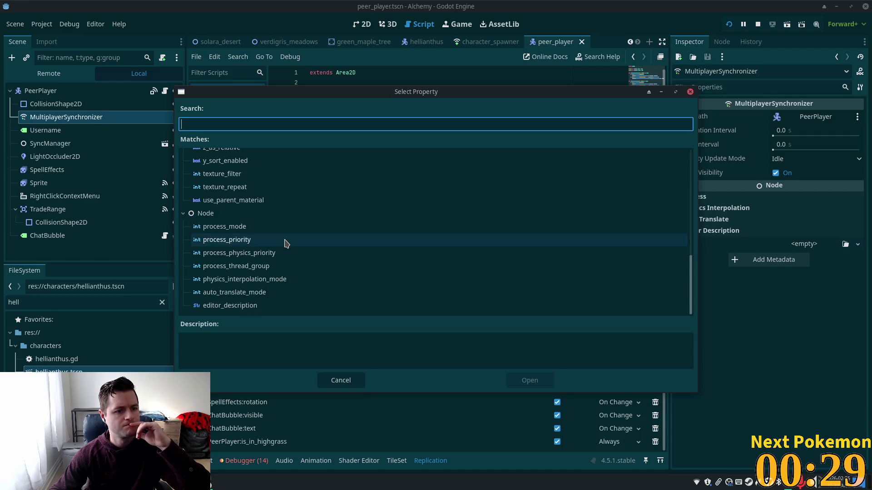
{"action": "scroll", "coordinate": [272, 243], "scroll_direction": "up", "scroll_amount": 3}
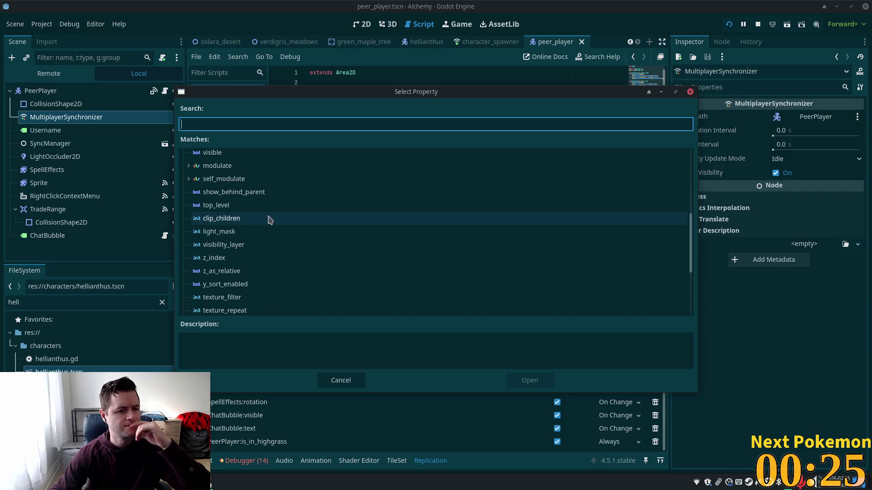
{"action": "scroll", "coordinate": [240, 290], "scroll_direction": "up", "scroll_amount": 3}
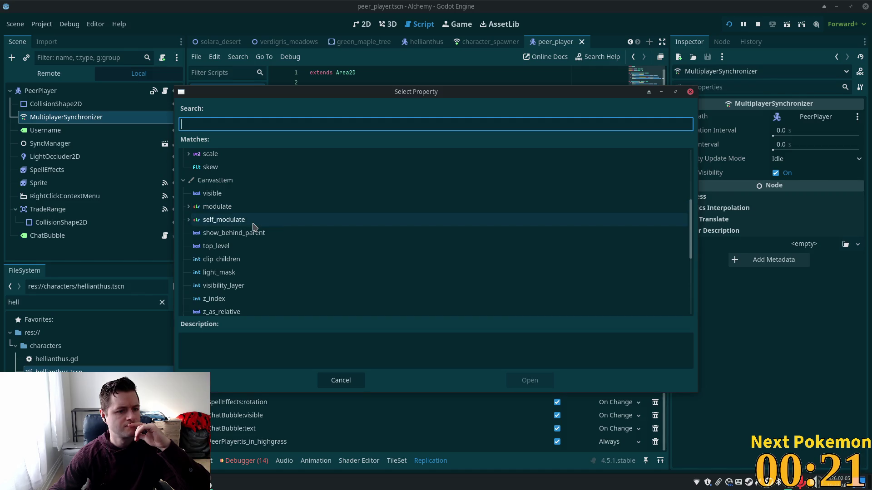
{"action": "scroll", "coordinate": [256, 241], "scroll_direction": "up", "scroll_amount": 3}
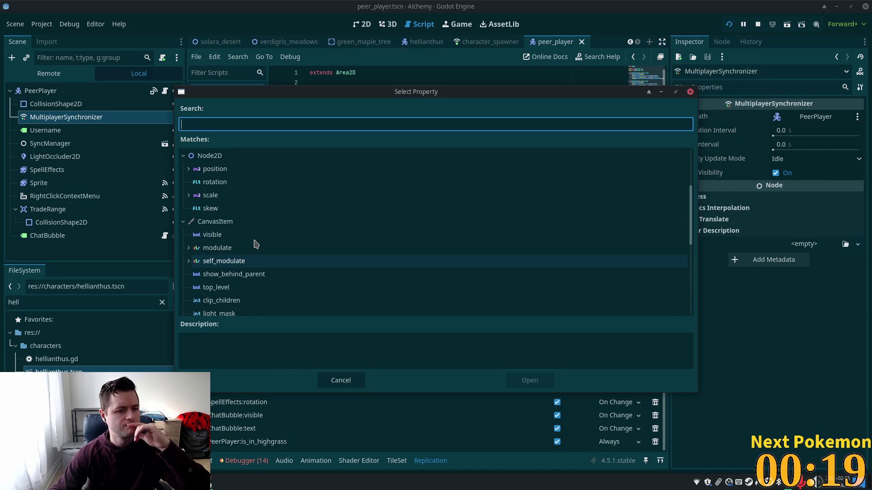
{"action": "scroll", "coordinate": [255, 244], "scroll_direction": "up", "scroll_amount": 1}
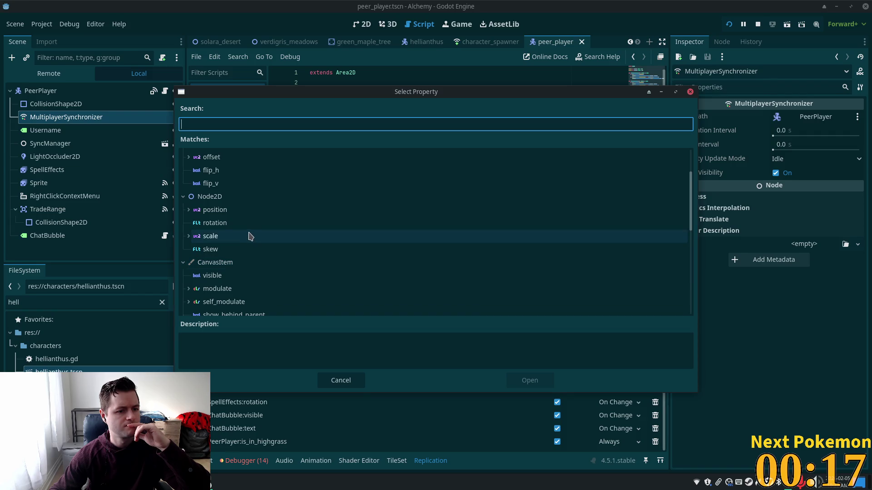
{"action": "scroll", "coordinate": [251, 224], "scroll_direction": "up", "scroll_amount": 3}
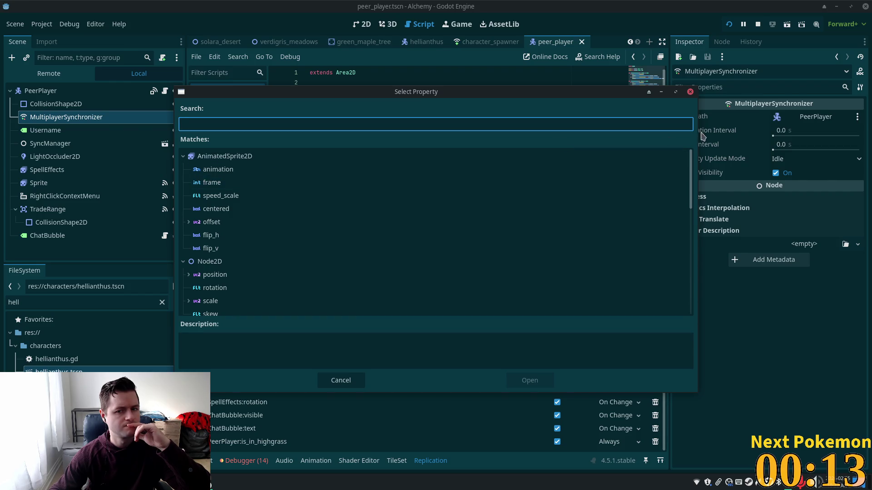
{"action": "left_click", "coordinate": [690, 92]}
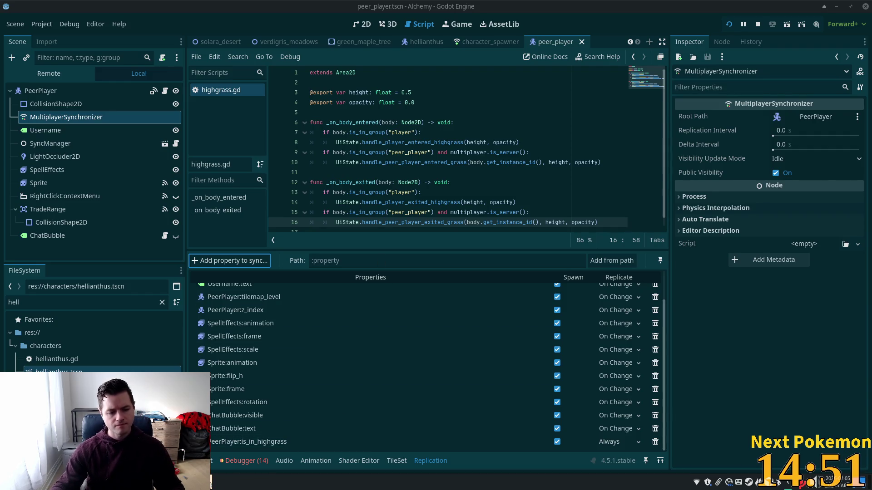
{"action": "left_click", "coordinate": [195, 482]}
{"action": "left_click", "coordinate": [246, 446]}
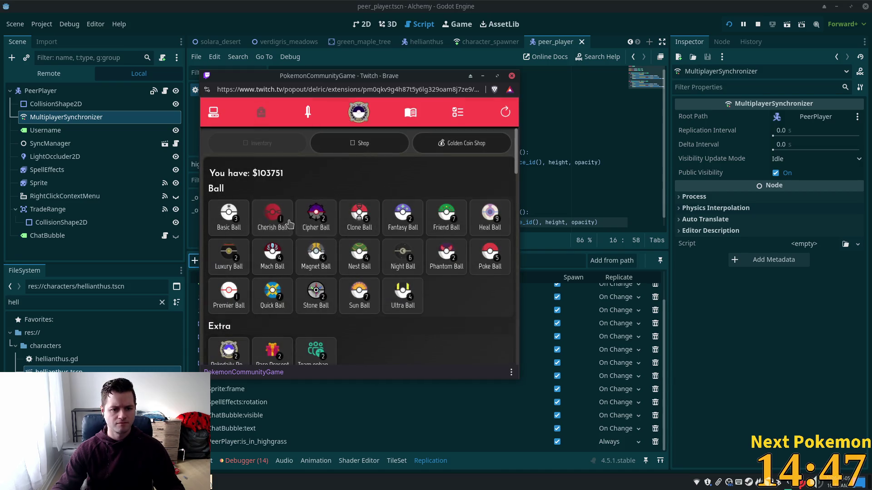
{"action": "left_click", "coordinate": [455, 221]}
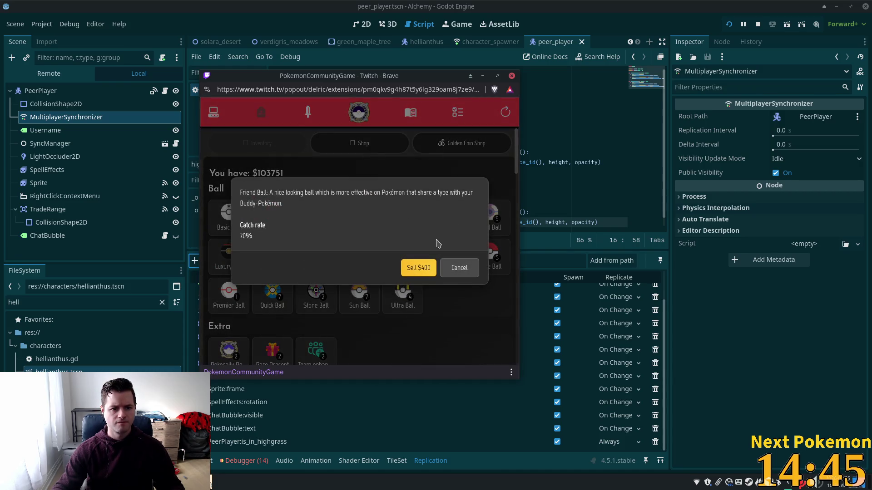
{"action": "left_click", "coordinate": [461, 270]}
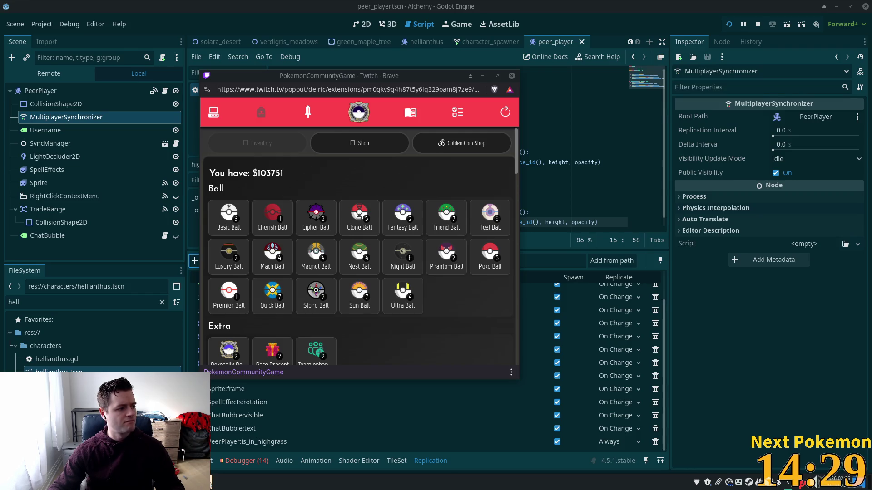
{"action": "left_click", "coordinate": [653, 110]}
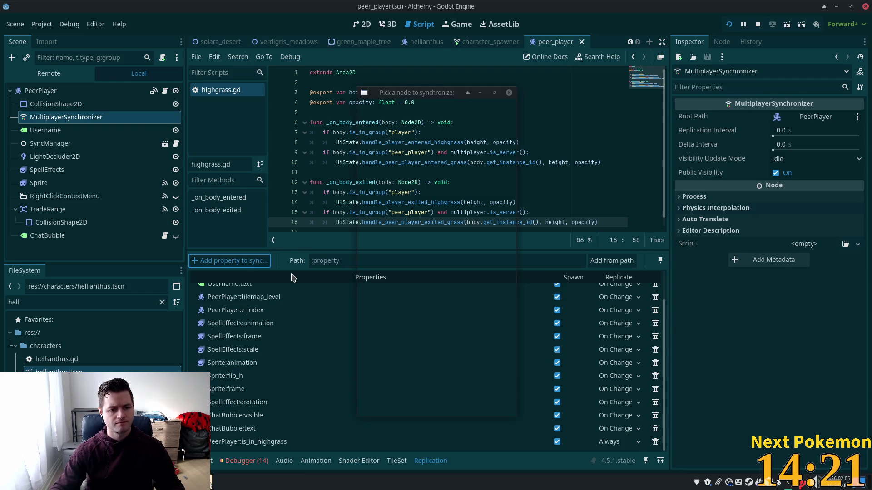
{"action": "left_click", "coordinate": [229, 261]}
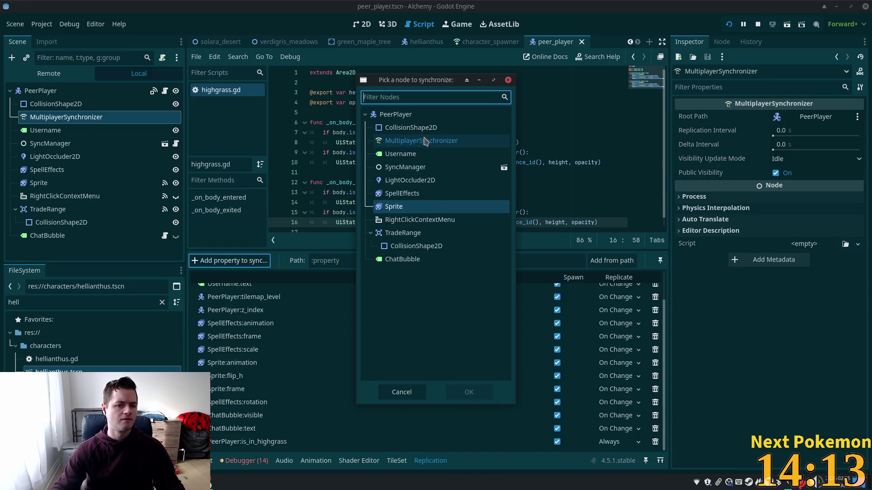
{"action": "key", "text": "Escape"}
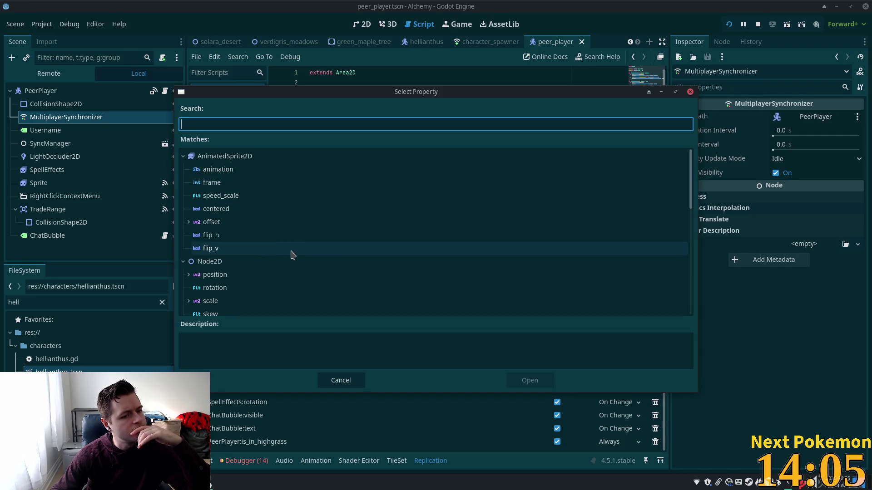
{"action": "scroll", "coordinate": [279, 268], "scroll_direction": "down", "scroll_amount": 3}
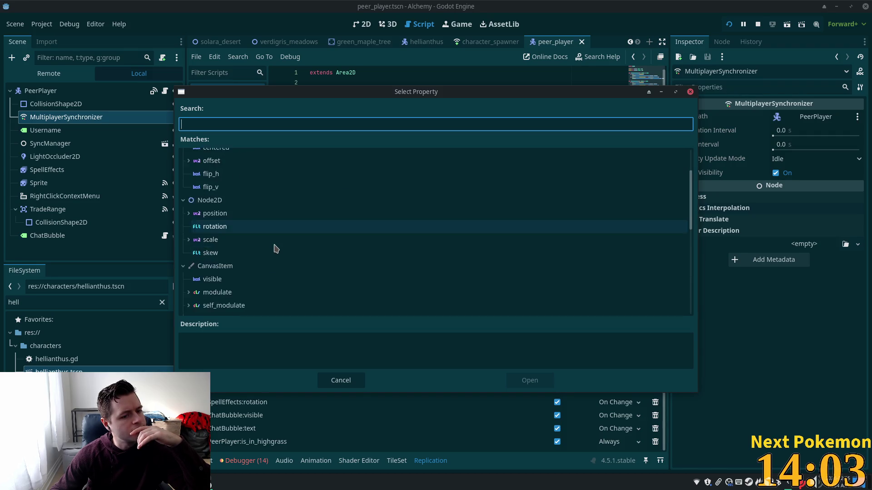
{"action": "scroll", "coordinate": [274, 250], "scroll_direction": "down", "scroll_amount": 1}
{"action": "scroll", "coordinate": [273, 255], "scroll_direction": "down", "scroll_amount": 4}
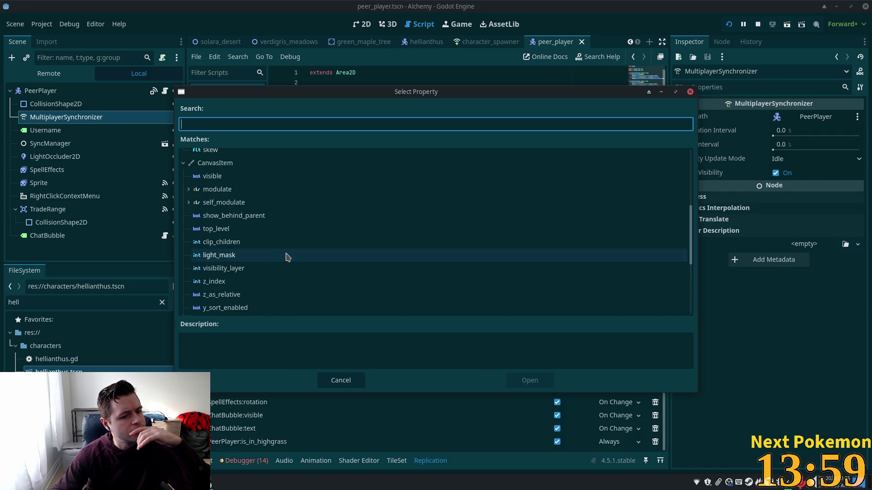
{"action": "scroll", "coordinate": [286, 257], "scroll_direction": "down", "scroll_amount": 2}
{"action": "scroll", "coordinate": [263, 254], "scroll_direction": "down", "scroll_amount": 2}
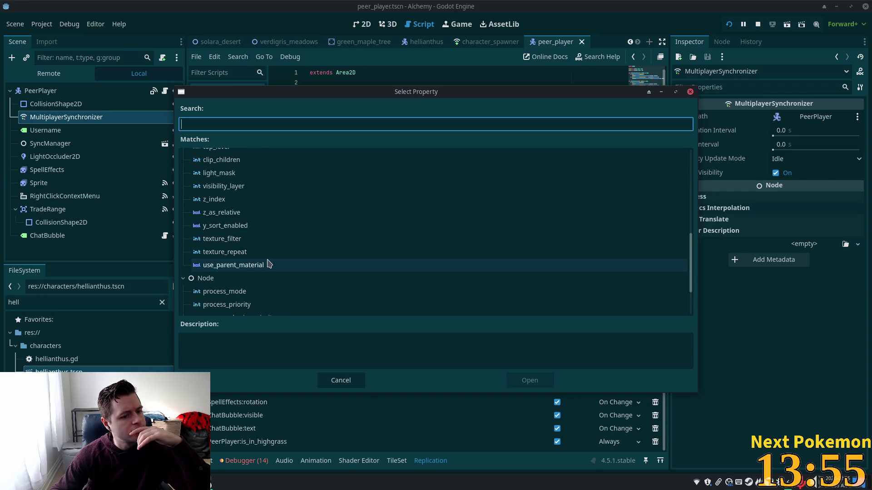
{"action": "scroll", "coordinate": [270, 265], "scroll_direction": "down", "scroll_amount": 3}
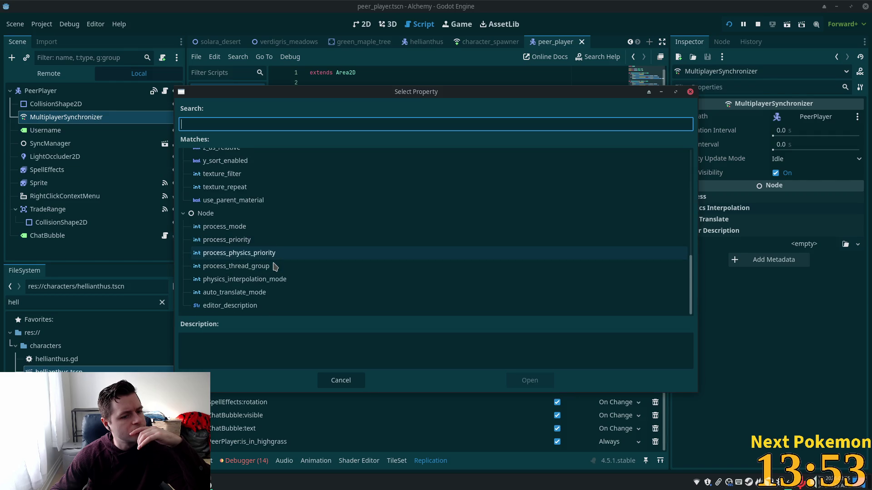
{"action": "left_click", "coordinate": [344, 384]}
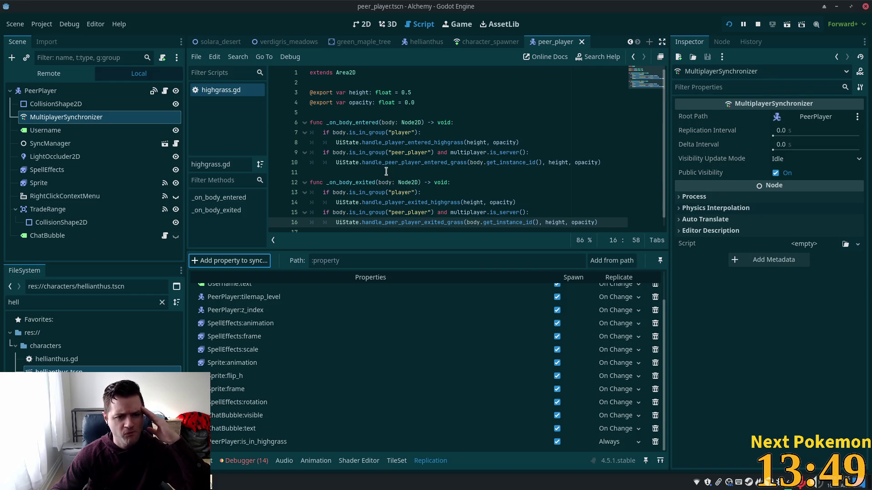
{"action": "key", "text": "alt+Tab"}
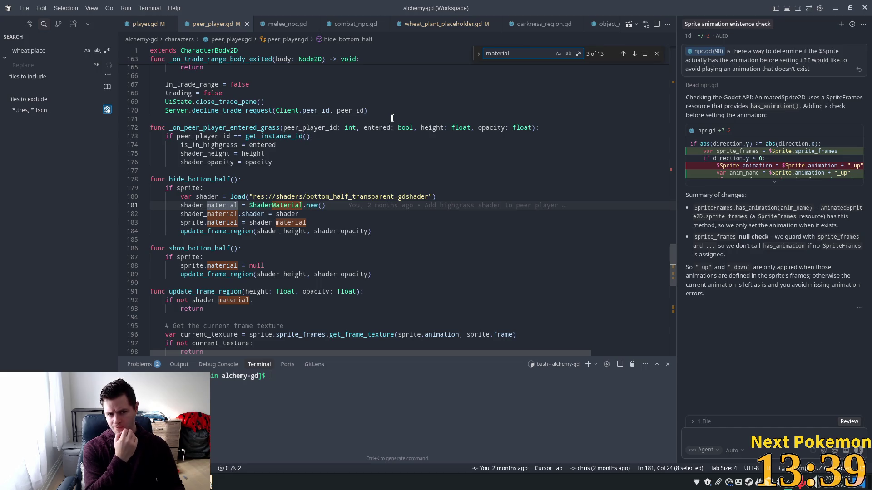
Inspect the shader_material and sprite references in peer_player.gd and the Sprite node in Godot.
{"action": "left_click", "coordinate": [673, 161]}
{"action": "left_click_drag", "start_coordinate": [673, 161], "coordinate": [673, 73]}
{"action": "double_click", "coordinate": [201, 306]}
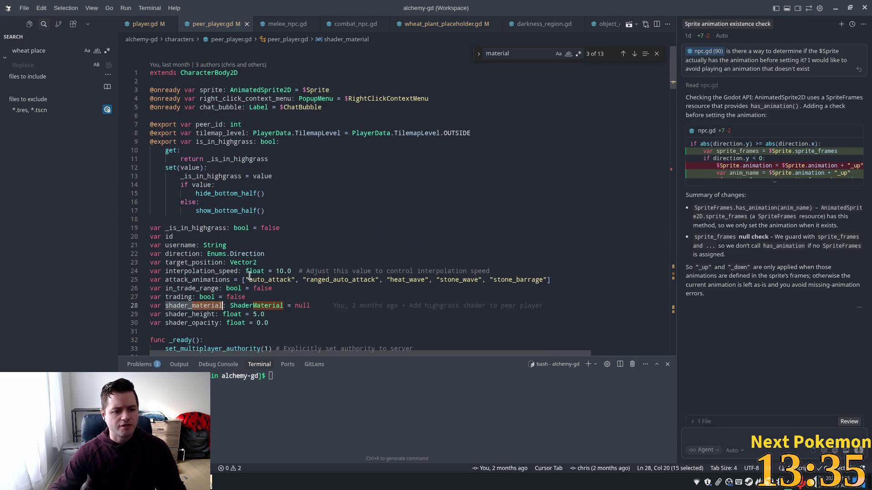
{"action": "scroll", "coordinate": [292, 258], "scroll_direction": "down", "scroll_amount": 3}
{"action": "scroll", "coordinate": [233, 141], "scroll_direction": "up", "scroll_amount": 3}
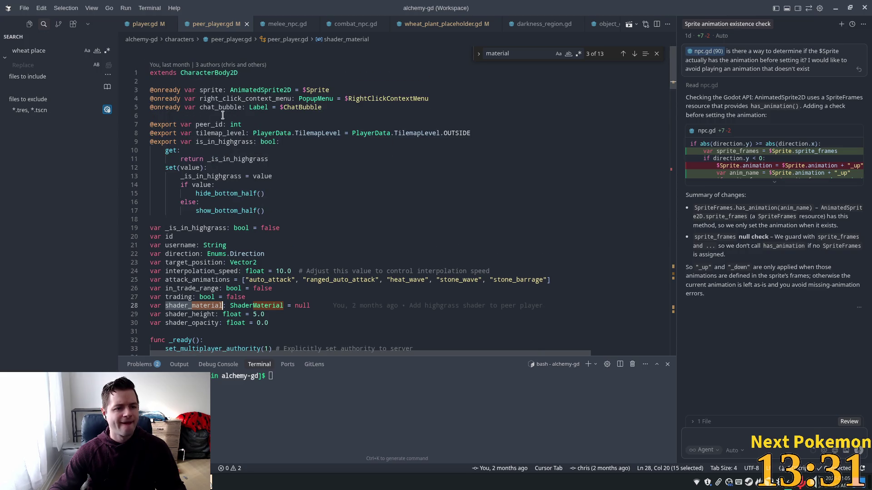
{"action": "double_click", "coordinate": [216, 90]}
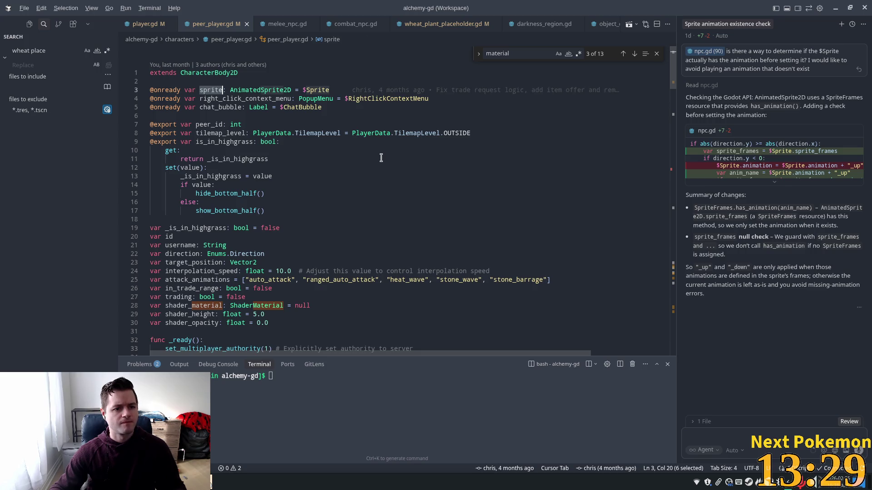
{"action": "key", "text": "ctrl+k"}
{"action": "key", "text": "ctrl+d"}
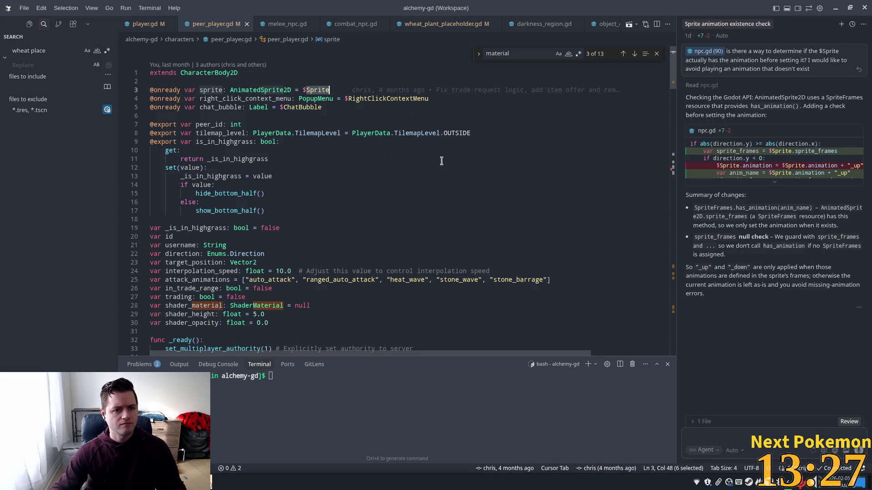
{"action": "key", "text": "alt+Tab"}
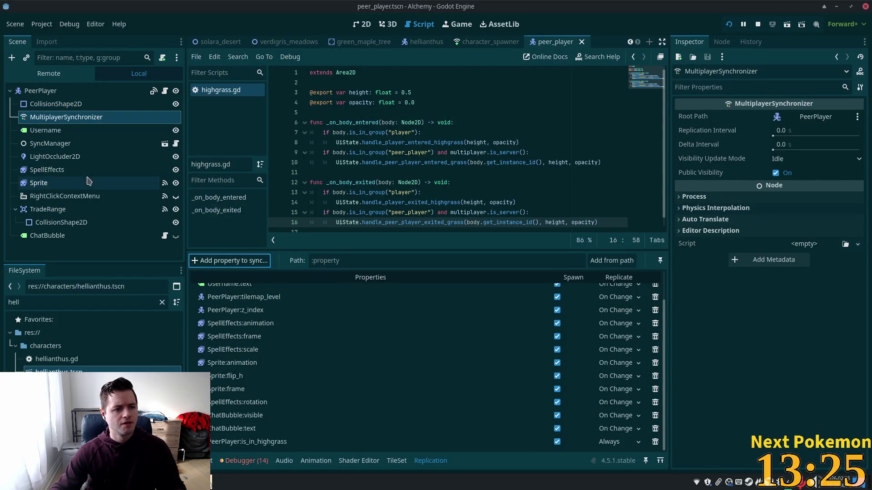
{"action": "left_click", "coordinate": [89, 182]}
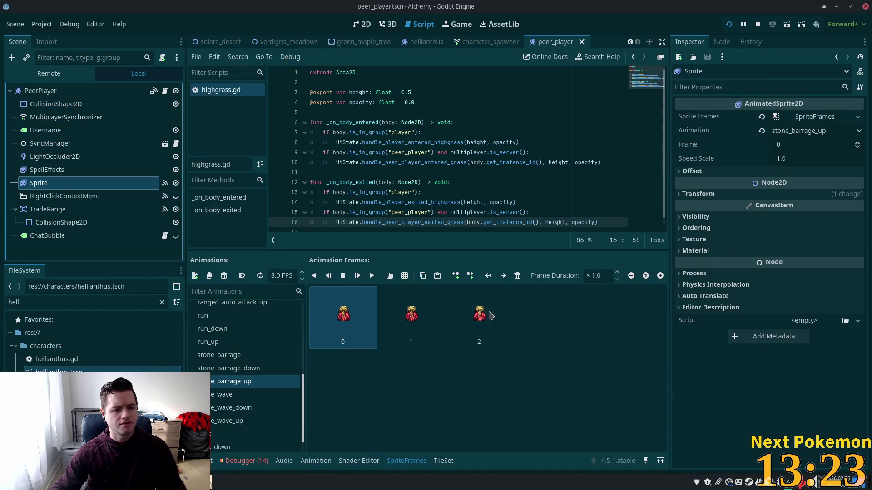
{"action": "key", "text": "alt+Tab"}
Search peer_player.gd for 'sprite' and step through the matches.
{"action": "left_click", "coordinate": [247, 159]}
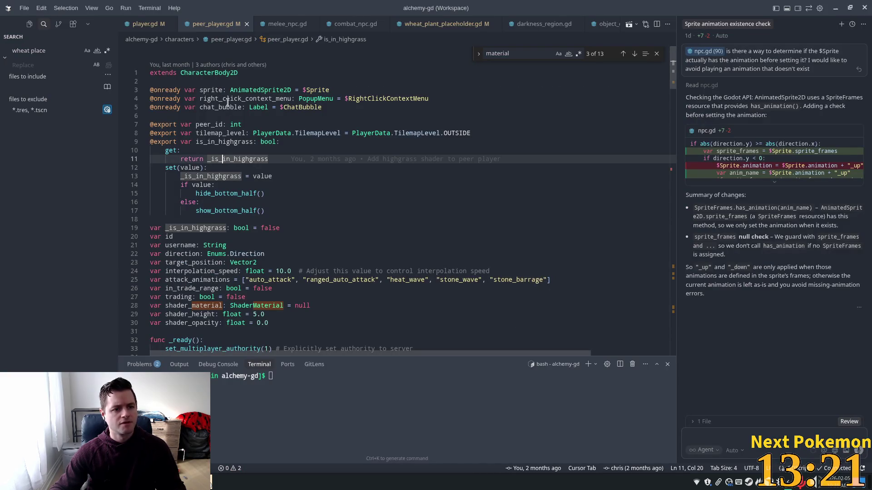
{"action": "double_click", "coordinate": [210, 90]}
{"action": "key", "text": "ctrl+f"}
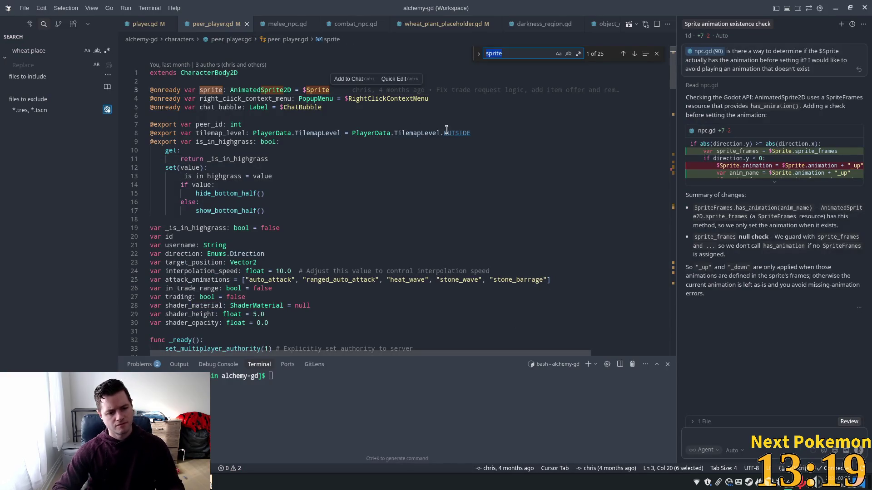
{"action": "key", "text": "Return"}
{"action": "key", "text": "Return"}
{"action": "key", "text": "Return"}
{"action": "key", "text": "Return"}
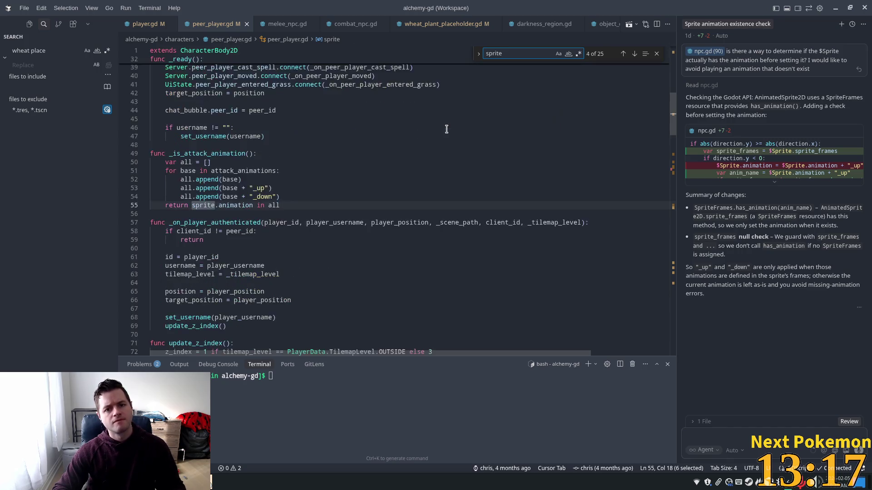
{"action": "scroll", "coordinate": [386, 145], "scroll_direction": "down", "scroll_amount": 3}
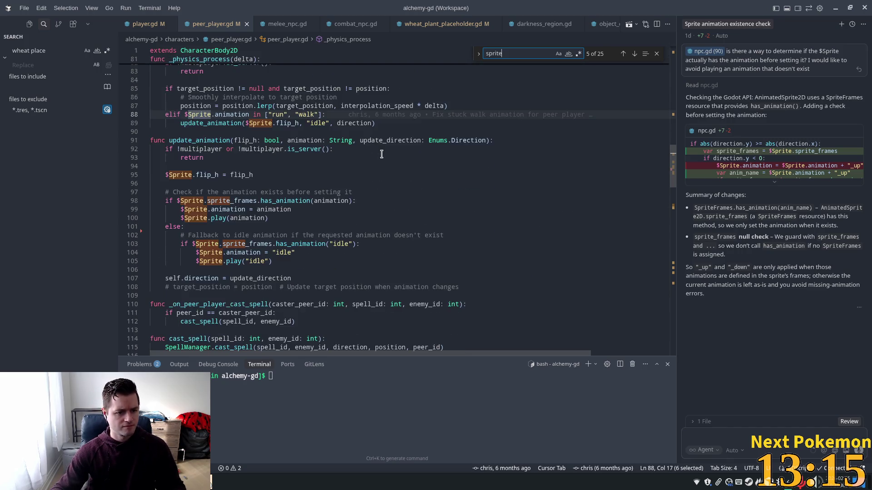
{"action": "scroll", "coordinate": [381, 154], "scroll_direction": "down", "scroll_amount": 5}
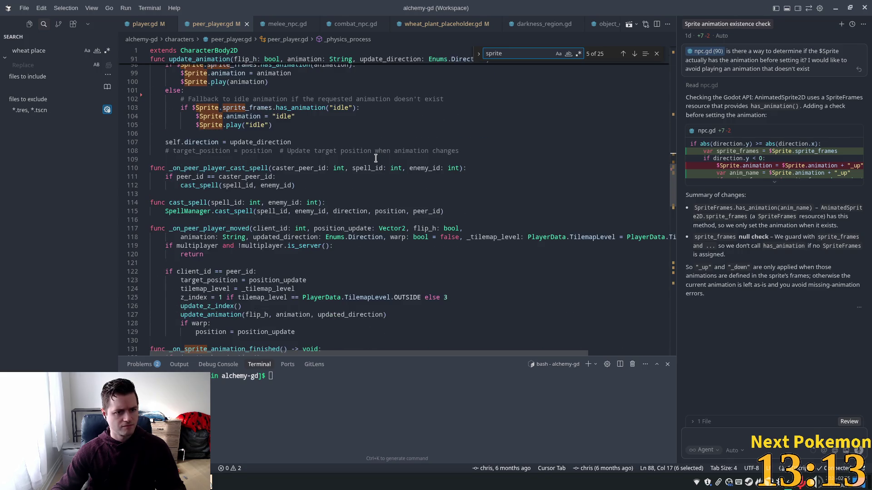
{"action": "scroll", "coordinate": [375, 158], "scroll_direction": "down", "scroll_amount": 9}
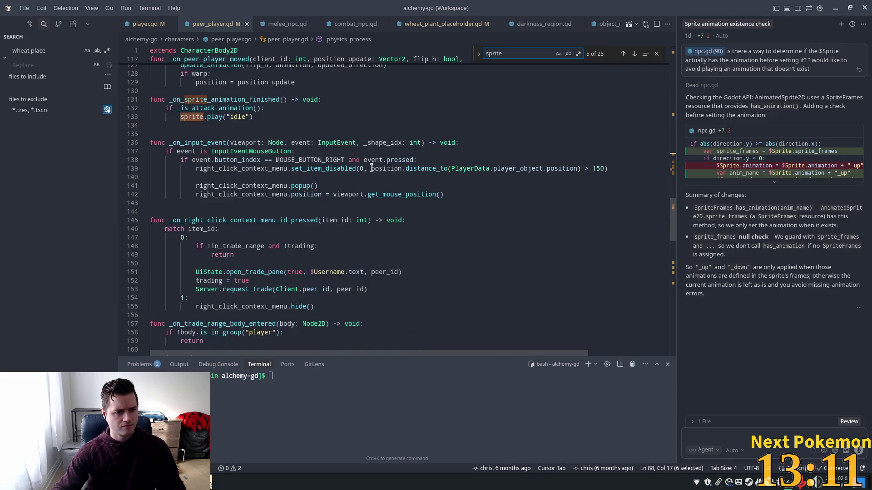
Move to hide_bottom_half and highlight bottom_half_transparent in the shader load path.
{"action": "left_click", "coordinate": [360, 168]}
{"action": "scroll", "coordinate": [385, 187], "scroll_direction": "down", "scroll_amount": 7}
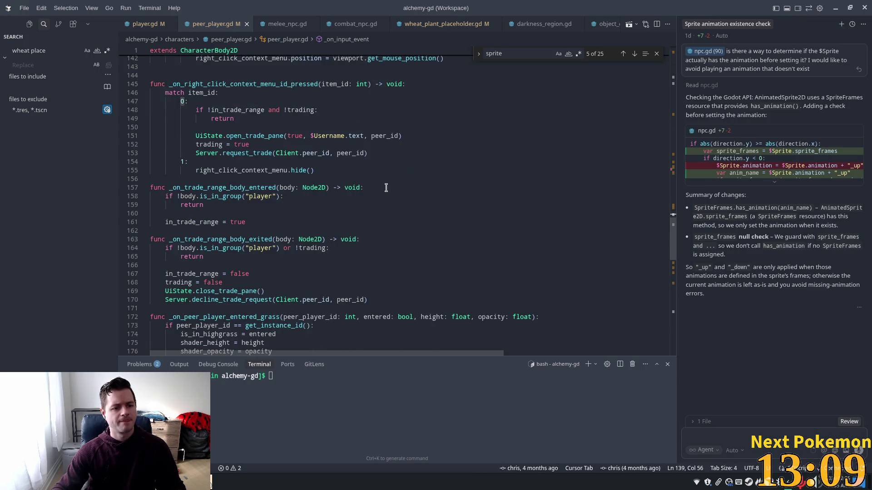
{"action": "scroll", "coordinate": [222, 200], "scroll_direction": "down", "scroll_amount": 3}
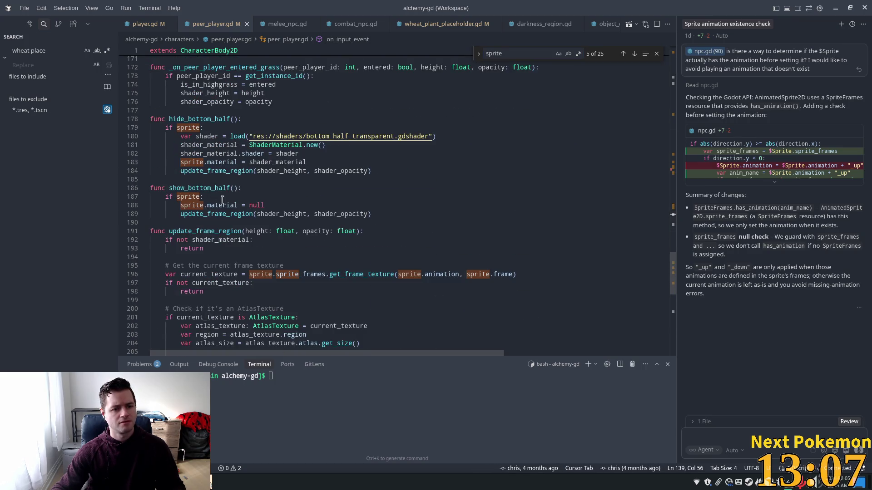
{"action": "left_click", "coordinate": [199, 137]}
{"action": "scroll", "coordinate": [200, 137], "scroll_direction": "up", "scroll_amount": 3}
{"action": "double_click", "coordinate": [328, 205]}
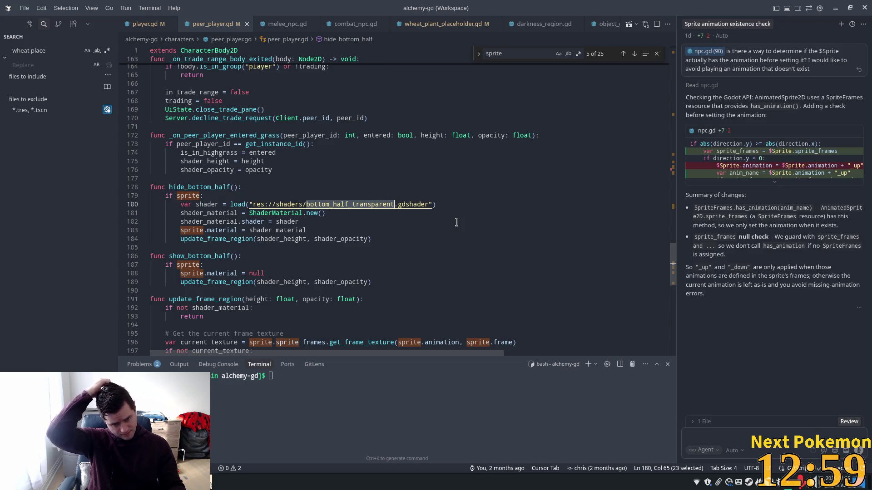
Check the PeerPlayer root and the Sprite node's animation frames, then return to peer_player.gd.
{"action": "key", "text": "alt+Tab"}
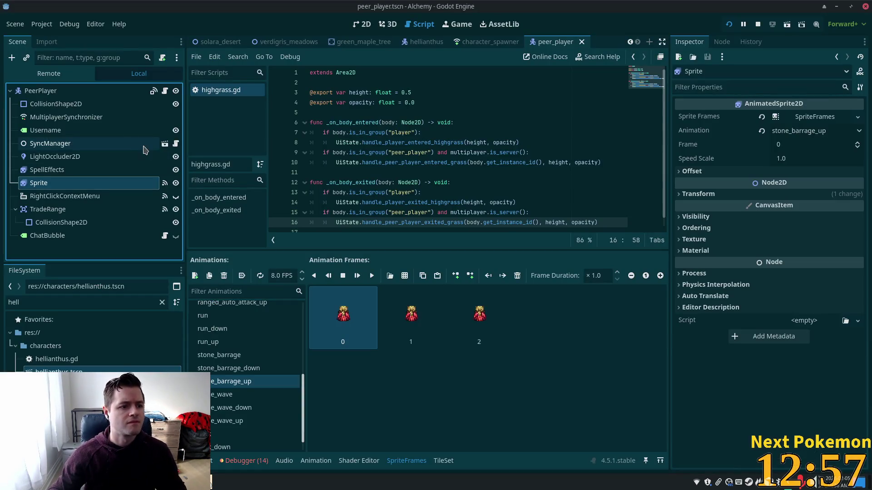
{"action": "left_click", "coordinate": [70, 93]}
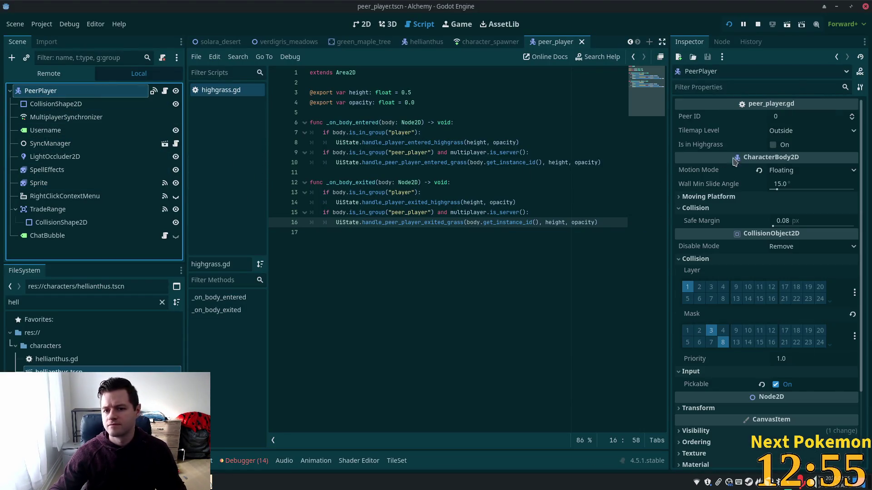
{"action": "left_click", "coordinate": [77, 186]}
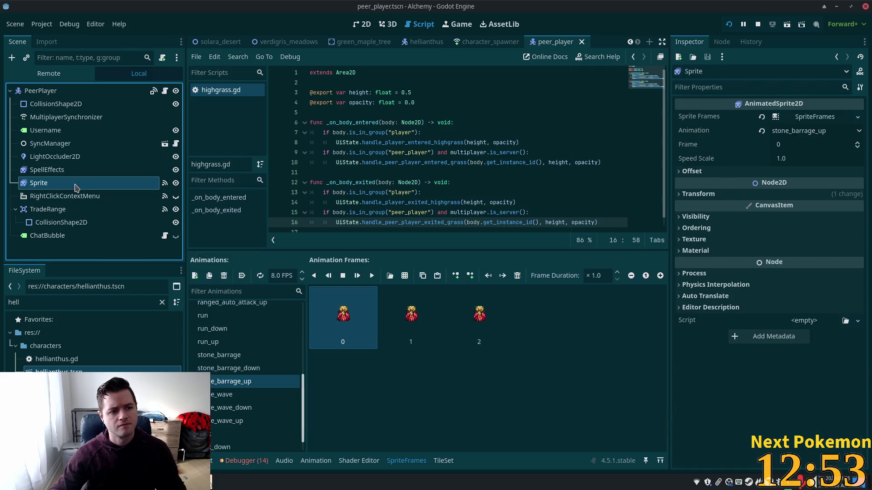
{"action": "left_click", "coordinate": [62, 91]}
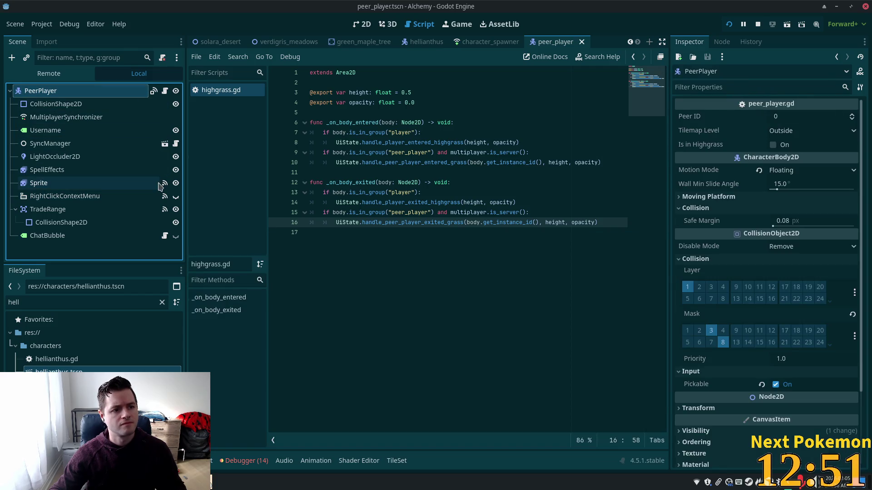
{"action": "key", "text": "alt+Tab"}
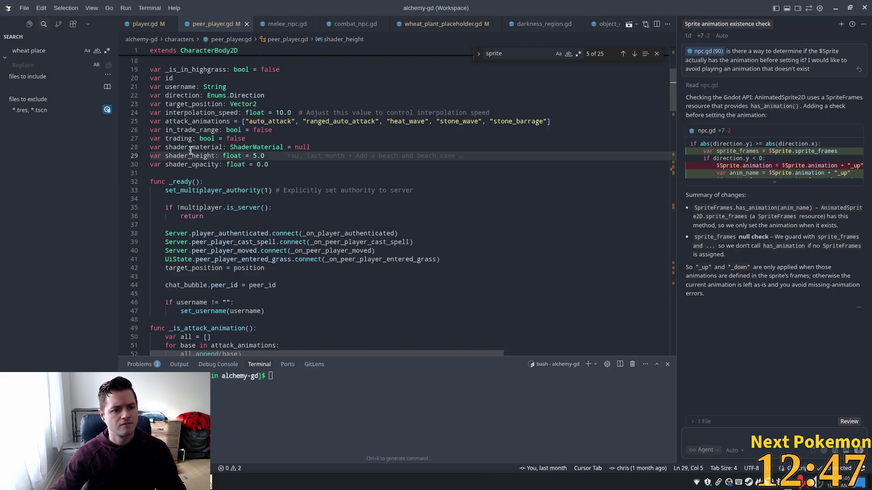
Change the shader_height default on line 29 from 5.0 to 0.5 and save.
{"action": "double_click", "coordinate": [256, 156]}
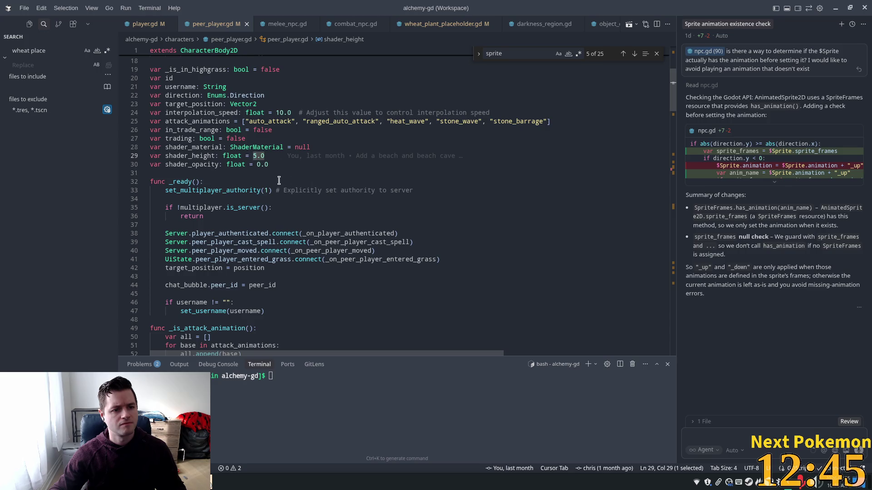
{"action": "left_click", "coordinate": [268, 159]}
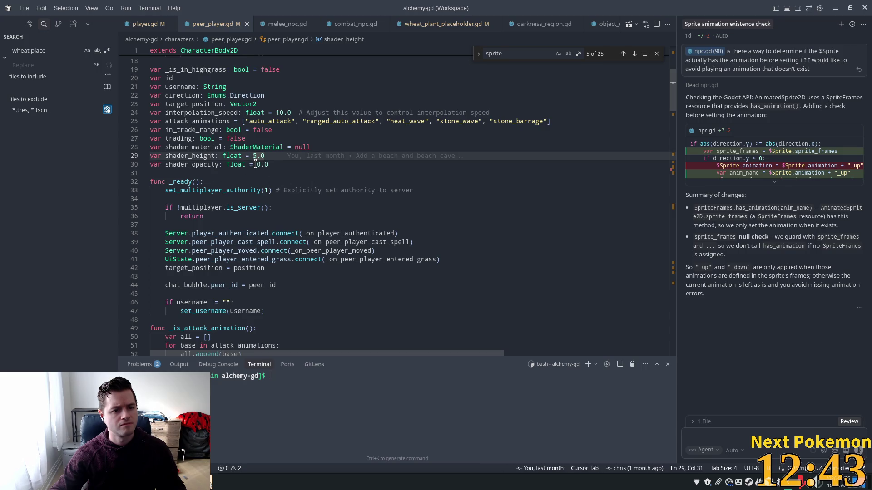
{"action": "left_click", "coordinate": [251, 156], "text": "shift"}
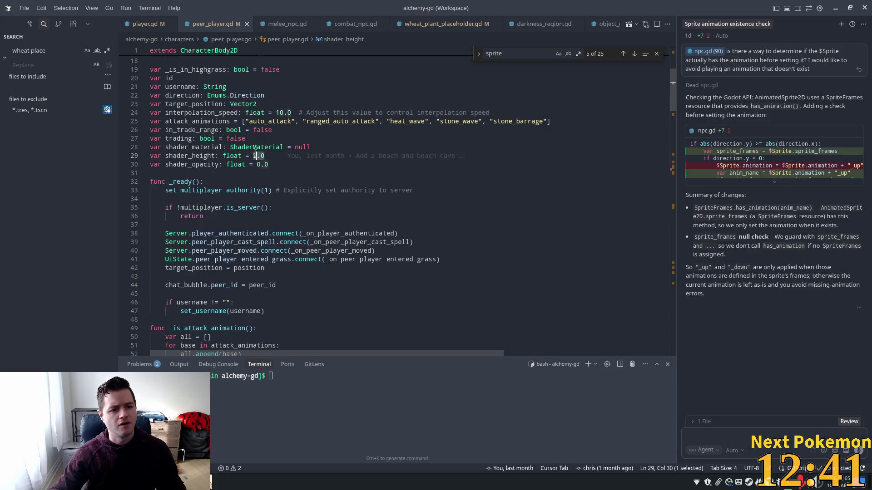
{"action": "left_click", "coordinate": [252, 156], "text": "shift"}
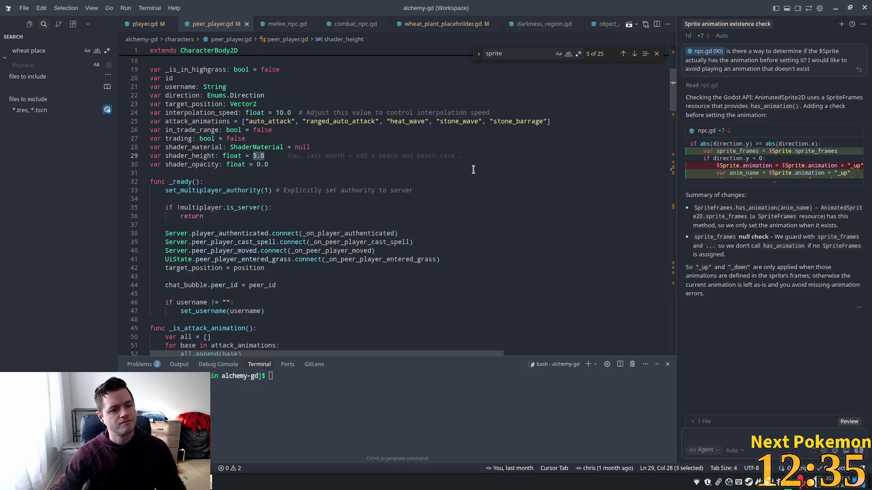
{"action": "type", "text": "0."}
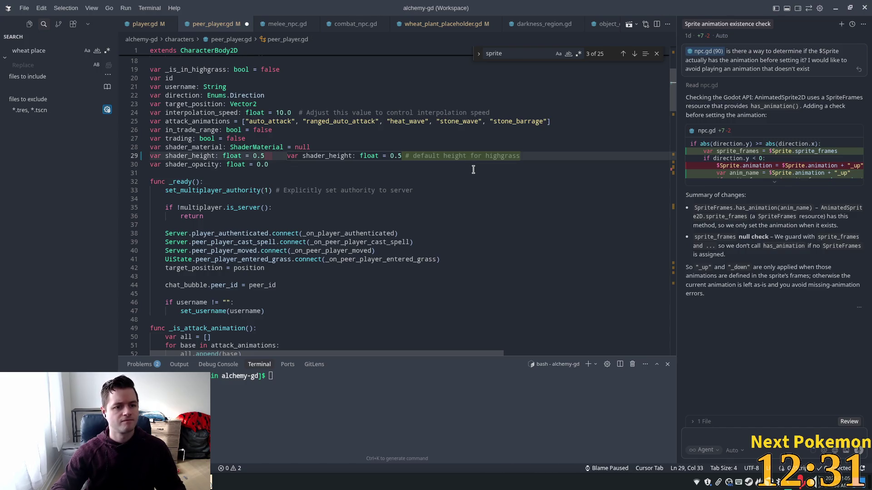
{"action": "key", "text": "BackSpace"}
{"action": "key", "text": "BackSpace"}
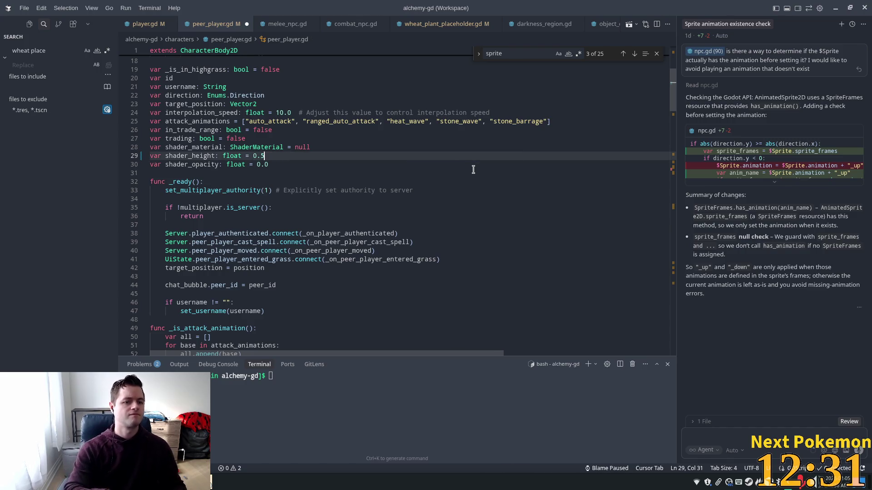
{"action": "key", "text": "ctrl+s"}
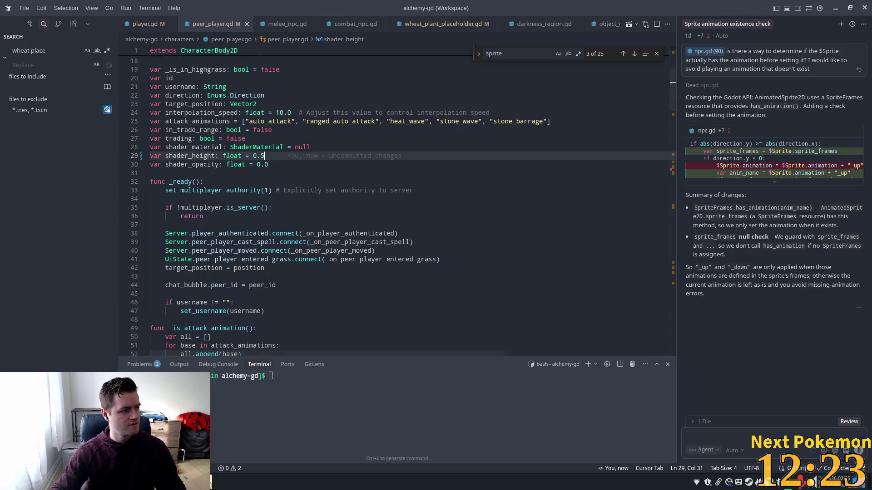
{"action": "key", "text": "alt+Tab"}
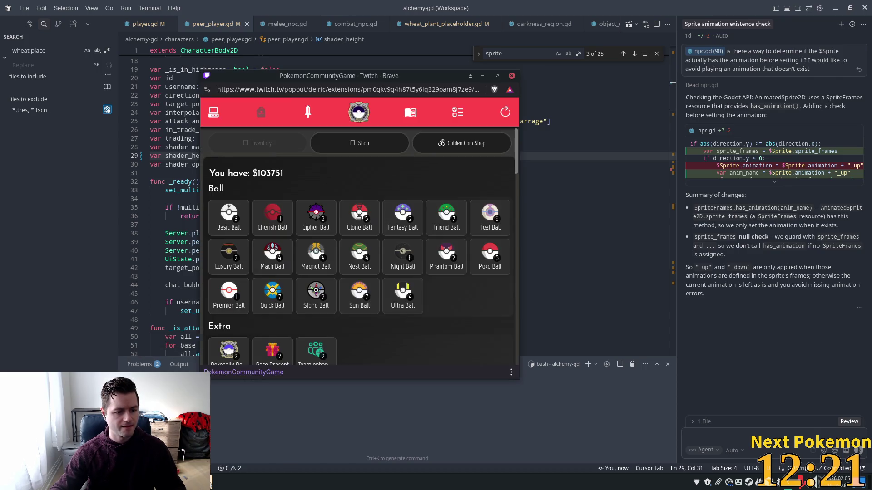
{"action": "left_click", "coordinate": [213, 112]}
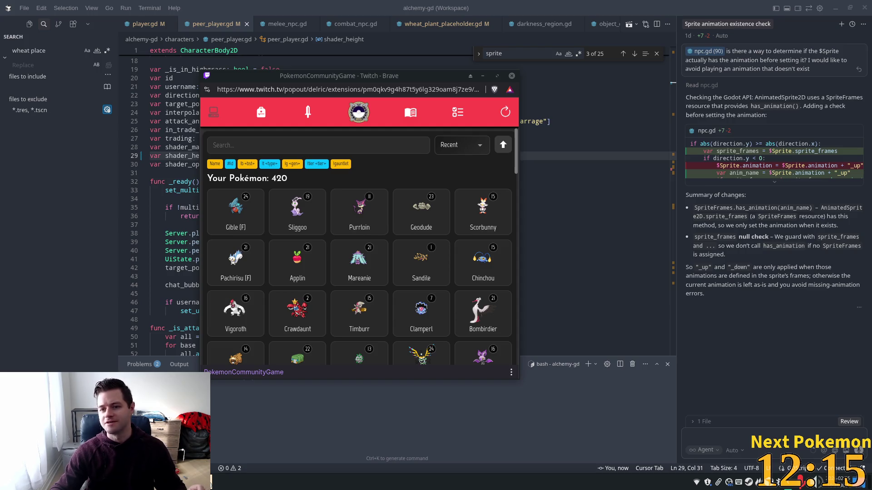
{"action": "left_click", "coordinate": [235, 210]}
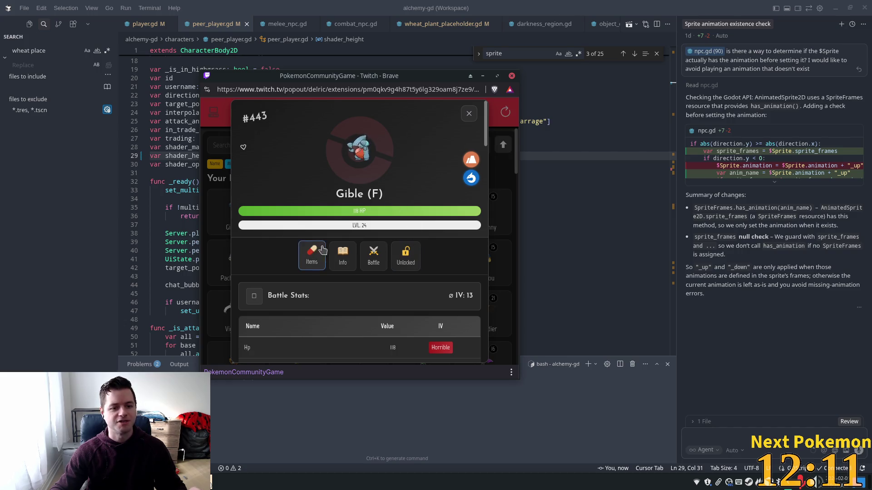
{"action": "left_click", "coordinate": [343, 256]}
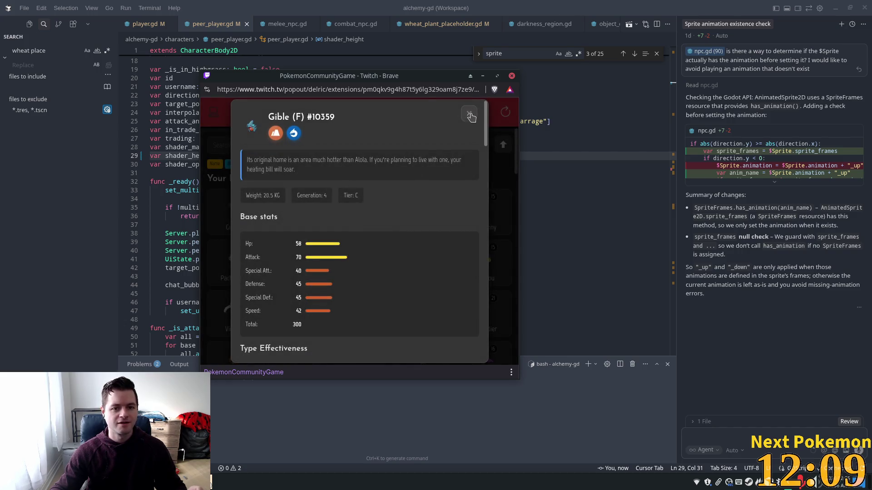
{"action": "left_click", "coordinate": [470, 114]}
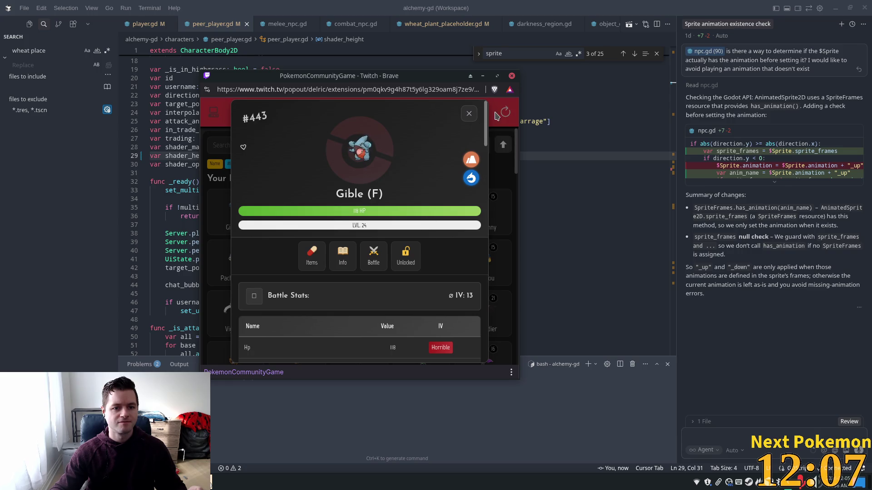
{"action": "left_click", "coordinate": [469, 114]}
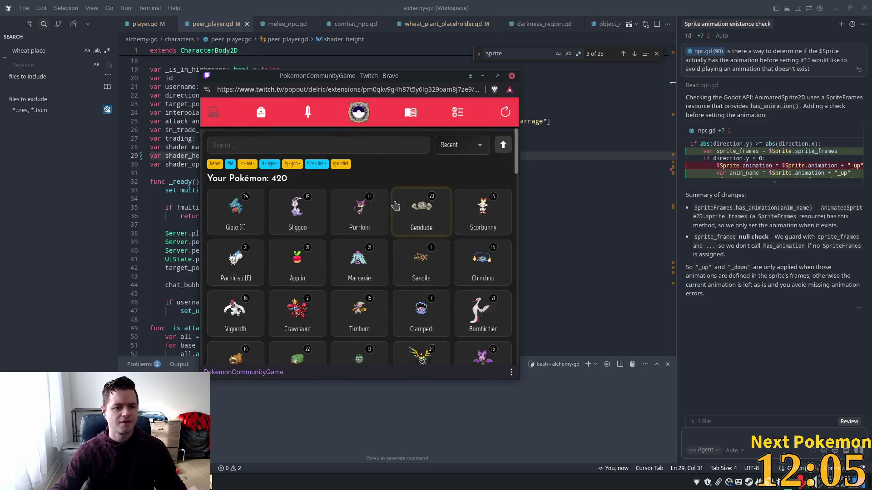
{"action": "left_click", "coordinate": [318, 205]}
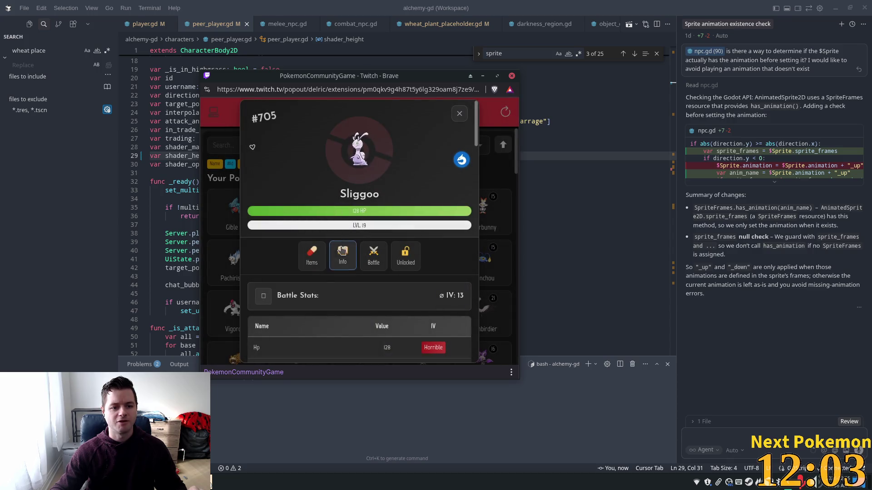
{"action": "left_click", "coordinate": [342, 250]}
{"action": "left_click", "coordinate": [466, 115]}
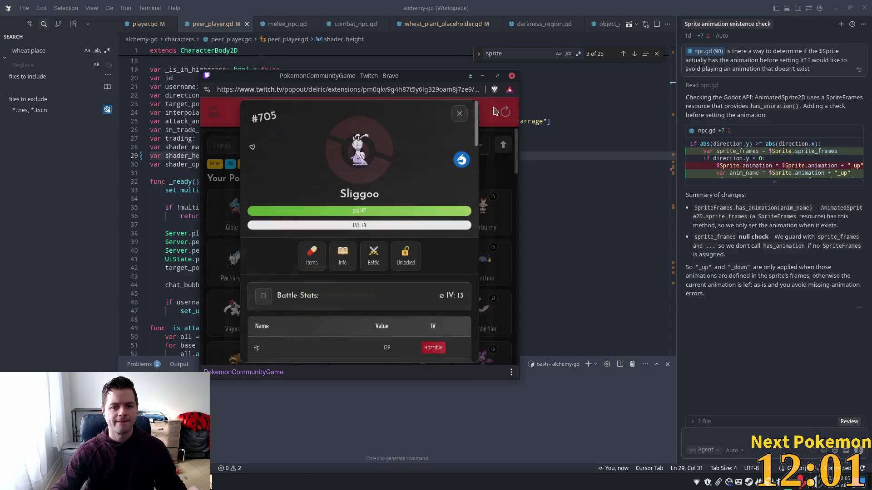
{"action": "left_click", "coordinate": [459, 114]}
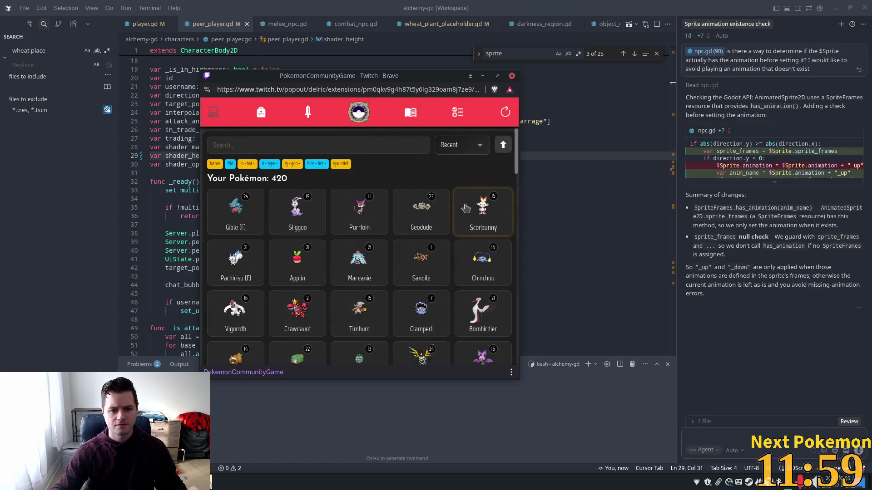
{"action": "left_click", "coordinate": [466, 208]}
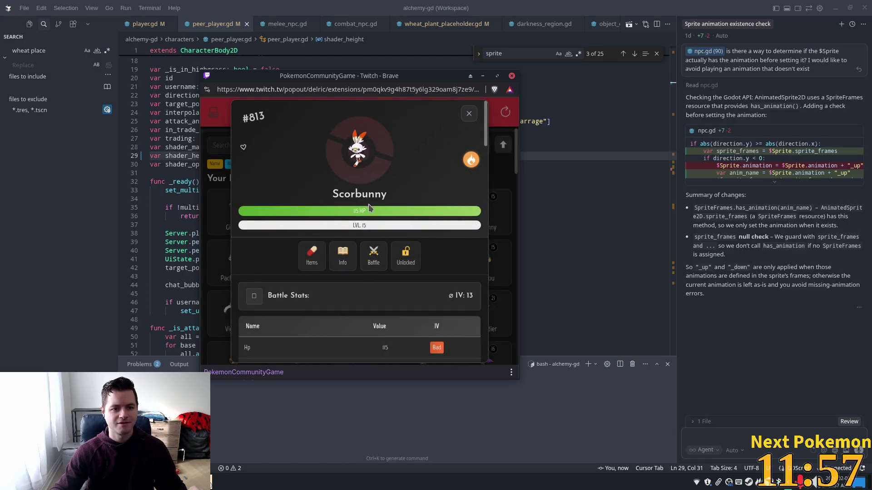
{"action": "left_click", "coordinate": [342, 256]}
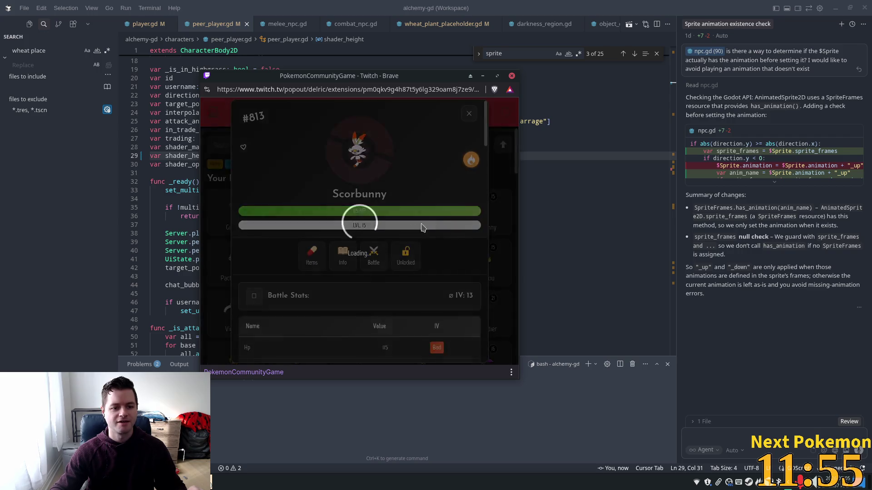
{"action": "left_click", "coordinate": [478, 120]}
{"action": "left_click", "coordinate": [471, 114]}
{"action": "left_click", "coordinate": [364, 214]}
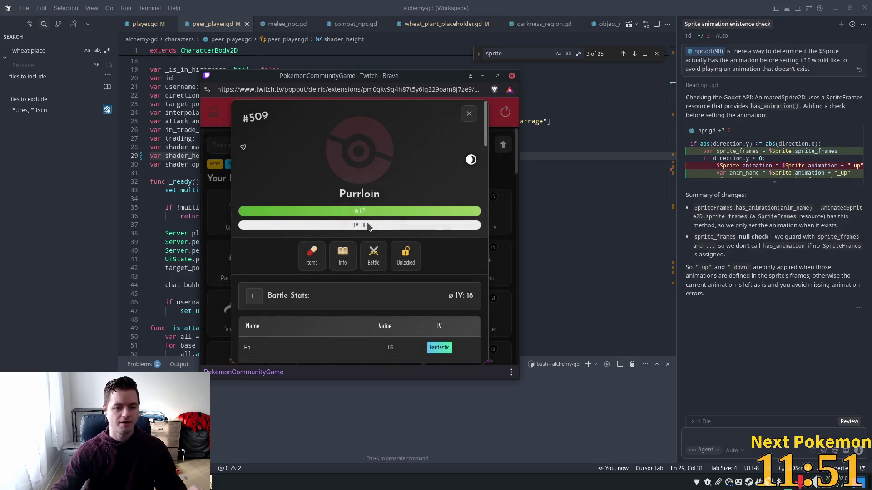
{"action": "left_click", "coordinate": [344, 255]}
{"action": "left_click", "coordinate": [470, 116]}
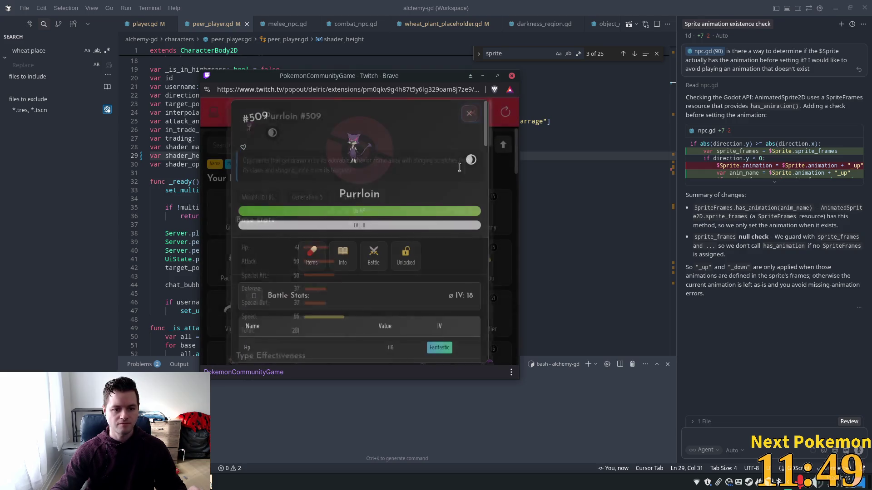
{"action": "left_click", "coordinate": [471, 114]}
{"action": "left_click", "coordinate": [407, 270]}
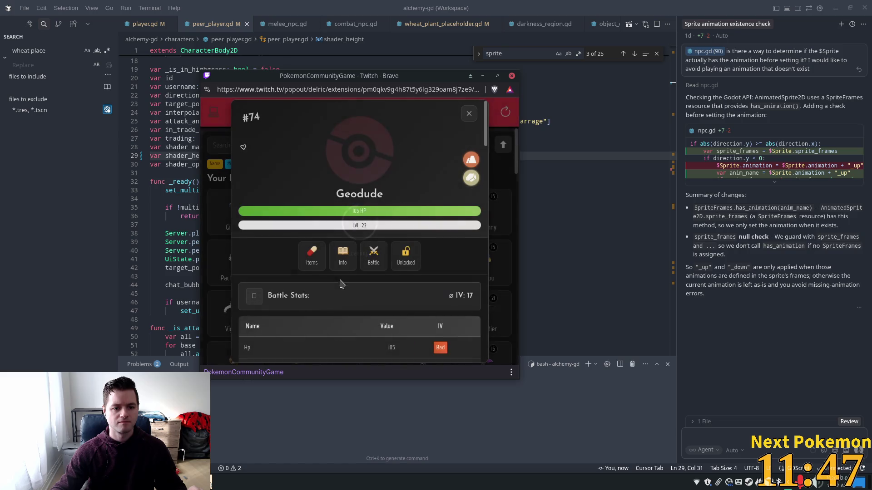
{"action": "left_click", "coordinate": [344, 255]}
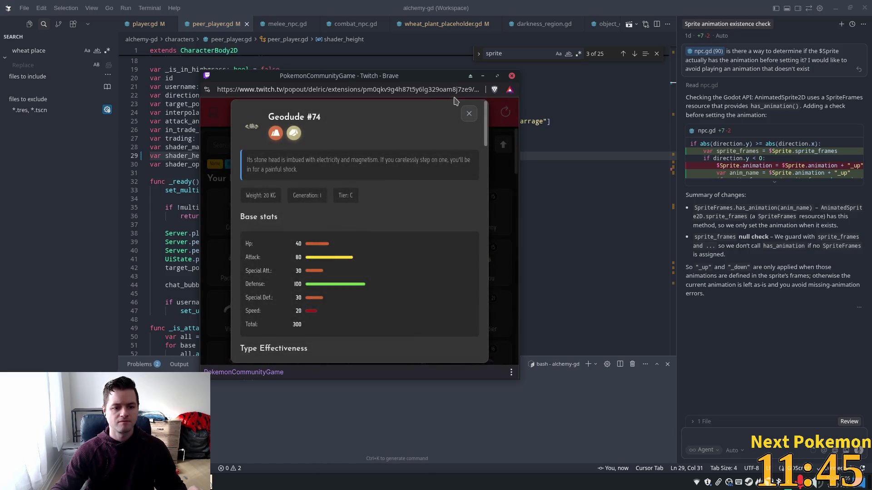
{"action": "left_click", "coordinate": [469, 114]}
{"action": "left_click", "coordinate": [470, 113]}
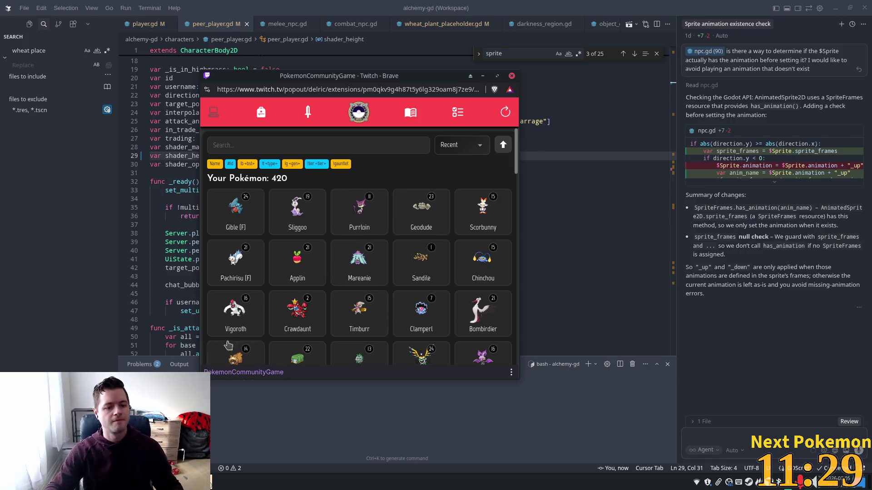
{"action": "left_click", "coordinate": [235, 314]}
{"action": "left_click", "coordinate": [345, 253]}
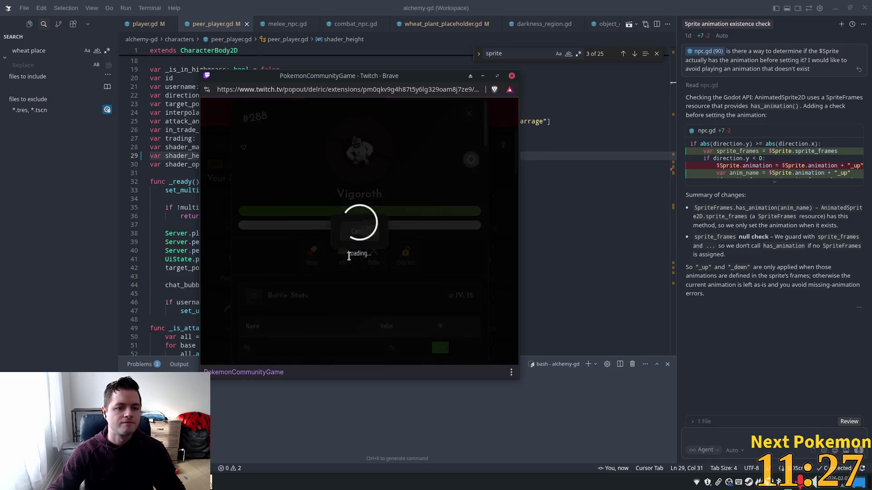
{"action": "left_click", "coordinate": [402, 309]}
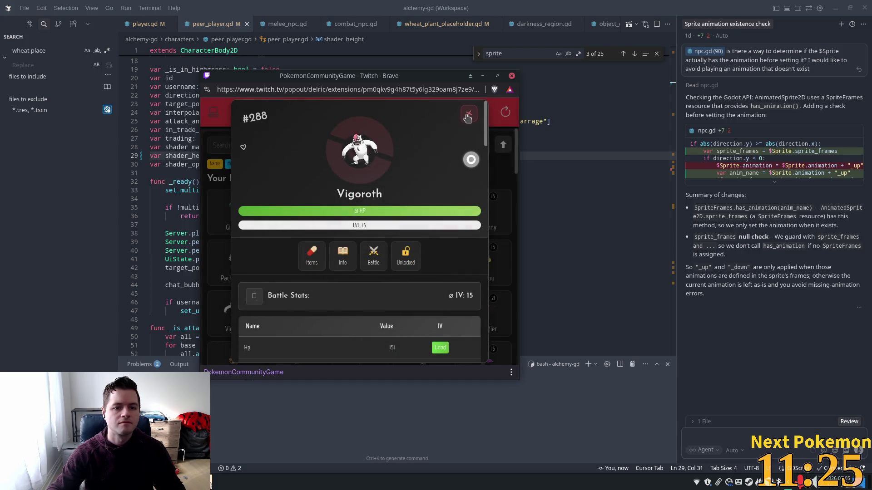
{"action": "key", "text": "Escape"}
{"action": "left_click", "coordinate": [235, 314]}
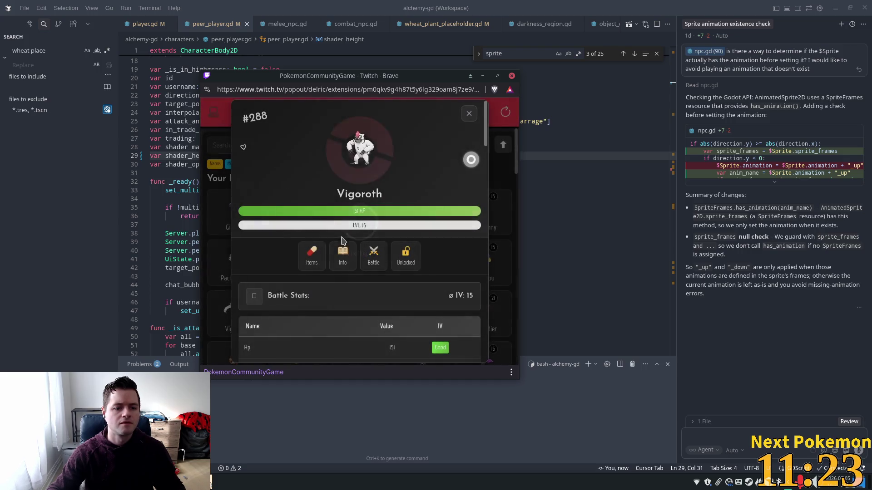
{"action": "left_click", "coordinate": [344, 253]}
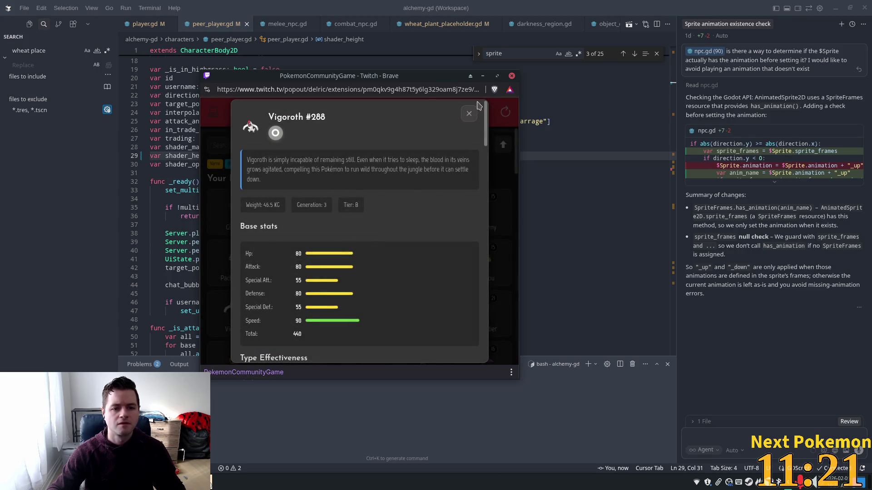
{"action": "left_click", "coordinate": [469, 113]}
{"action": "left_click", "coordinate": [469, 112]}
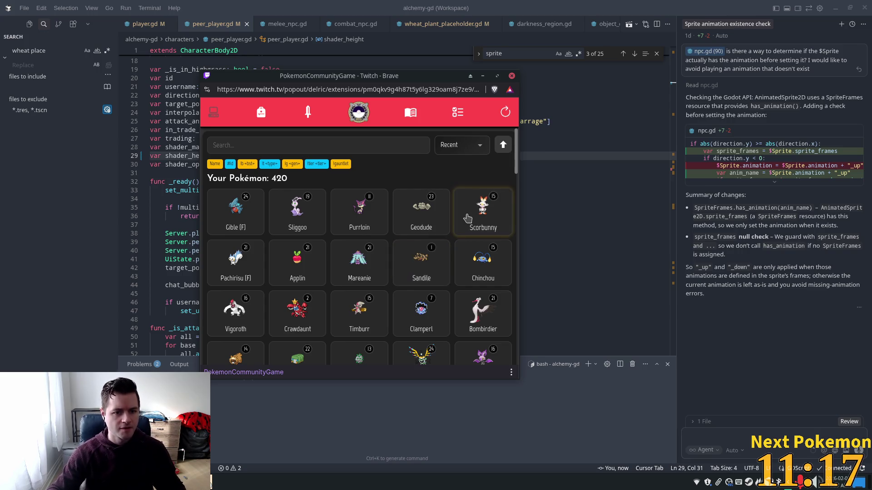
{"action": "key", "text": "alt+Tab"}
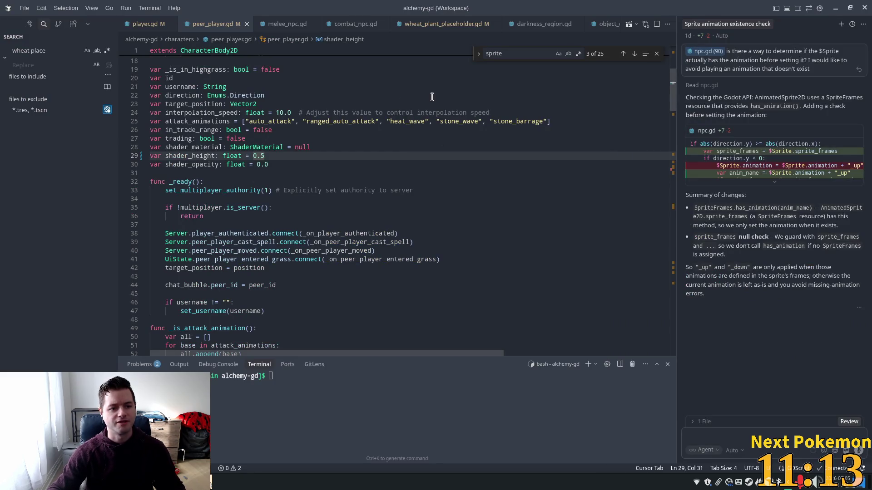
Launch the project with two Alchemy (DEBUG) instances and arrange both windows side by side.
{"action": "left_click", "coordinate": [432, 97]}
{"action": "key", "text": "alt+Tab"}
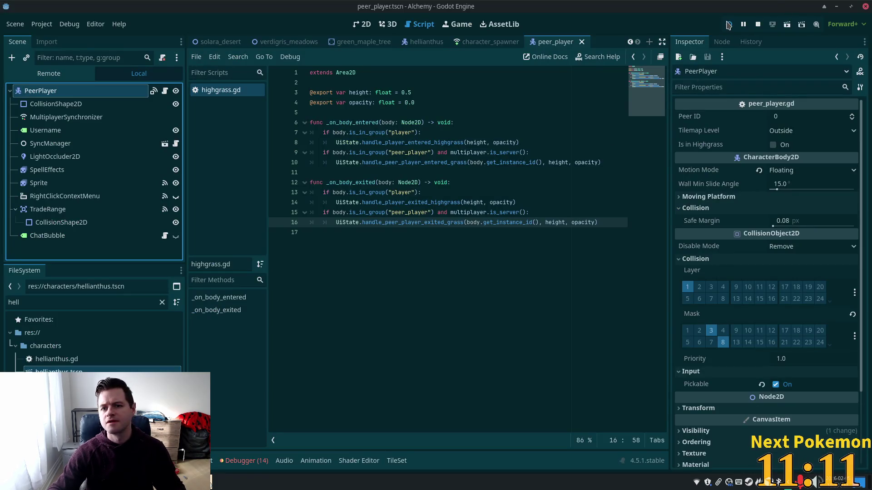
{"action": "left_click", "coordinate": [728, 25]}
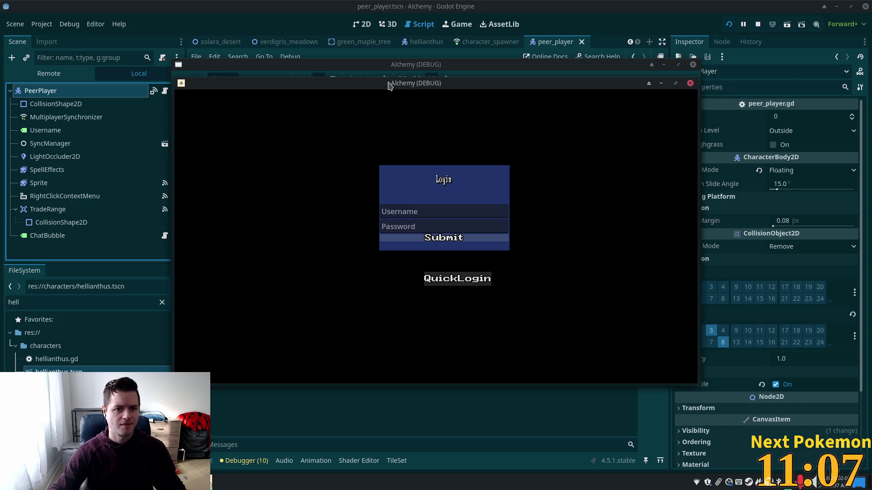
{"action": "mouse_move", "coordinate": [389, 86]}
{"action": "left_mouse_down"}
{"action": "mouse_move", "coordinate": [282, 100]}
{"action": "mouse_move", "coordinate": [242, 125]}
{"action": "left_mouse_up"}
{"action": "mouse_move", "coordinate": [441, 133]}
{"action": "left_mouse_down"}
{"action": "mouse_move", "coordinate": [446, 145]}
{"action": "mouse_move", "coordinate": [459, 136]}
{"action": "mouse_move", "coordinate": [469, 144]}
{"action": "left_mouse_up"}
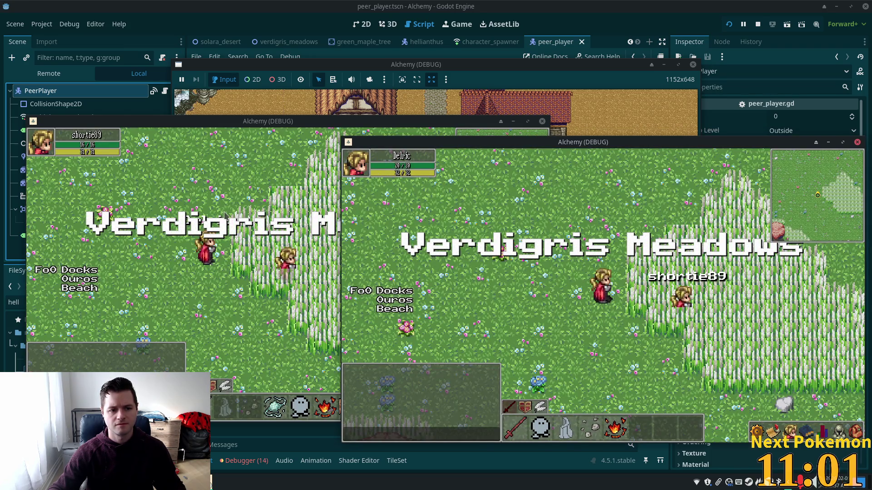
Walk Delric right and left through the tall grass, then stop all game sessions.
{"action": "key", "text": "Right"}
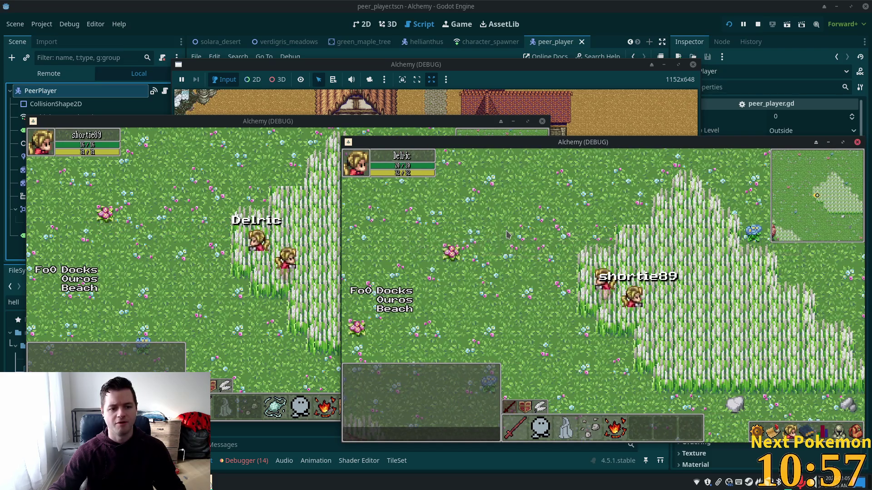
{"action": "key", "text": "Right"}
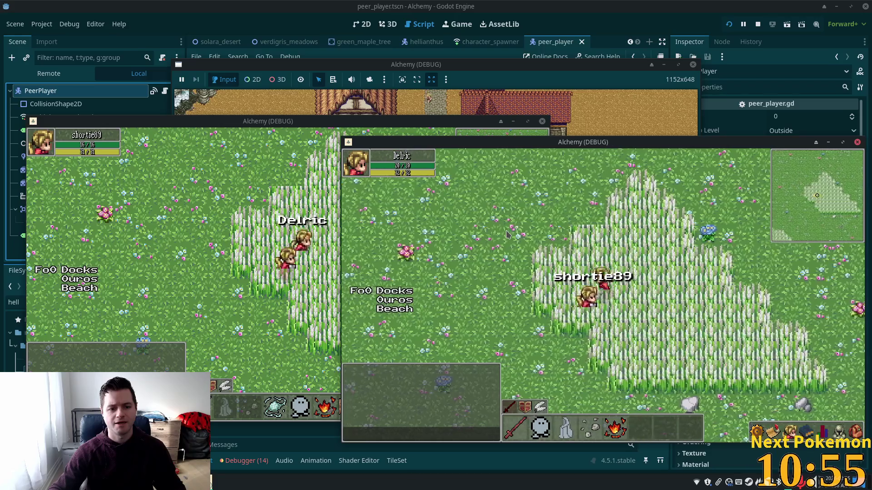
{"action": "key", "text": "Left"}
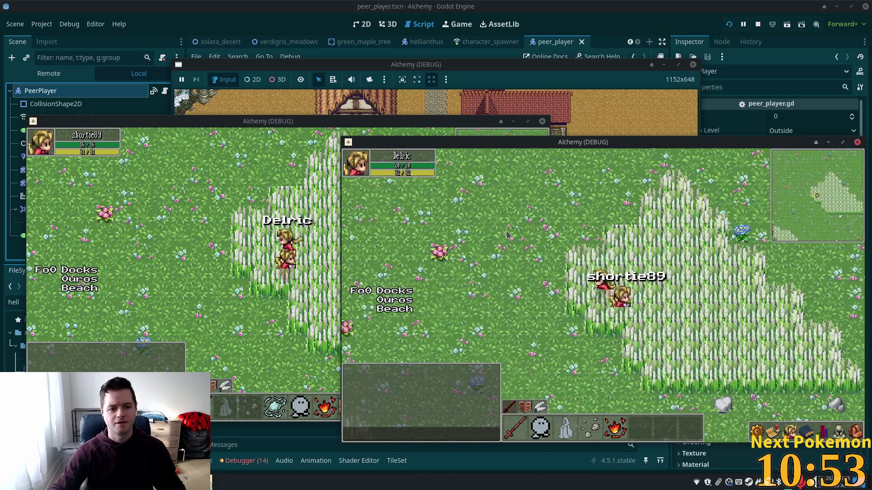
{"action": "key", "text": "Left"}
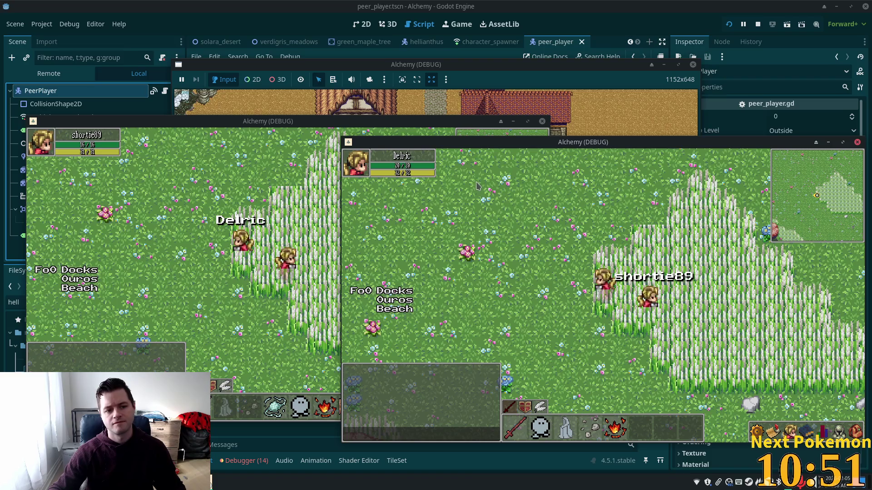
{"action": "key", "text": "F8"}
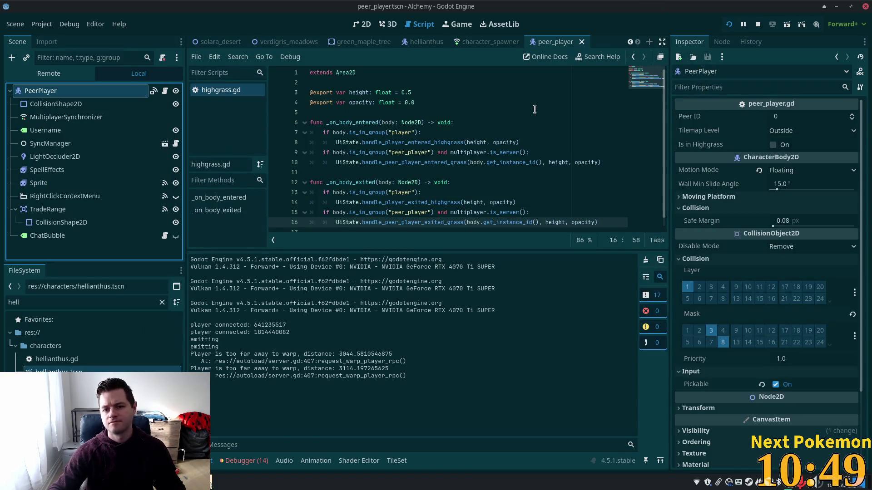
{"action": "key", "text": "alt+Tab"}
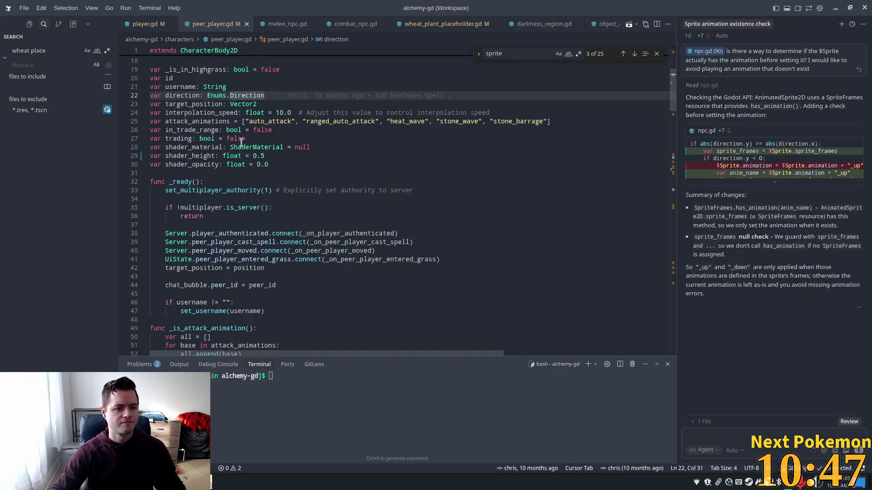
Change the shader_opacity default on line 30 from 0.0 to 0.25.
{"action": "left_click", "coordinate": [266, 164]}
{"action": "key", "text": "Delete"}
{"action": "type", "text": "25"}
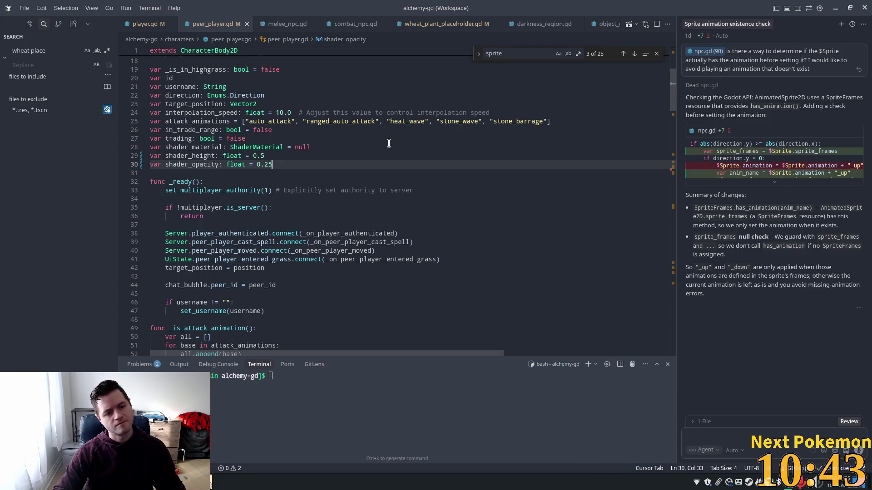
{"action": "key", "text": "alt+Tab"}
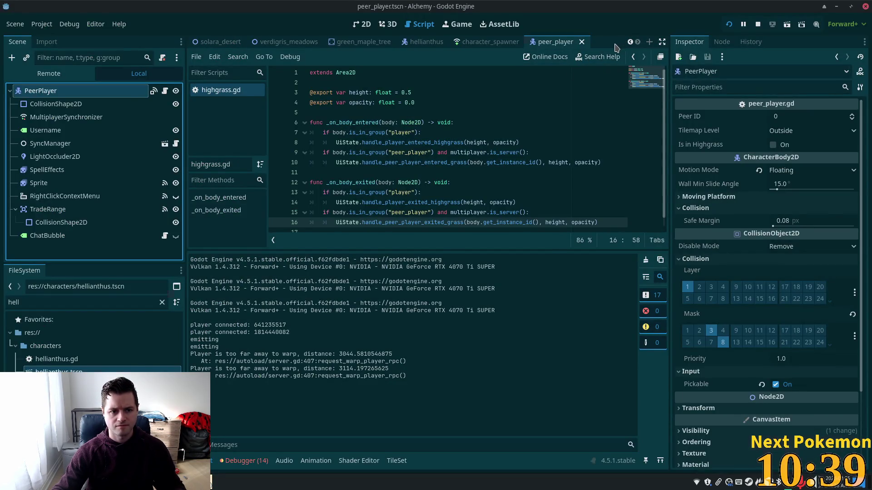
{"action": "key", "text": "alt+Tab"}
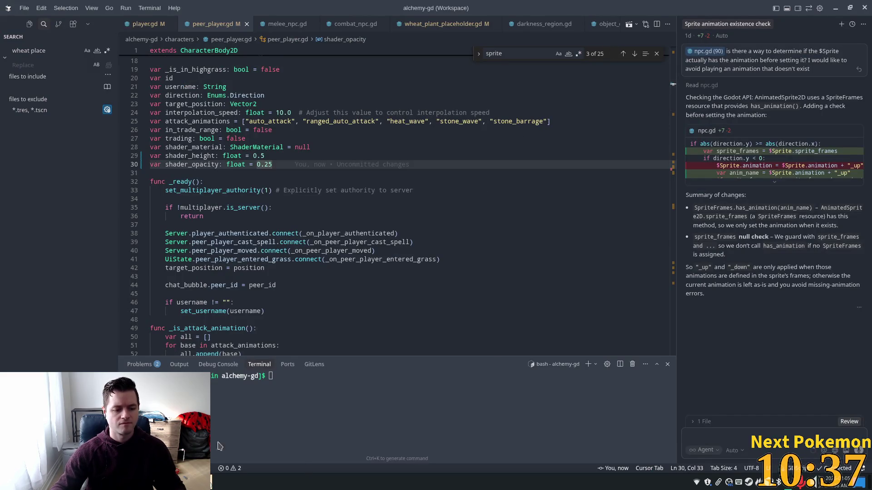
Bring both running game windows to the front, right window above the left.
{"action": "left_click", "coordinate": [212, 480]}
{"action": "mouse_move", "coordinate": [212, 480]}
{"action": "left_click", "coordinate": [230, 437]}
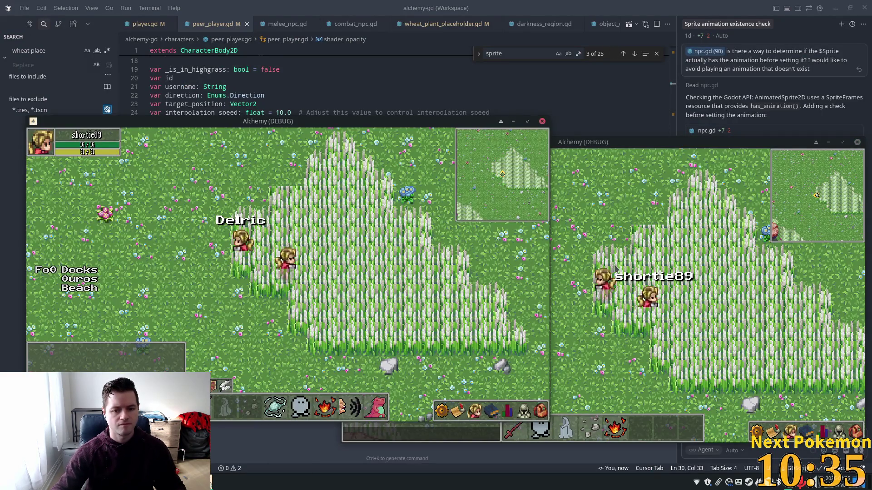
{"action": "left_click", "coordinate": [614, 267]}
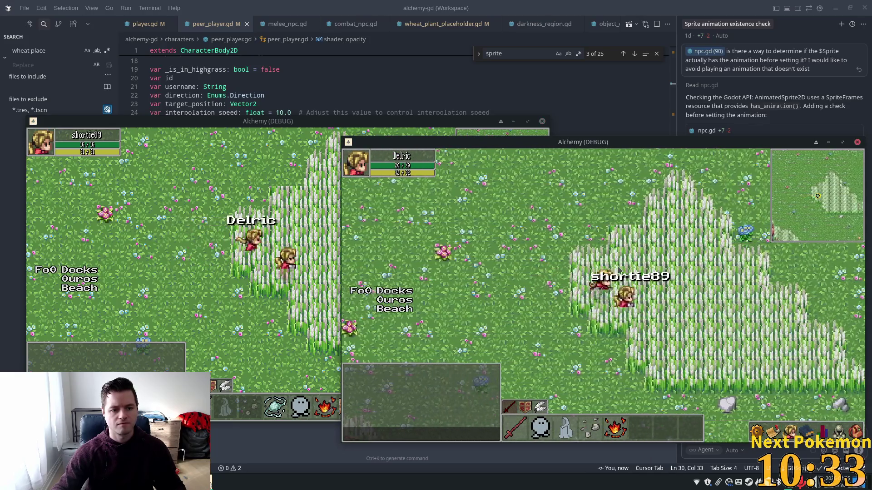
{"action": "key", "text": "alt+Tab"}
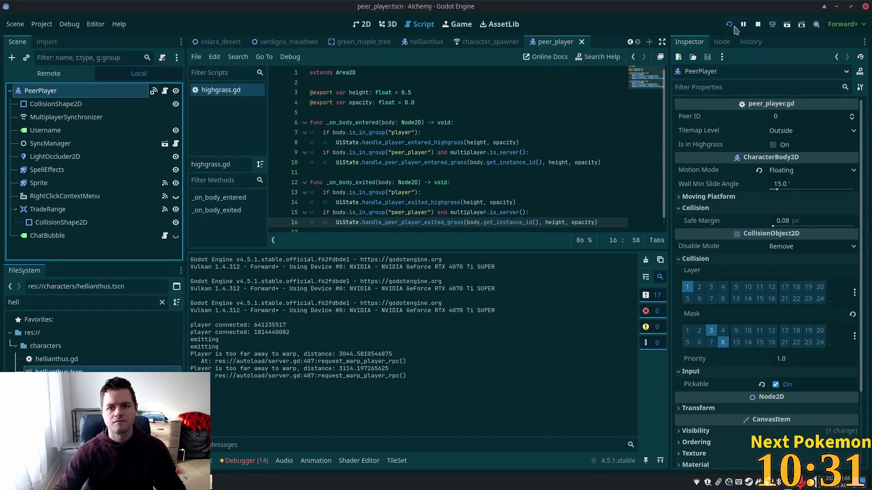
Restart the two-player game, move a window aside, and walk the character through the tall grass.
{"action": "left_click", "coordinate": [730, 25]}
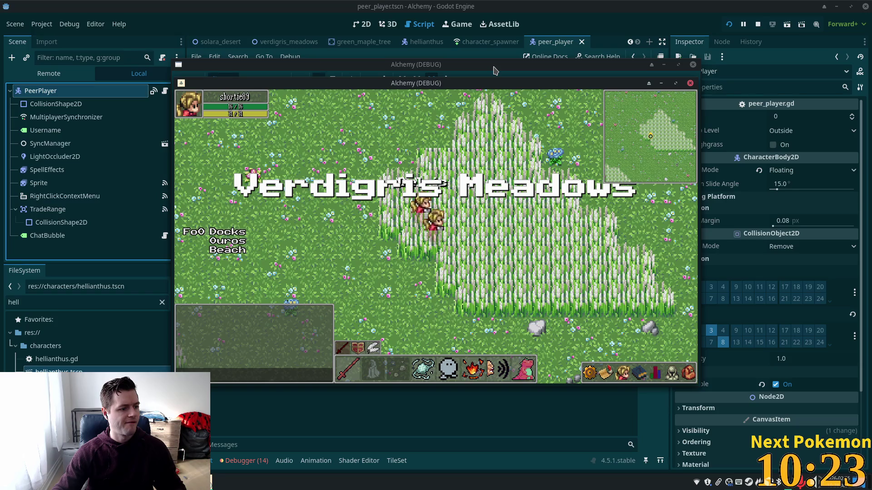
{"action": "mouse_move", "coordinate": [471, 81]}
{"action": "left_mouse_down"}
{"action": "mouse_move", "coordinate": [316, 100]}
{"action": "mouse_move", "coordinate": [309, 108]}
{"action": "mouse_move", "coordinate": [415, 131]}
{"action": "mouse_move", "coordinate": [473, 117]}
{"action": "mouse_move", "coordinate": [687, 120]}
{"action": "left_mouse_up"}
{"action": "key", "text": "Left"}
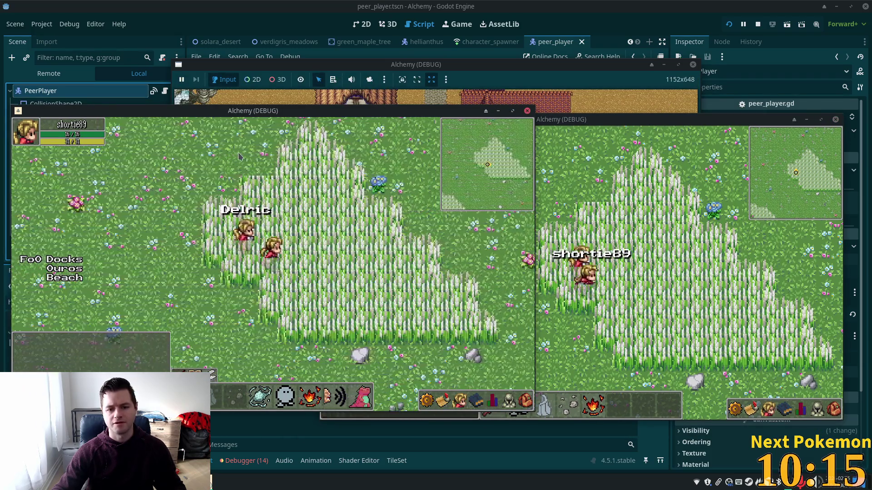
{"action": "key", "text": "Right"}
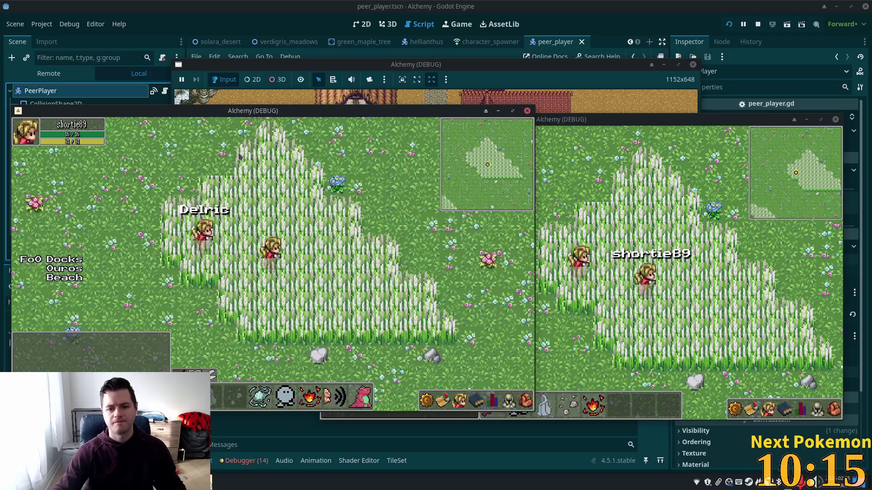
{"action": "key", "text": "Left"}
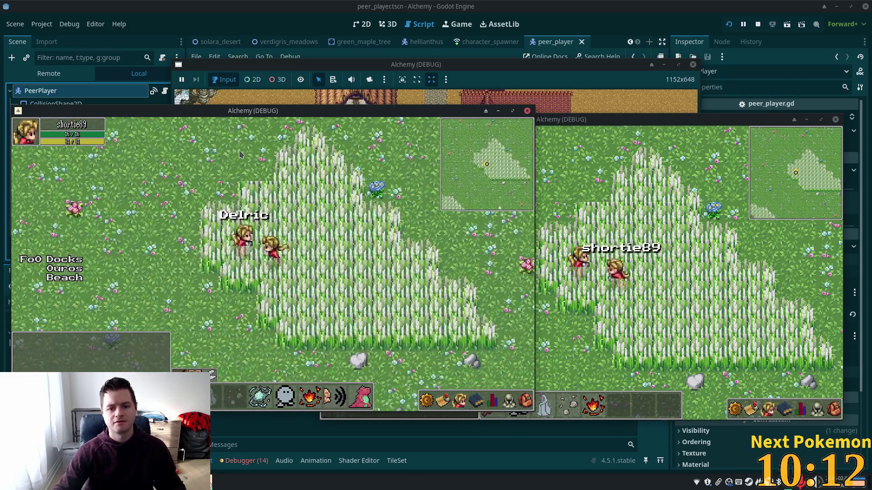
{"action": "key", "text": "Up"}
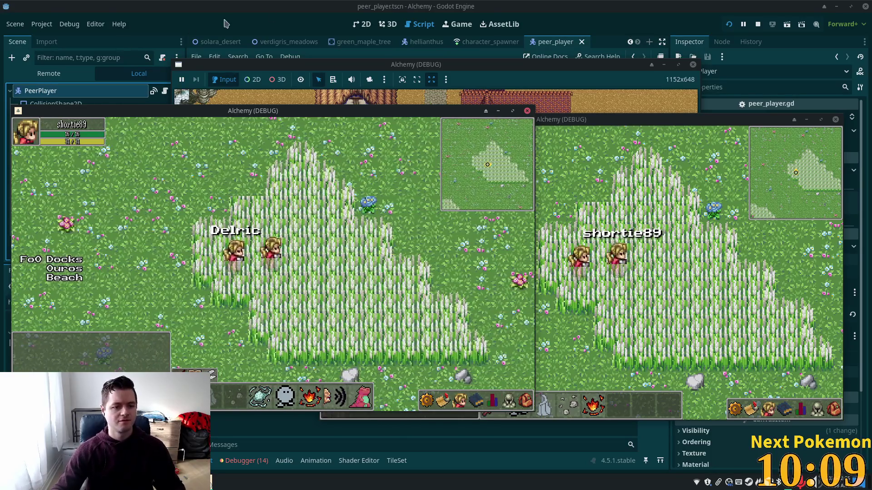
{"action": "key", "text": "alt+Tab"}
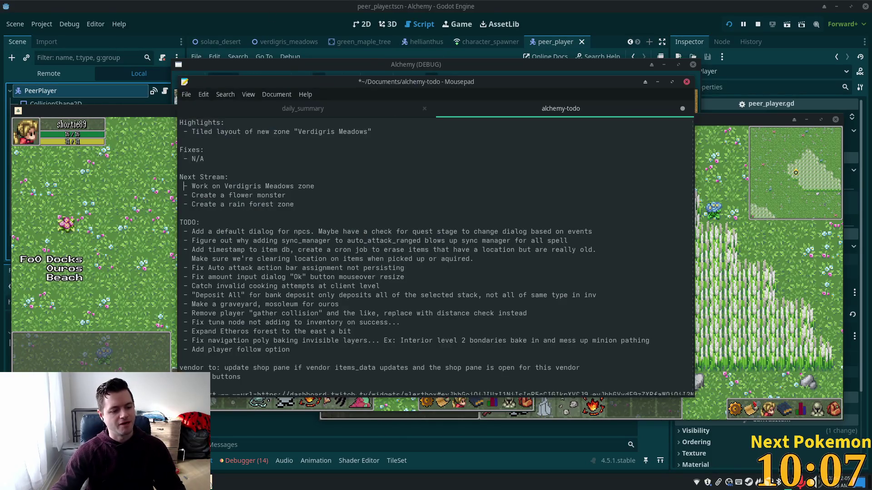
Replace the Highlights entry and write 'Fixed peer players disappearing in highgrass' under Fixes.
{"action": "left_click_drag", "start_coordinate": [375, 132], "coordinate": [204, 129]}
{"action": "type", "text": "Created the He"}
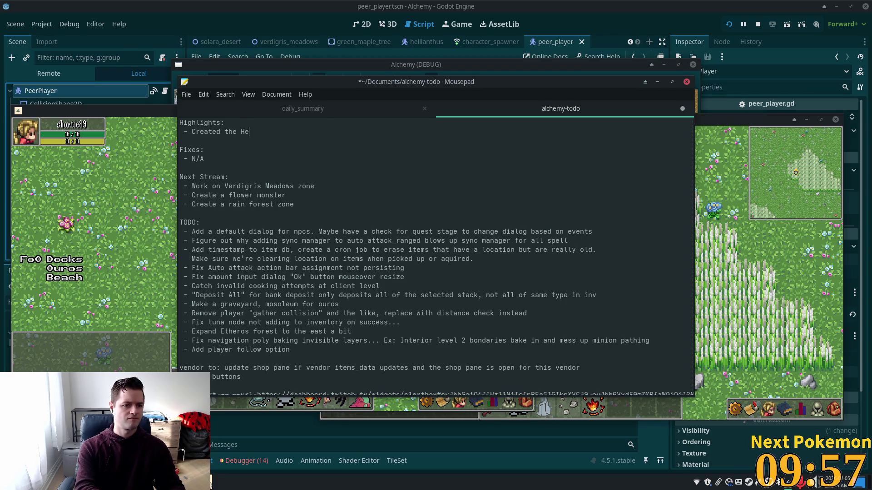
{"action": "type", "text": "llianthus"}
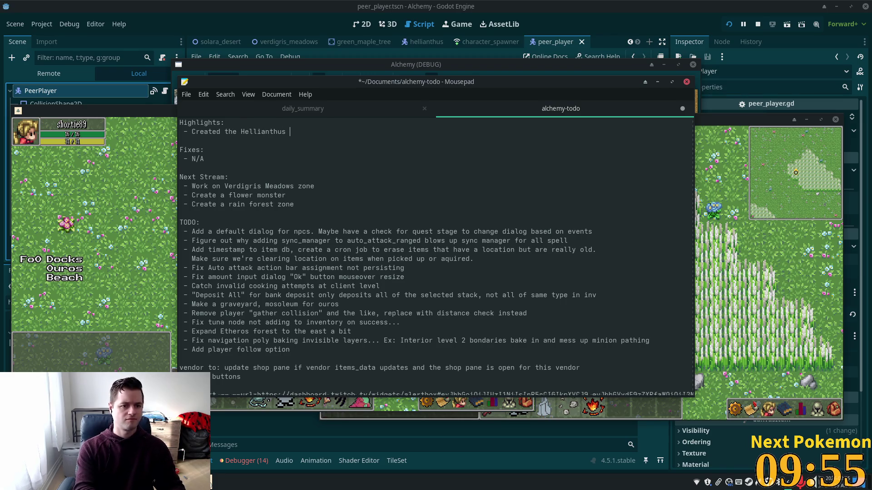
{"action": "type", "text": "ller sunflower"}
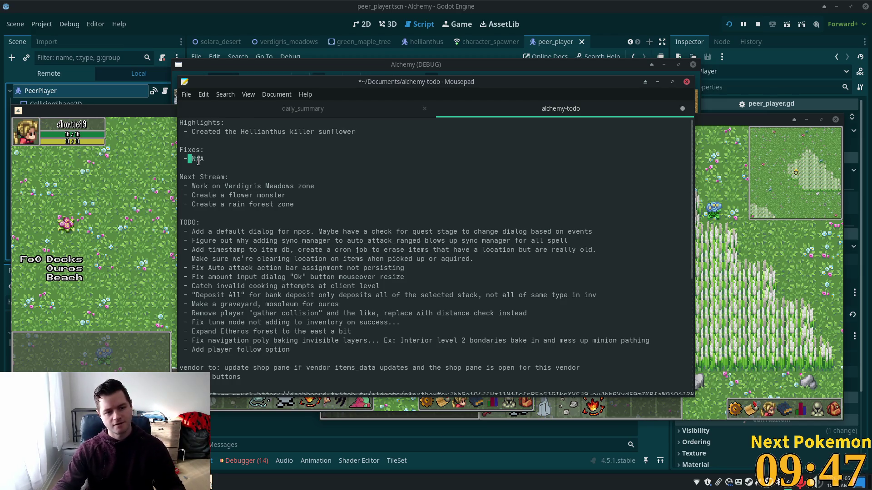
{"action": "left_click_drag", "start_coordinate": [196, 161], "coordinate": [270, 163]}
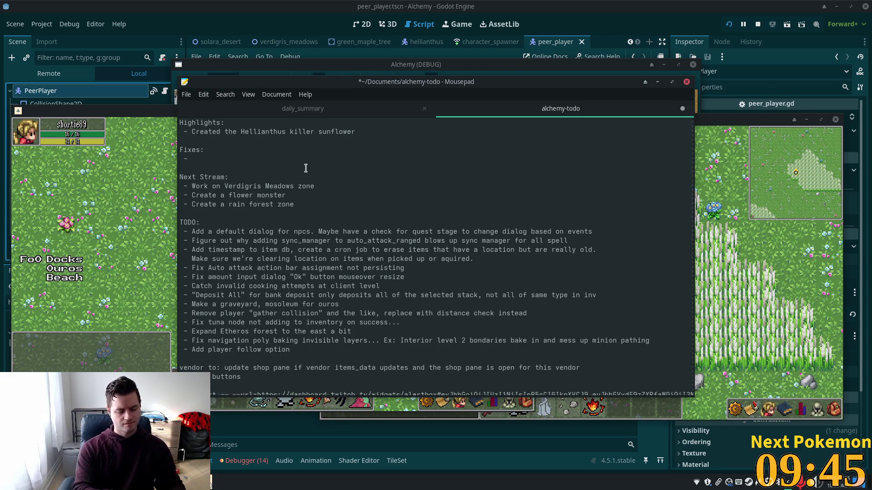
{"action": "type", "text": "Fixed "}
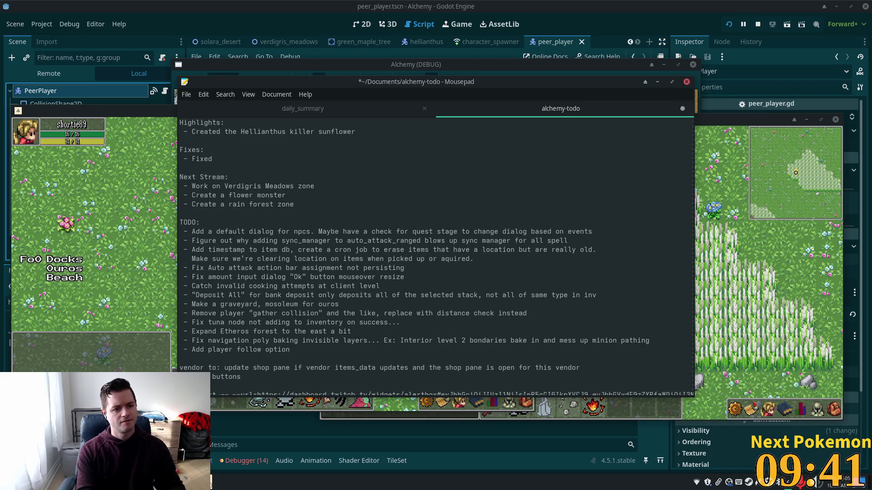
{"action": "type", "text": "peer player"}
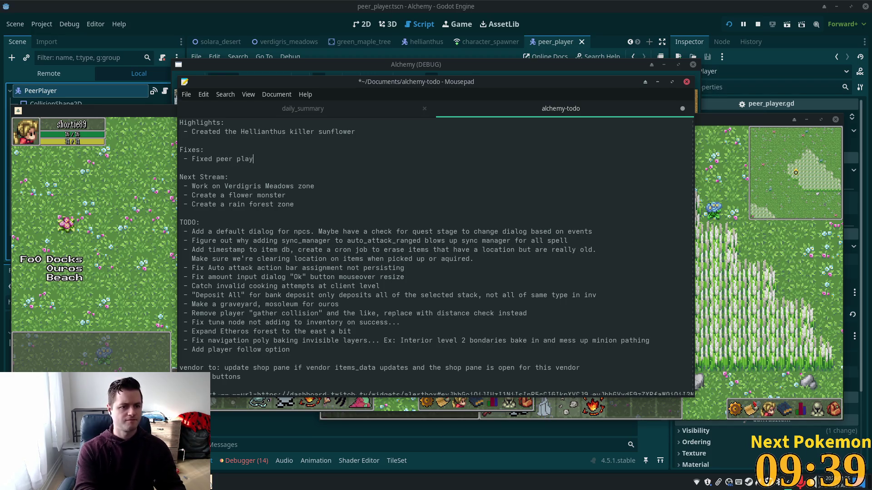
{"action": "type", "text": "s "}
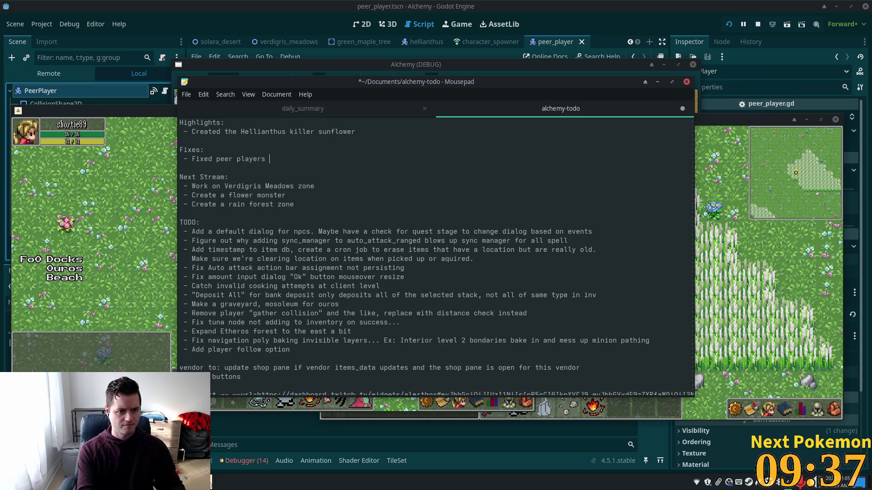
{"action": "type", "text": "disappearing"}
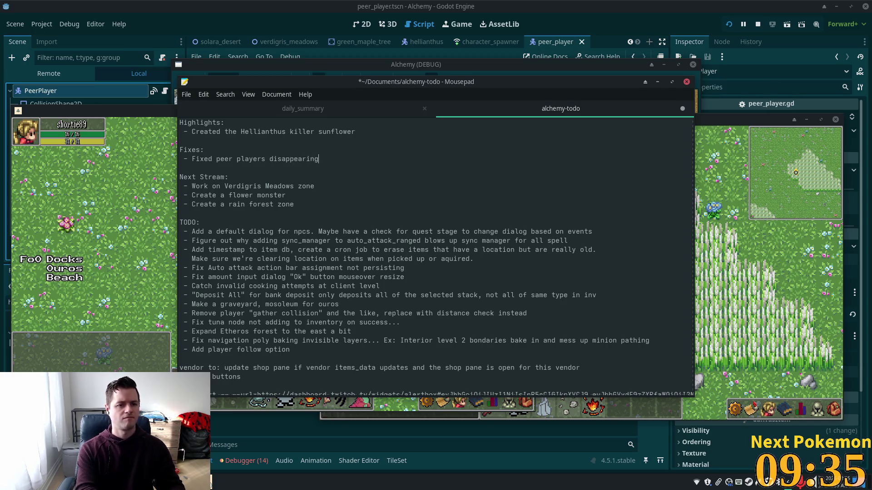
{"action": "type", "text": " in "}
{"action": "type", "text": "highgr"}
{"action": "type", "text": "es"}
{"action": "key", "text": "BackSpace"}
{"action": "key", "text": "BackSpace"}
{"action": "key", "text": "BackSpace"}
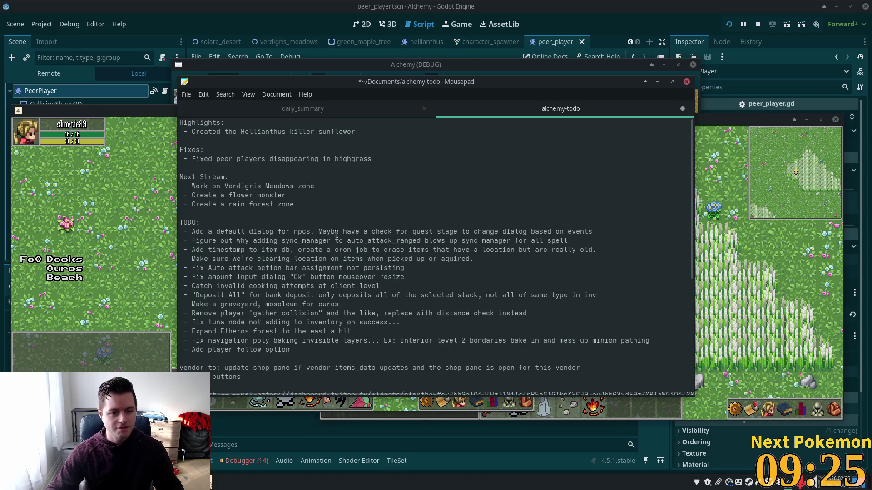
Delete the three Next Stream items from the notes, then return to Godot.
{"action": "left_click_drag", "start_coordinate": [308, 205], "coordinate": [198, 186]}
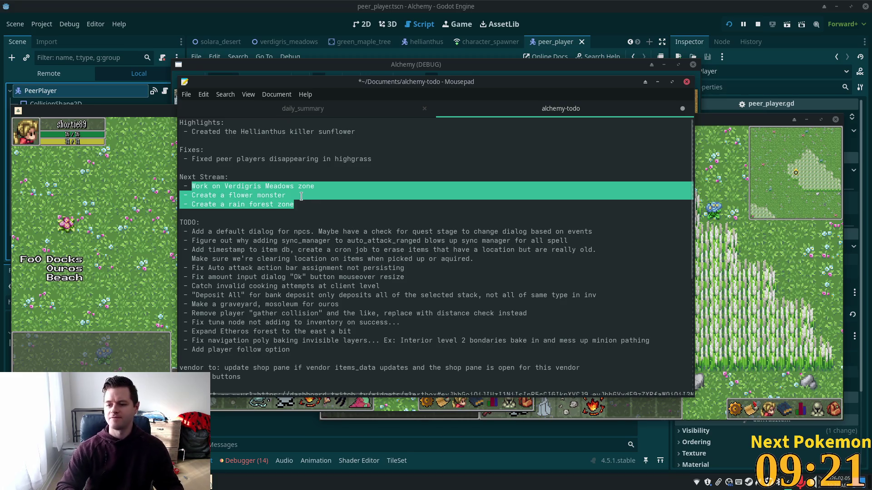
{"action": "key", "text": "BackSpace"}
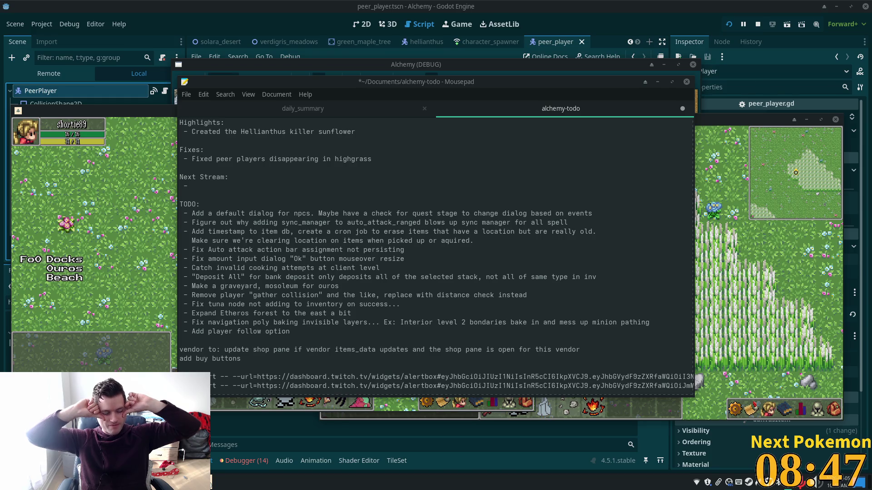
{"action": "left_click", "coordinate": [635, 5]}
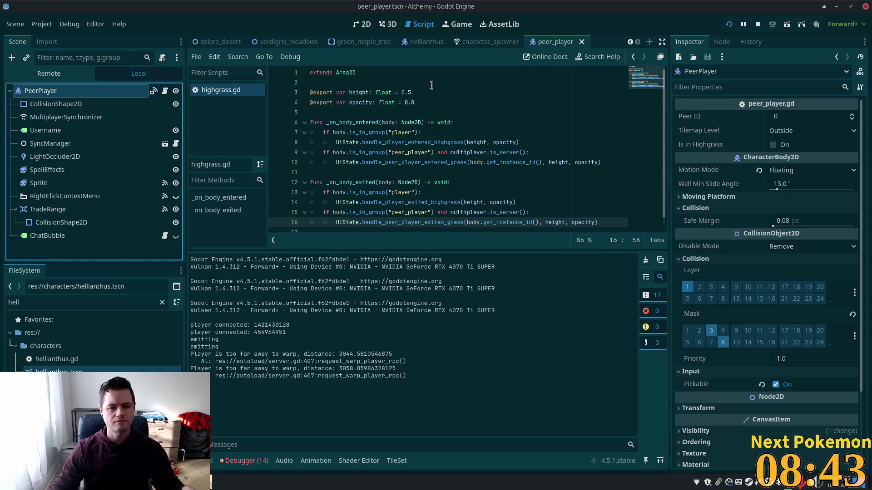
Walk shortie89 up toward the large tree and back down onto the plateau.
{"action": "mouse_move", "coordinate": [214, 482]}
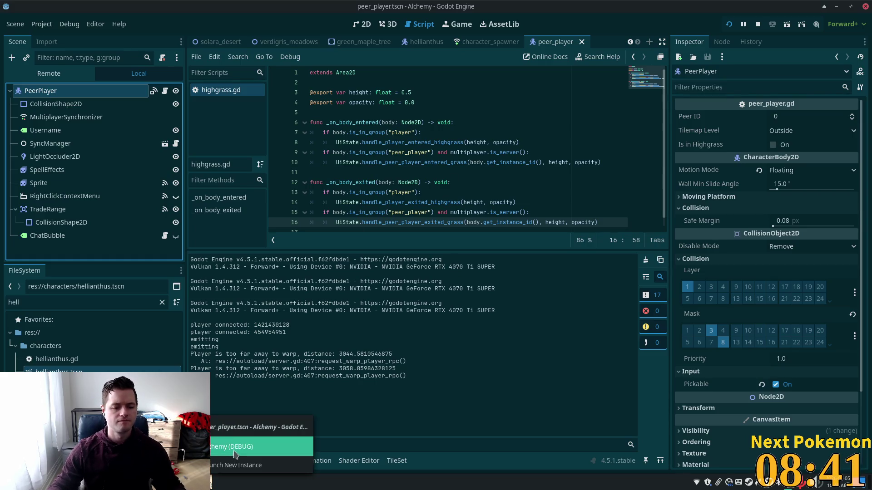
{"action": "left_click", "coordinate": [245, 448]}
{"action": "key", "text": "alt+Tab"}
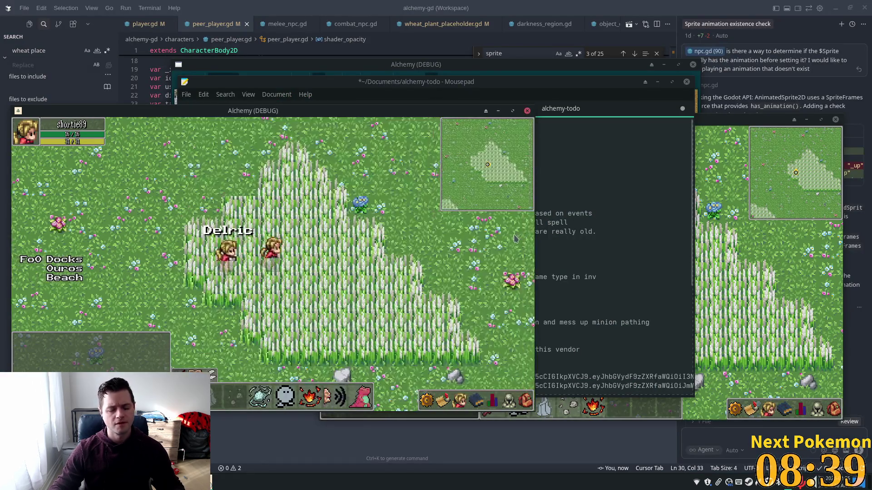
{"action": "key", "text": "w"}
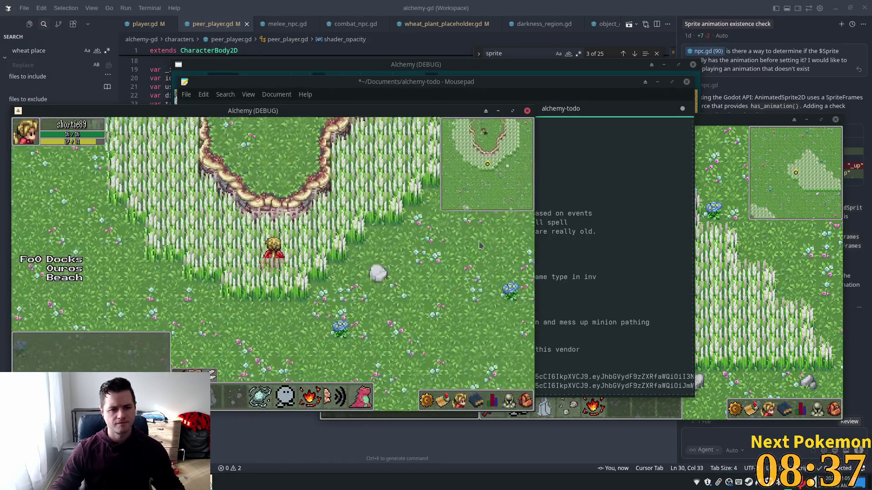
{"action": "key", "text": "w"}
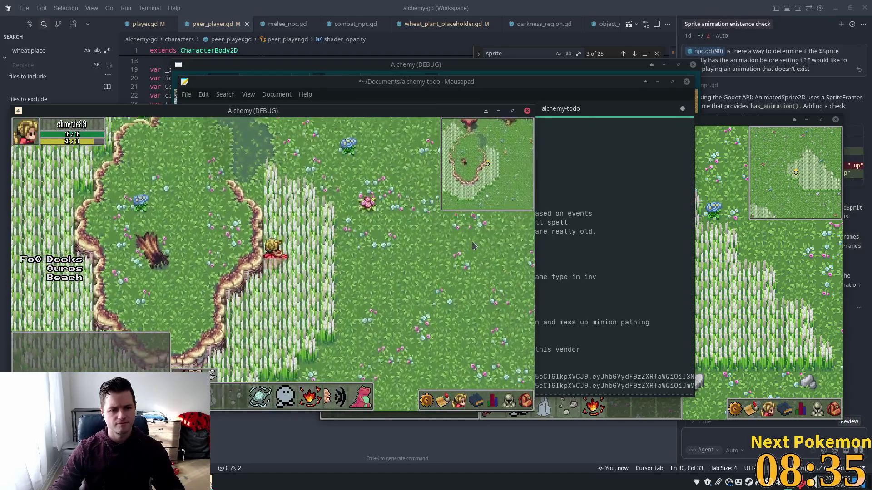
{"action": "key", "text": "a"}
{"action": "key", "text": "s"}
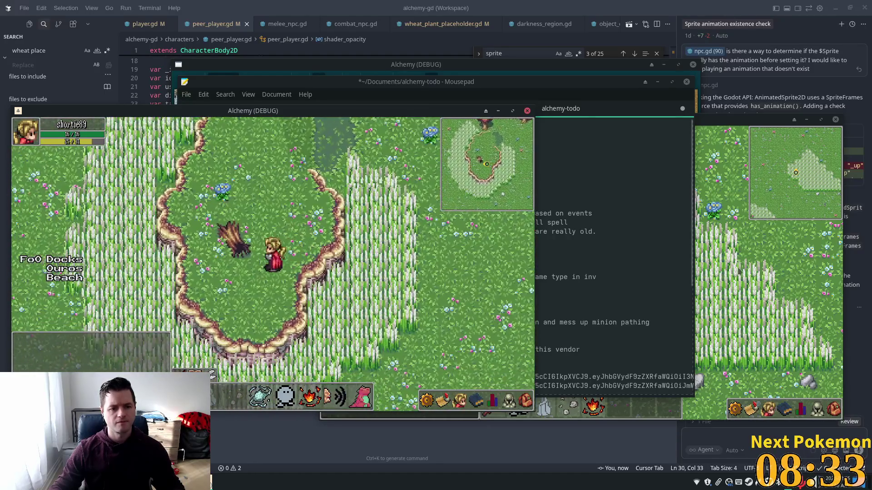
Move the second game window aside and walk Delric onto the plateau beside shortie89.
{"action": "key", "text": "alt+Tab"}
{"action": "left_click_drag", "start_coordinate": [582, 119], "coordinate": [751, 141]}
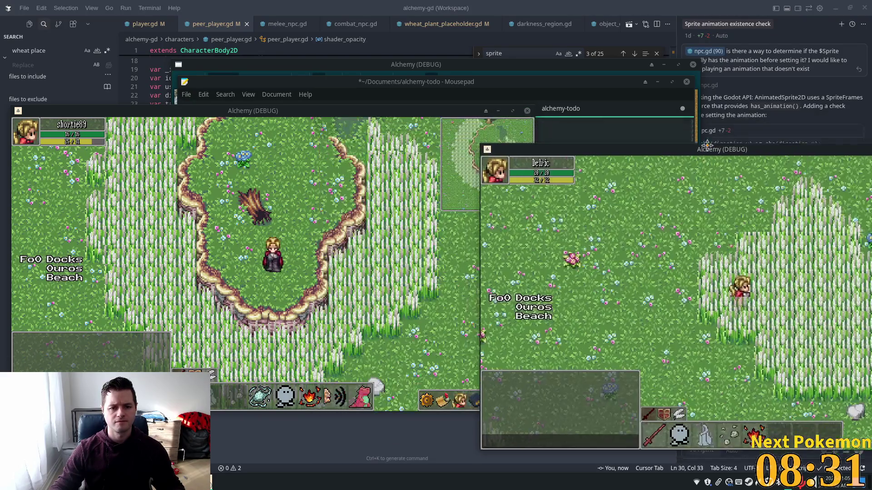
{"action": "key", "text": "w"}
{"action": "key", "text": "a"}
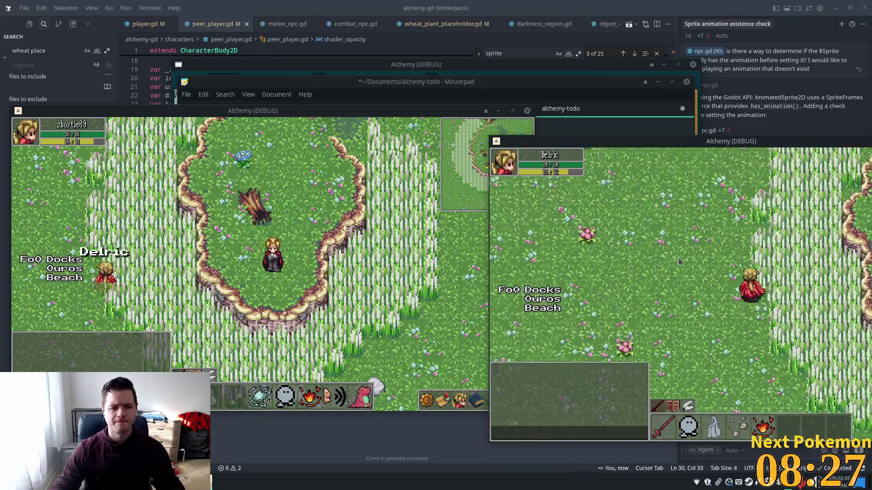
{"action": "key", "text": "d"}
{"action": "key", "text": "s"}
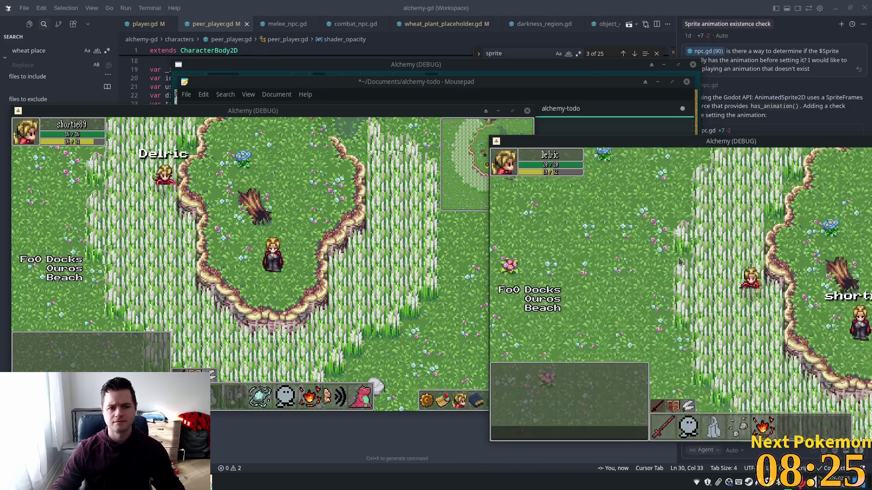
{"action": "key", "text": "d"}
{"action": "key", "text": "w"}
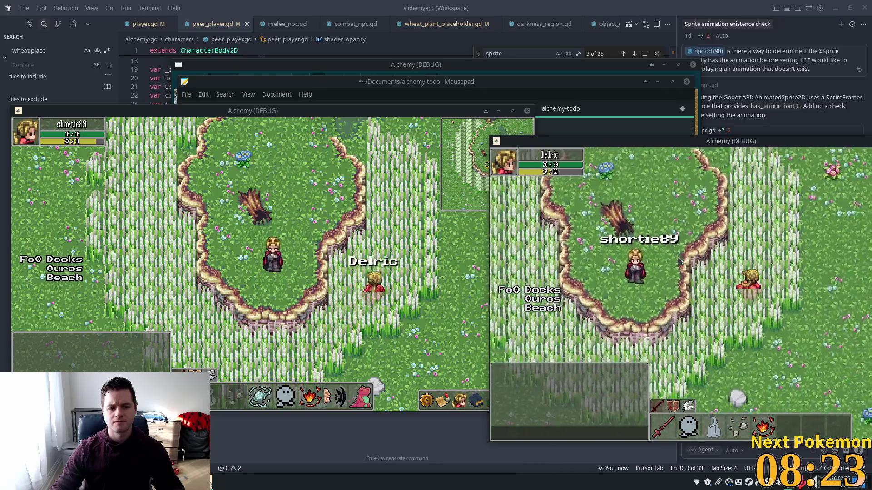
{"action": "key", "text": "a"}
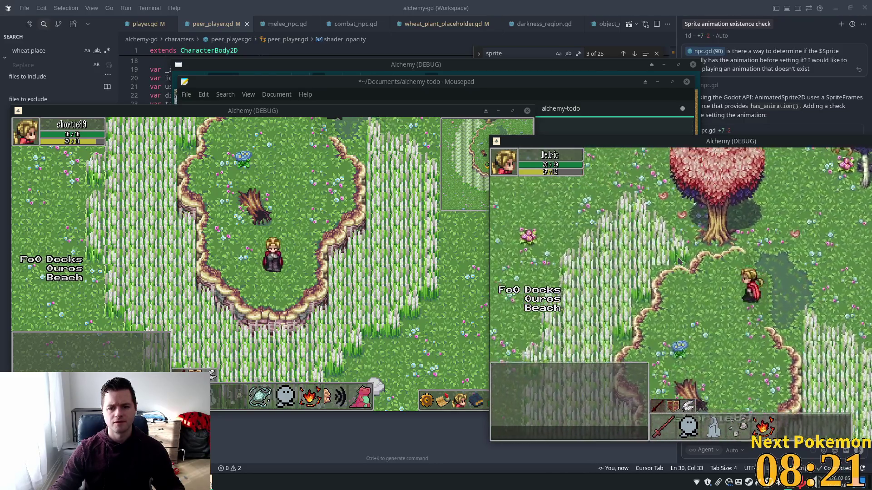
{"action": "key", "text": "s"}
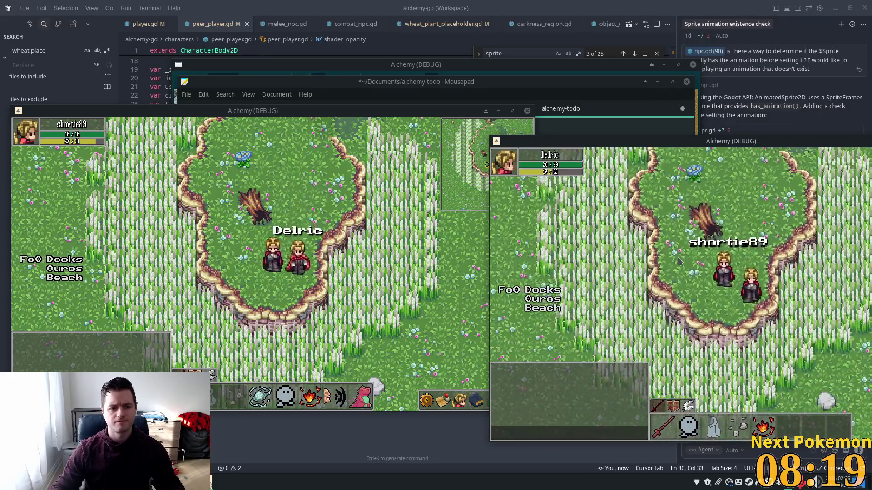
Send 'sup' in chat from Delric.
{"action": "key", "text": "Return"}
{"action": "type", "text": "sup"}
{"action": "key", "text": "Return"}
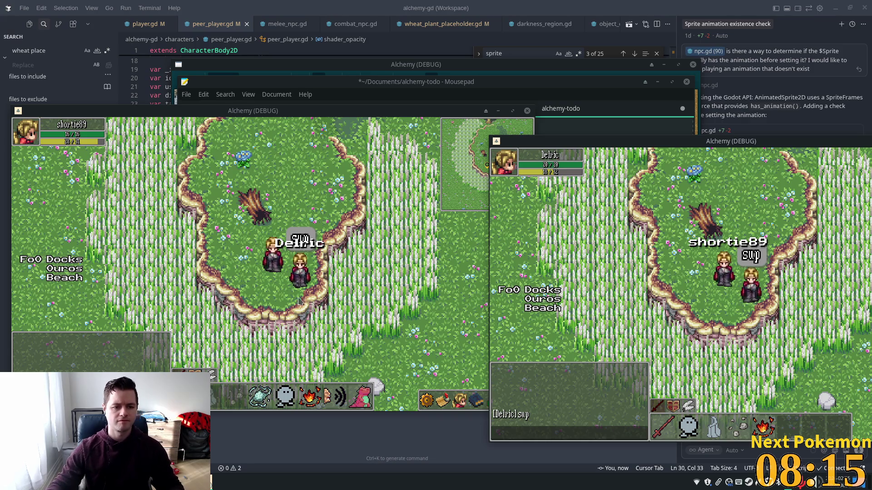
Reply 'nmu?' in chat from shortie89's window.
{"action": "left_click", "coordinate": [285, 291]}
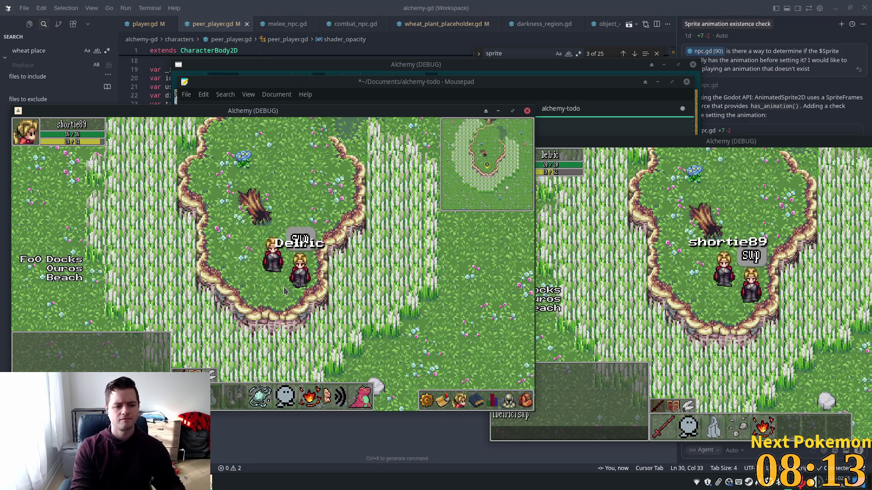
{"action": "key", "text": "Return"}
{"action": "type", "text": "nmu?"}
{"action": "key", "text": "Return"}
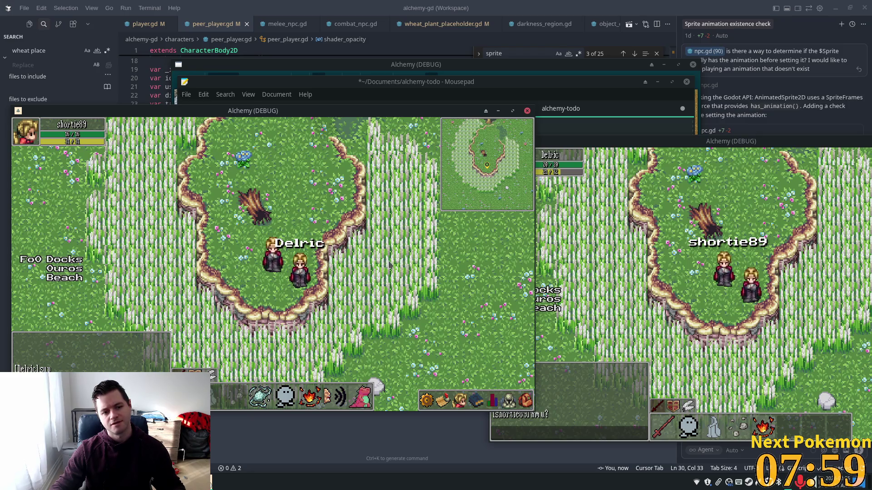
Answer 'hey' from Delric's window, then return to the Godot editor.
{"action": "left_click", "coordinate": [840, 271]}
{"action": "key", "text": "Return"}
{"action": "type", "text": "h"}
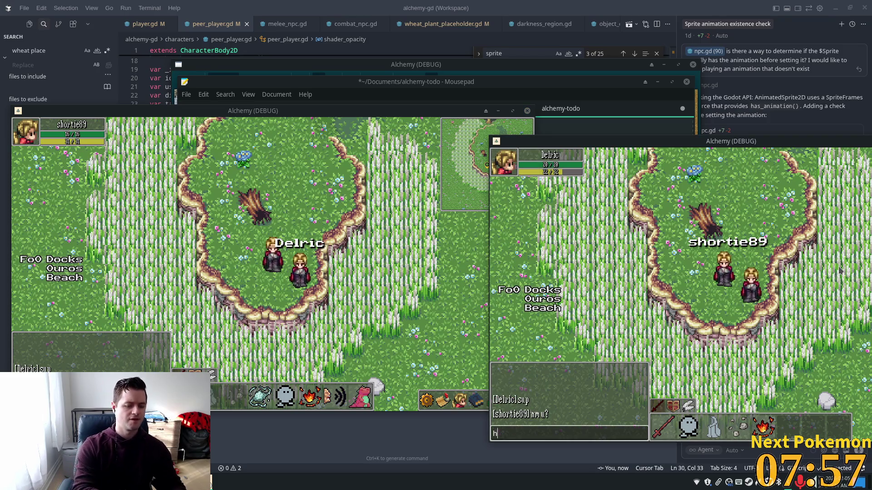
{"action": "type", "text": "ey"}
{"action": "key", "text": "Return"}
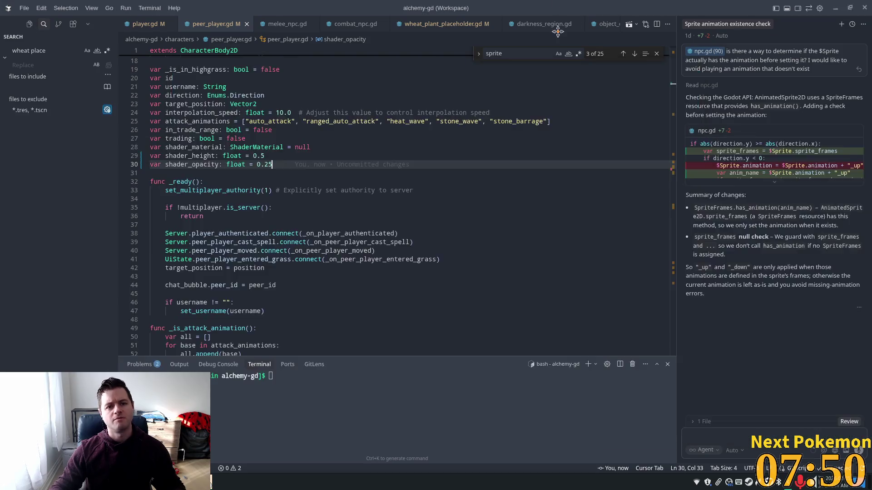
{"action": "left_click_drag", "start_coordinate": [561, 4], "coordinate": [599, 34]}
{"action": "key", "text": "alt+Tab"}
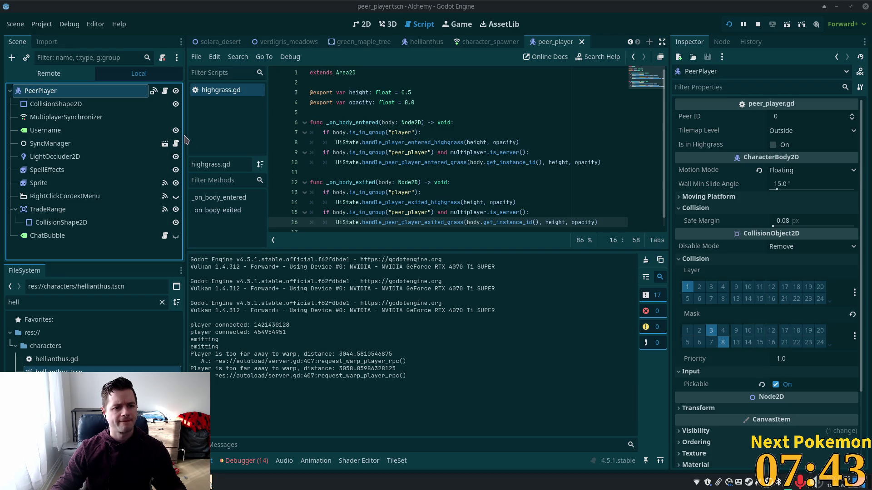
Widen the script editor by shrinking the scene dock, output panel and Inspector.
{"action": "left_click_drag", "start_coordinate": [186, 139], "coordinate": [128, 137]}
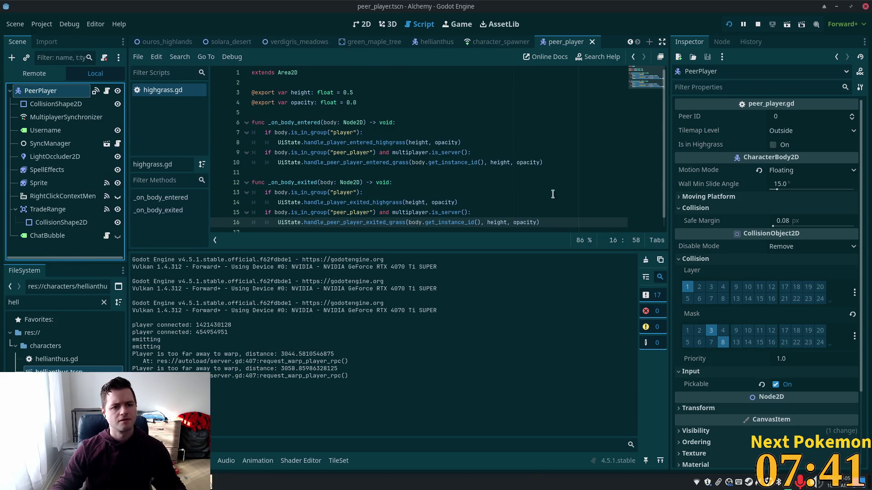
{"action": "left_click", "coordinate": [551, 172]}
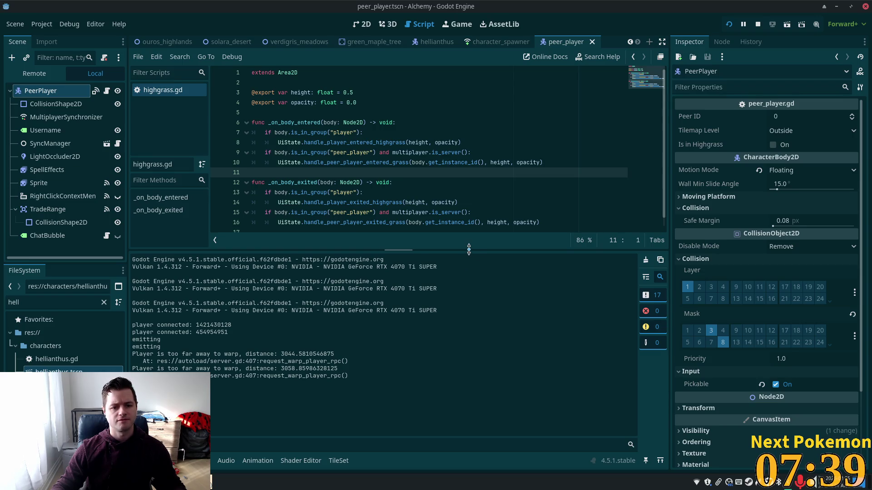
{"action": "left_click_drag", "start_coordinate": [468, 249], "coordinate": [469, 351]}
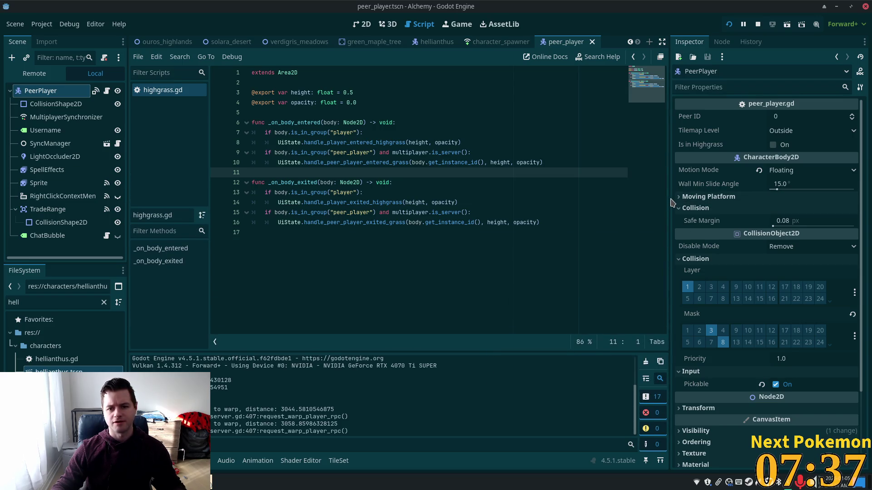
{"action": "left_click_drag", "start_coordinate": [672, 202], "coordinate": [722, 199]}
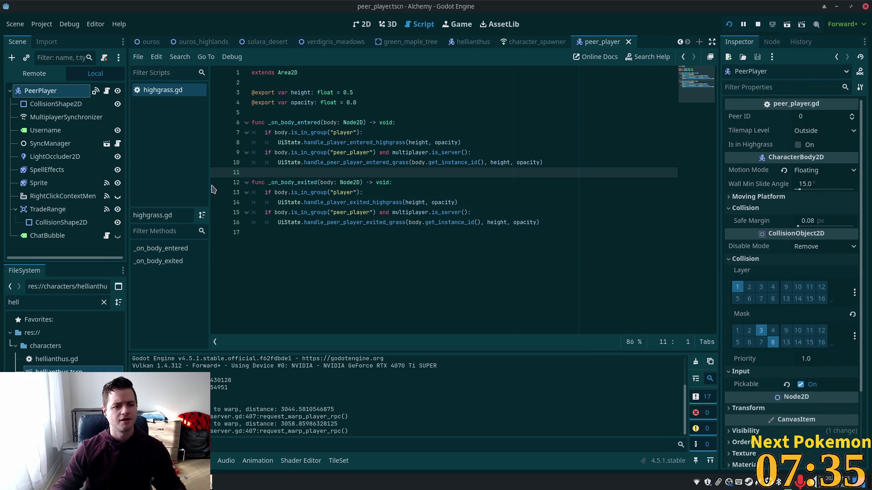
{"action": "left_click_drag", "start_coordinate": [211, 189], "coordinate": [203, 189]}
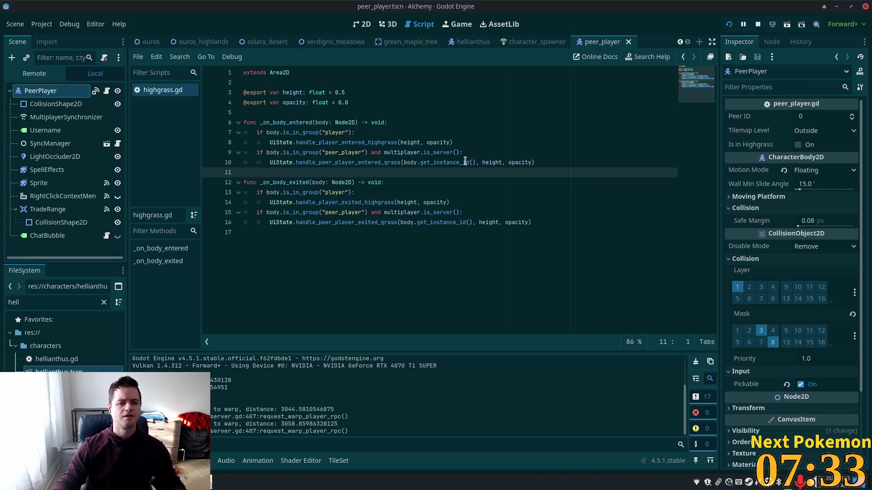
{"action": "left_click", "coordinate": [465, 163]}
Dismiss the quick scene chooser, select ChatBubble and show the scene in 2D.
{"action": "key", "text": "ctrl+shift+o"}
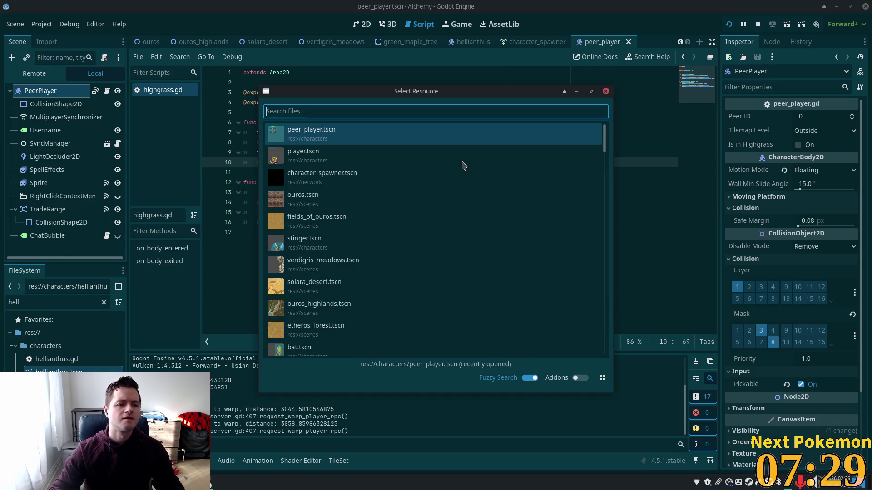
{"action": "left_click", "coordinate": [605, 91]}
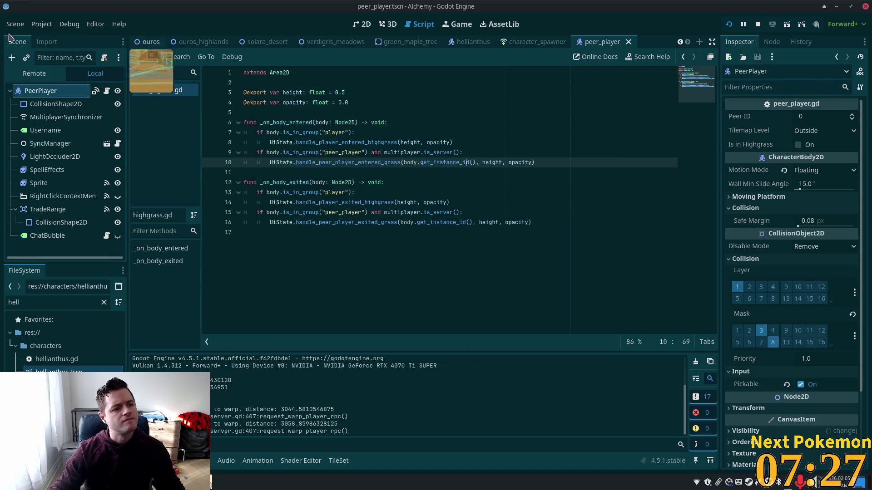
{"action": "left_click", "coordinate": [48, 236]}
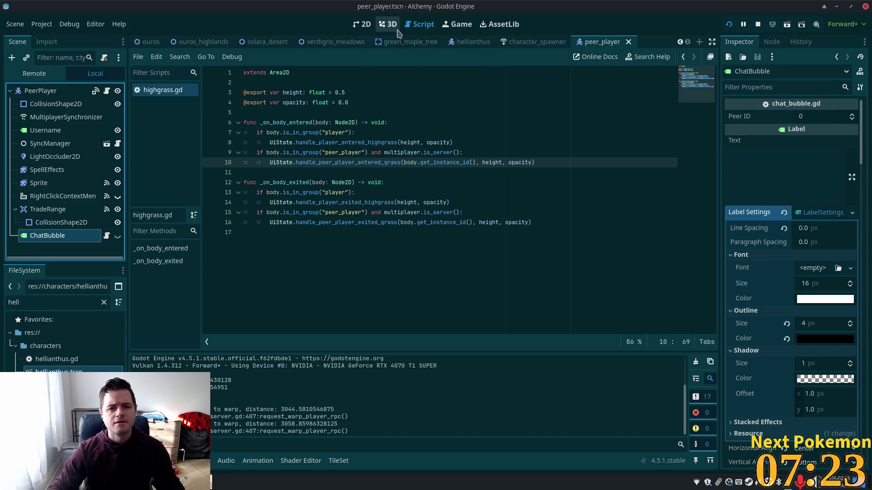
{"action": "left_click", "coordinate": [362, 24]}
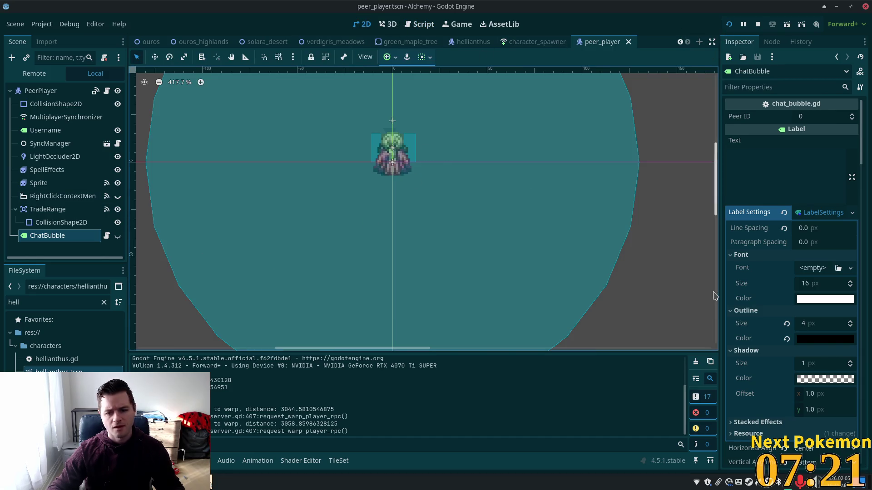
Make ChatBubble visible and give it the placeholder text 'hi'.
{"action": "scroll", "coordinate": [767, 315], "scroll_direction": "down", "scroll_amount": 5}
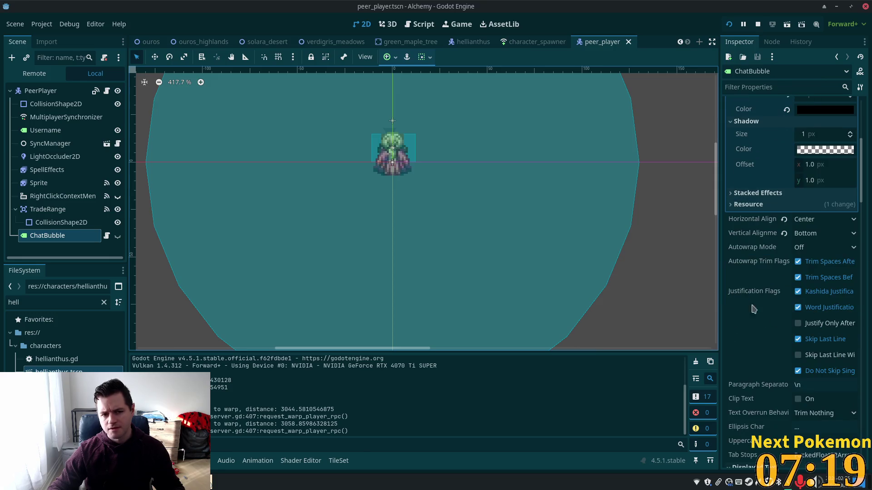
{"action": "left_click", "coordinate": [117, 235]}
{"action": "scroll", "coordinate": [807, 166], "scroll_direction": "up", "scroll_amount": 5}
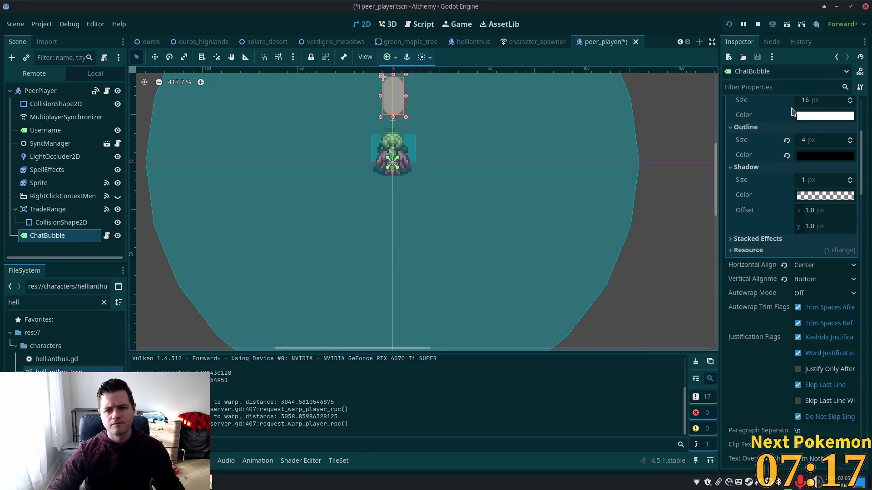
{"action": "left_click", "coordinate": [774, 151]}
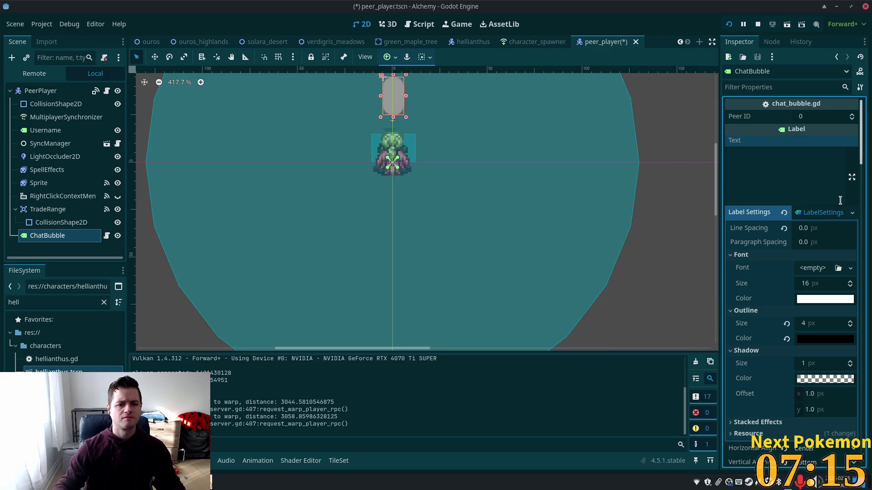
{"action": "left_click", "coordinate": [821, 185]}
{"action": "type", "text": "hi"}
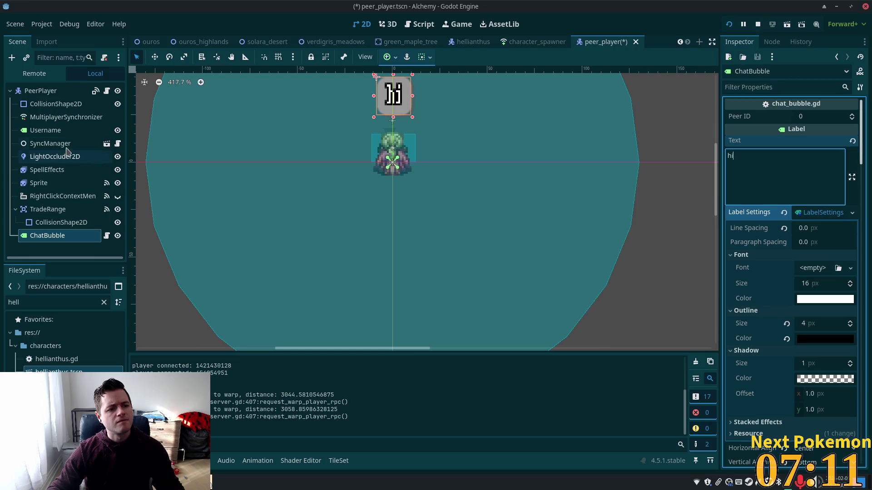
Set the Username label text to 'Delric', then reselect ChatBubble to inspect it.
{"action": "left_click", "coordinate": [54, 130]}
{"action": "left_click", "coordinate": [765, 139]}
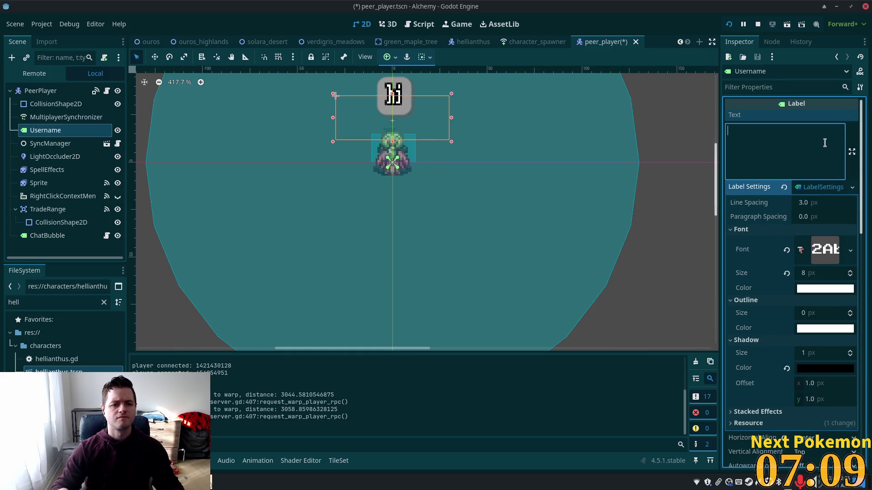
{"action": "type", "text": "Delric"}
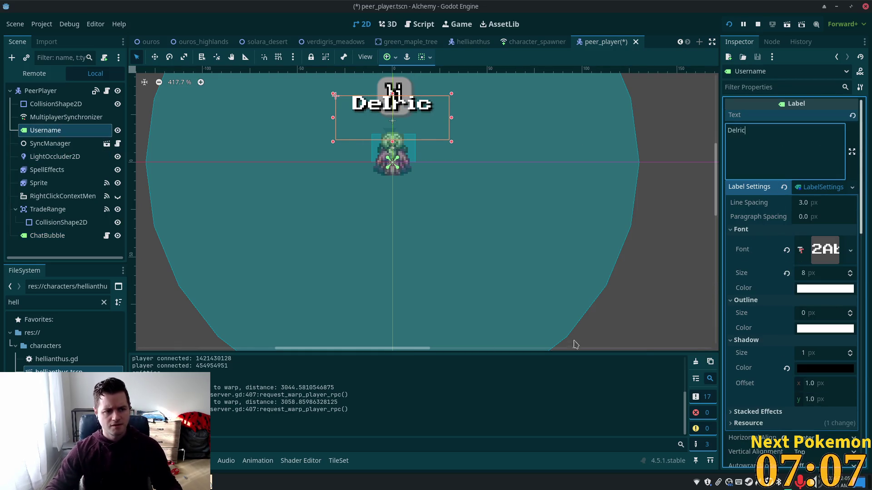
{"action": "left_click", "coordinate": [70, 235]}
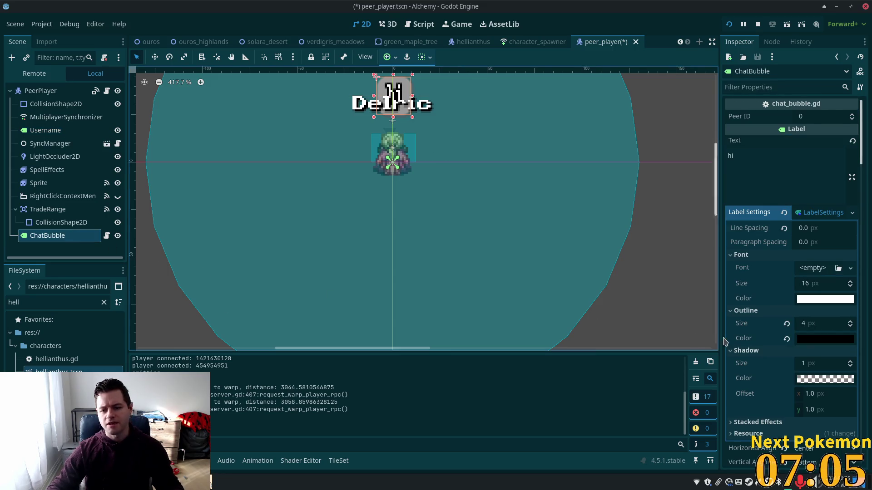
{"action": "scroll", "coordinate": [774, 294], "scroll_direction": "down", "scroll_amount": 5}
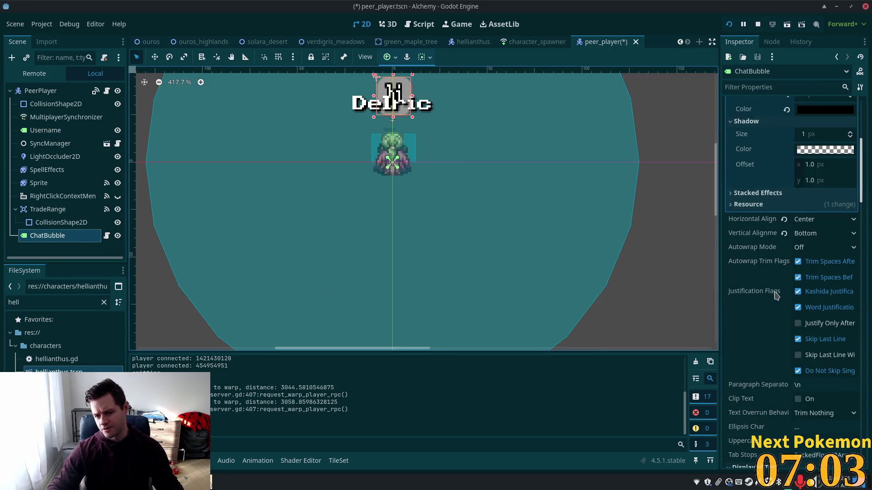
Under CanvasItem > Ordering, set the ChatBubble's Z Index to 5 (typed 9, stepped down).
{"action": "scroll", "coordinate": [775, 300], "scroll_direction": "down", "scroll_amount": 10}
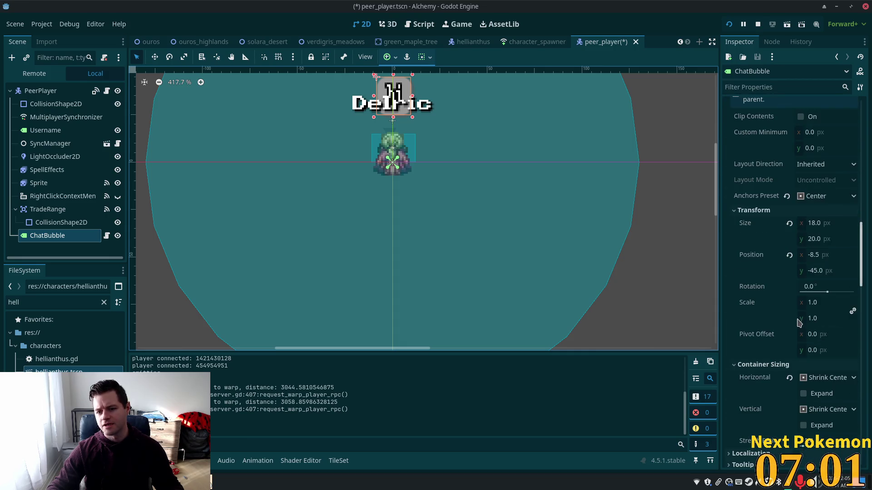
{"action": "scroll", "coordinate": [799, 323], "scroll_direction": "down", "scroll_amount": 6}
{"action": "scroll", "coordinate": [795, 330], "scroll_direction": "down", "scroll_amount": 15}
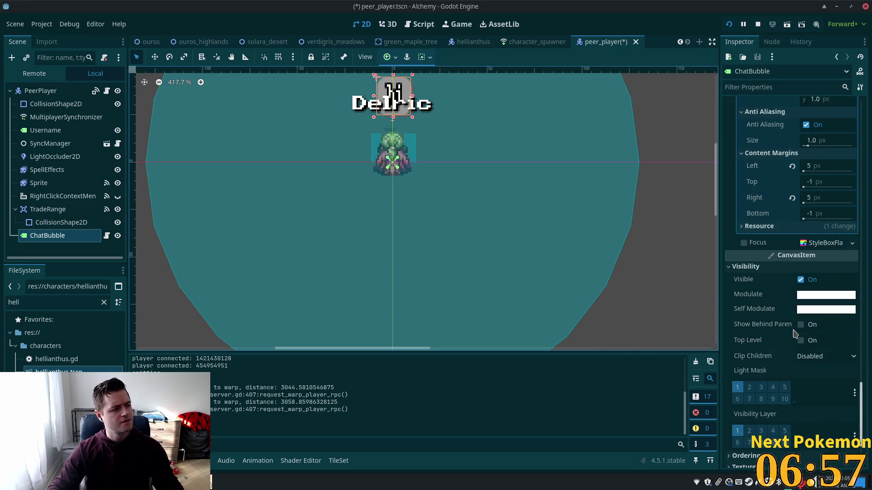
{"action": "scroll", "coordinate": [794, 334], "scroll_direction": "down", "scroll_amount": 5}
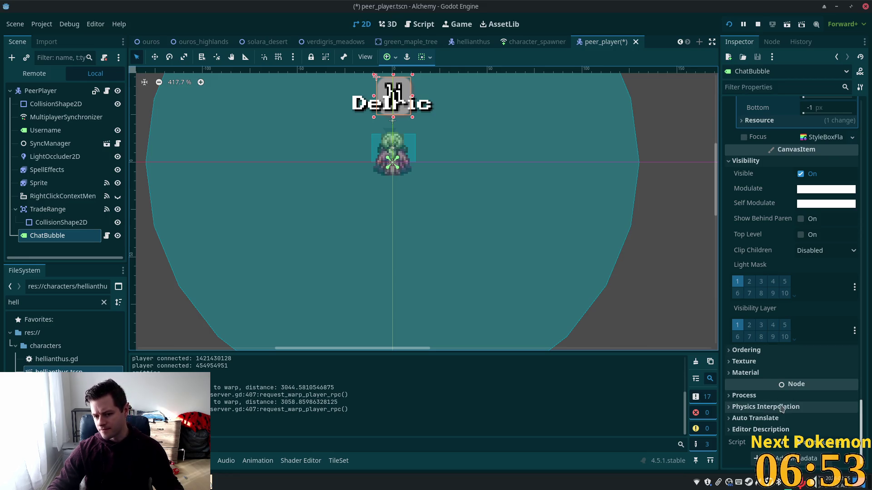
{"action": "left_click", "coordinate": [754, 350]}
{"action": "left_click", "coordinate": [832, 363]}
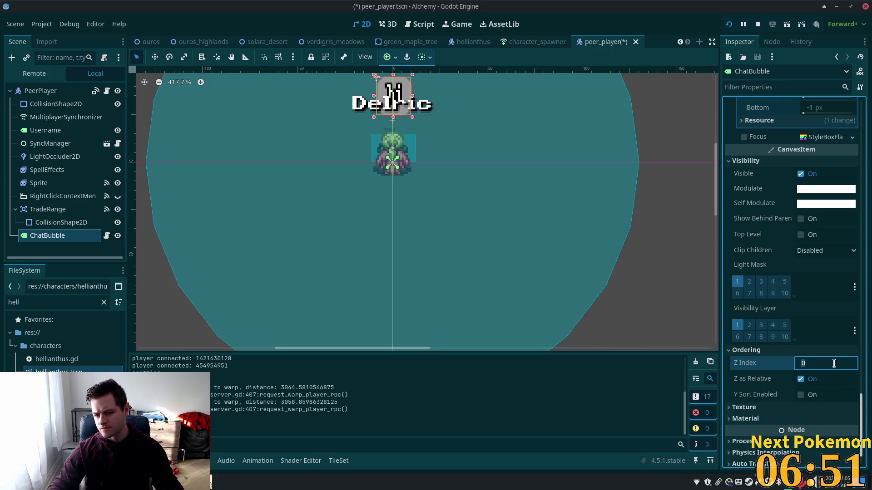
{"action": "key", "text": "Tab"}
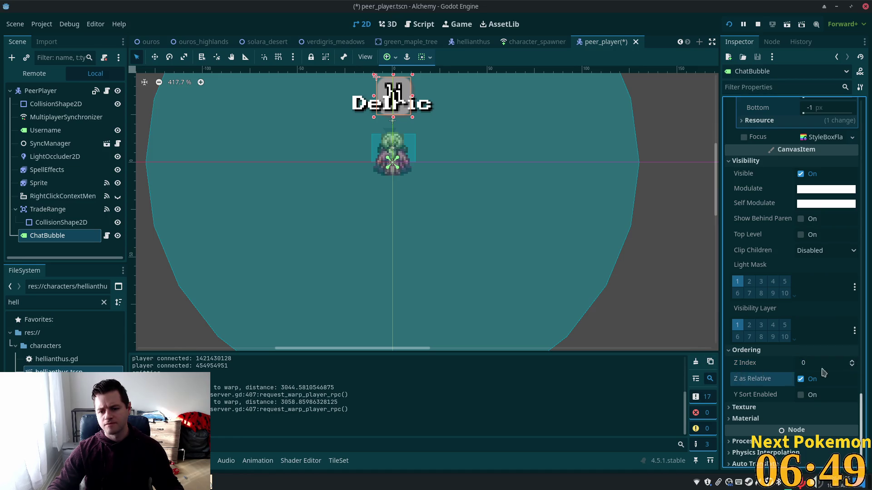
{"action": "key", "text": "shift+Tab"}
{"action": "type", "text": "9"}
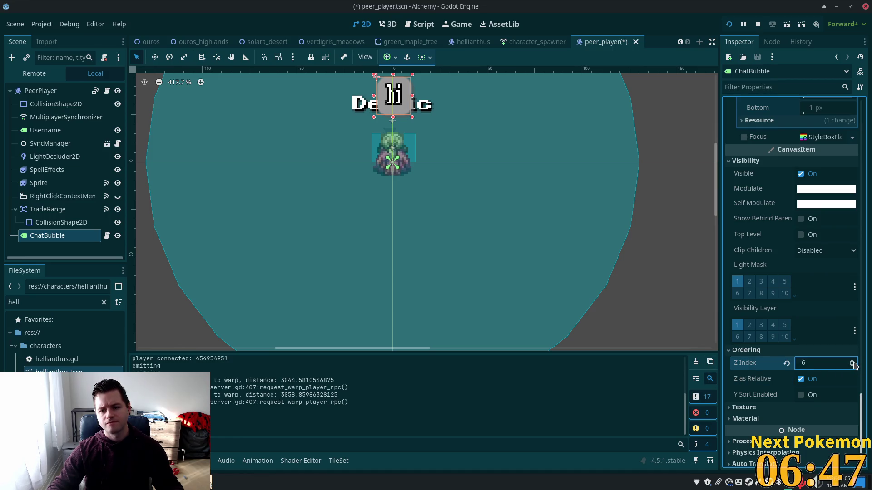
{"action": "left_click", "coordinate": [853, 366]}
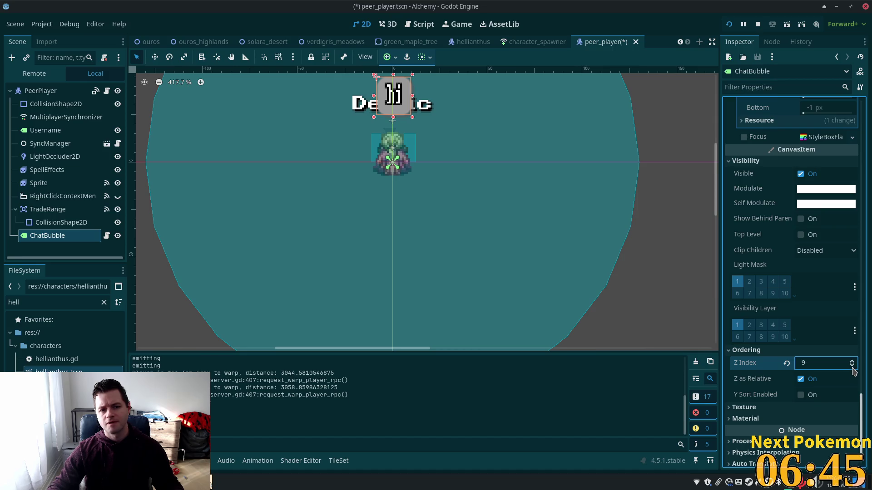
{"action": "double_click", "coordinate": [852, 366]}
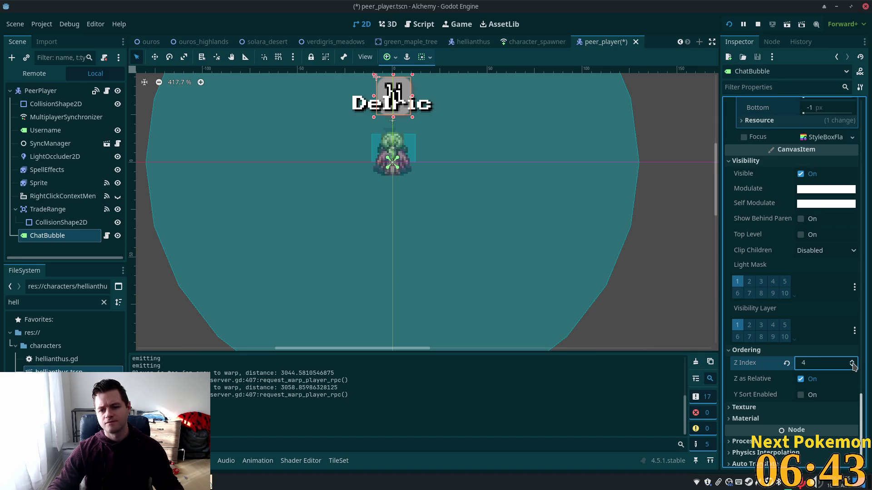
{"action": "left_click", "coordinate": [853, 362]}
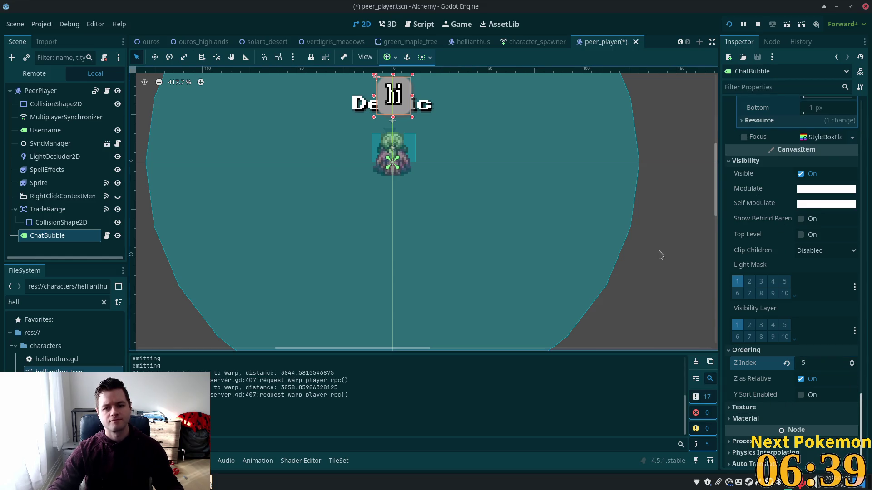
{"action": "scroll", "coordinate": [824, 244], "scroll_direction": "up", "scroll_amount": 10}
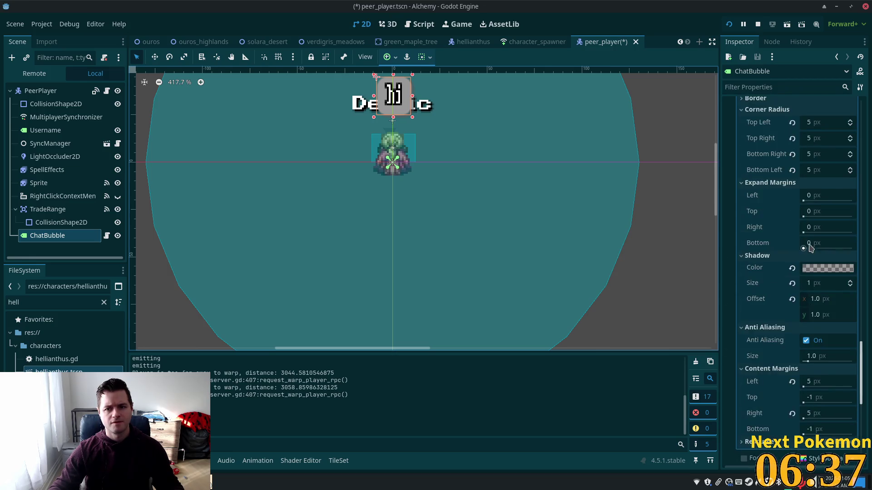
Delete the ChatBubble's 'hi' text and hide the ChatBubble node.
{"action": "scroll", "coordinate": [847, 283], "scroll_direction": "up", "scroll_amount": 5}
{"action": "scroll", "coordinate": [860, 286], "scroll_direction": "up", "scroll_amount": 15}
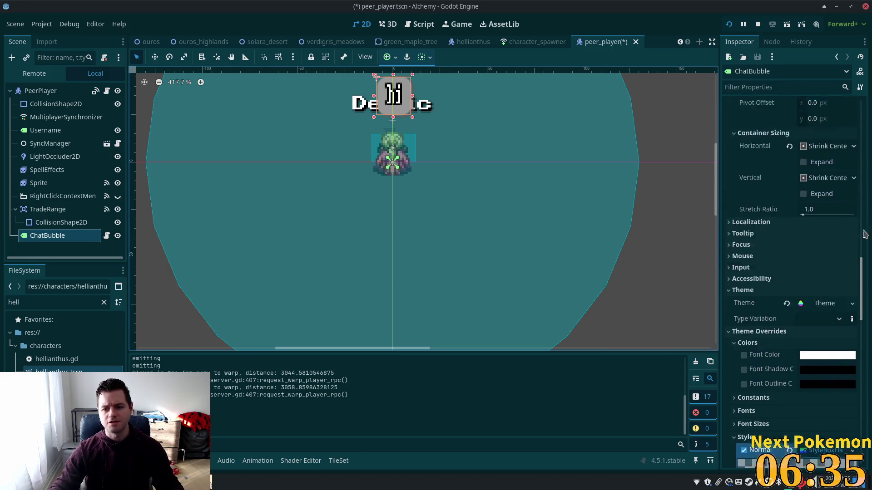
{"action": "left_click", "coordinate": [739, 153]}
{"action": "key", "text": "BackSpace"}
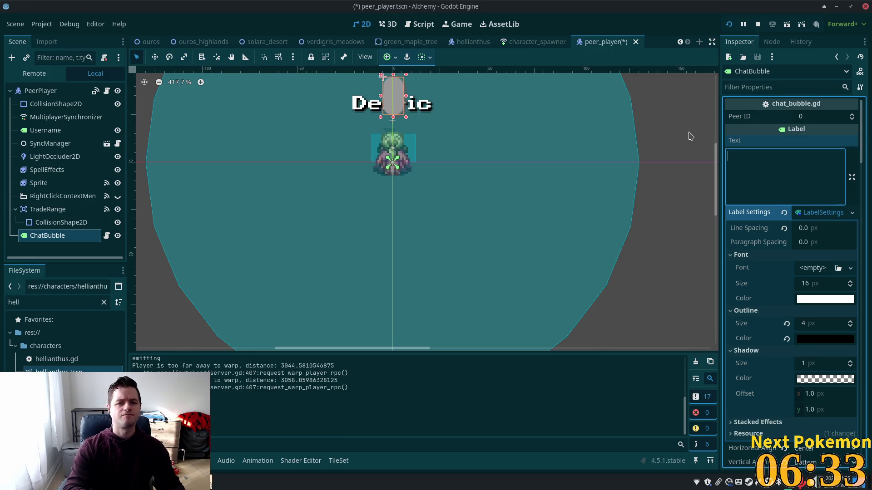
{"action": "left_click", "coordinate": [117, 235]}
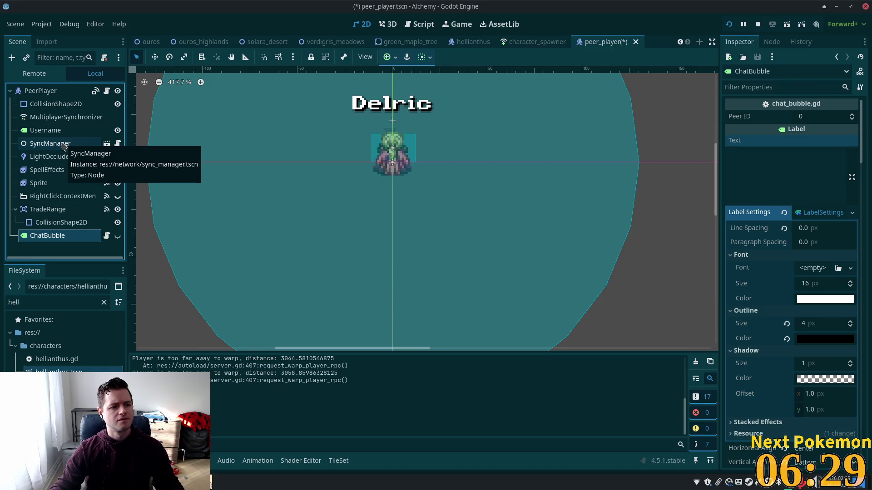
Clear and hide the Username label, then save the player scene and run the game.
{"action": "left_click", "coordinate": [45, 131]}
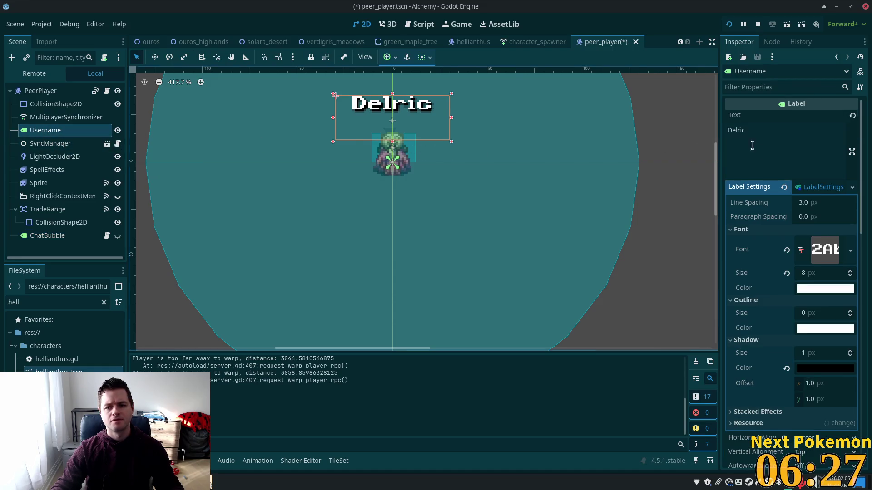
{"action": "double_click", "coordinate": [736, 130]}
{"action": "key", "text": "BackSpace"}
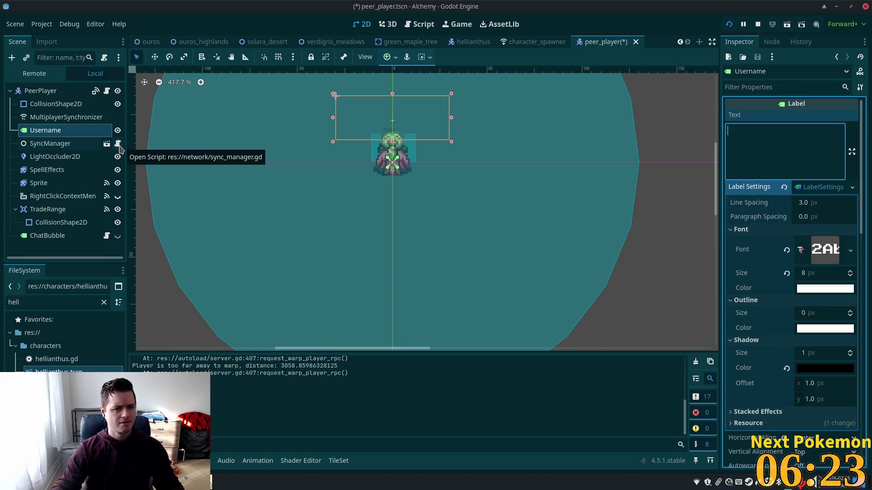
{"action": "left_click", "coordinate": [117, 131]}
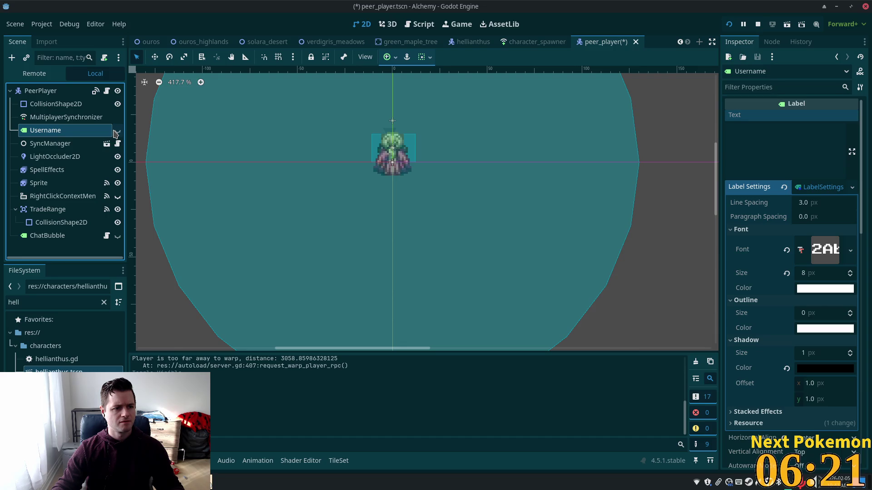
{"action": "key", "text": "ctrl+s"}
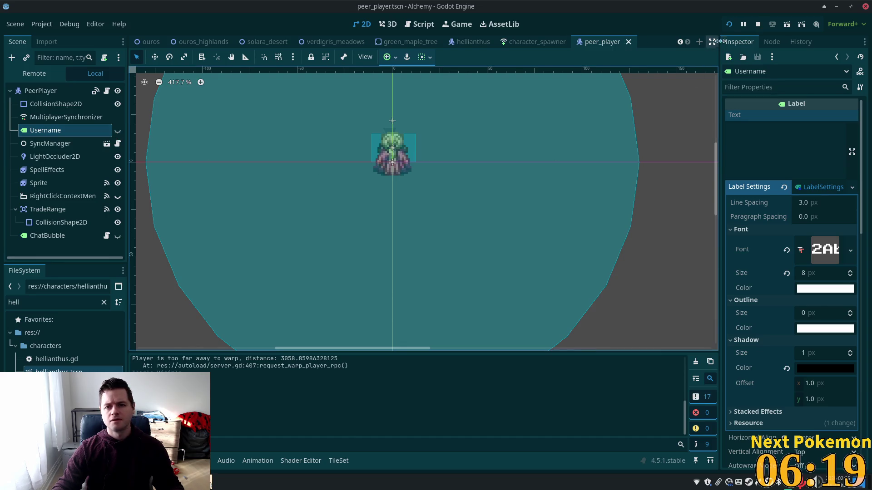
{"action": "key", "text": "F5"}
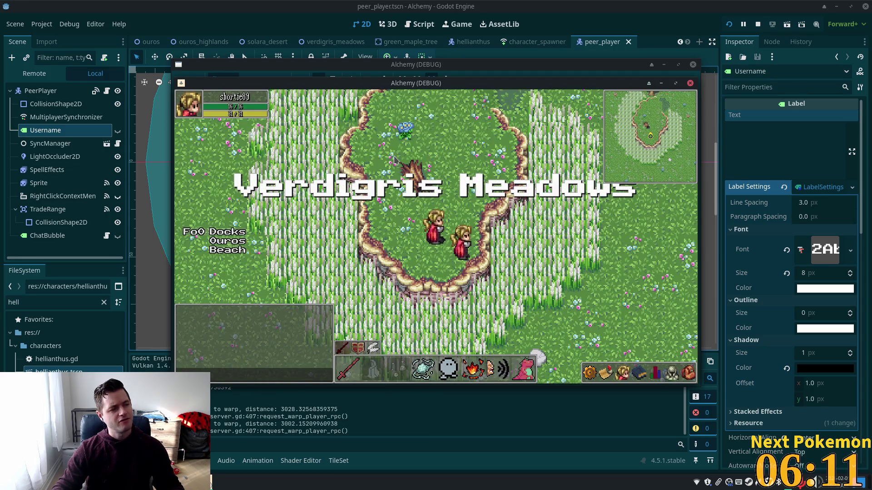
Make the Username label visible again, relaunch with F5, and arrange both debug windows side by side.
{"action": "mouse_move", "coordinate": [473, 81]}
{"action": "left_mouse_down"}
{"action": "mouse_move", "coordinate": [571, 111]}
{"action": "mouse_move", "coordinate": [473, 97]}
{"action": "left_mouse_up"}
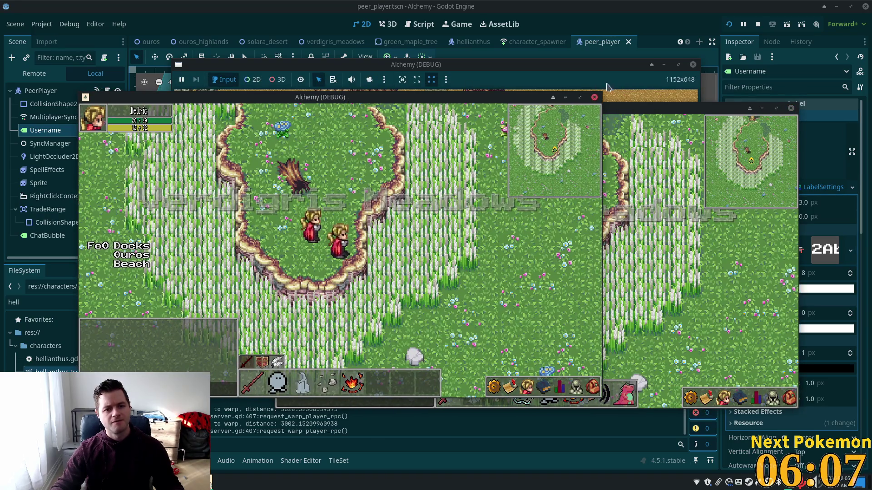
{"action": "left_click", "coordinate": [707, 7]}
{"action": "left_click", "coordinate": [117, 130]}
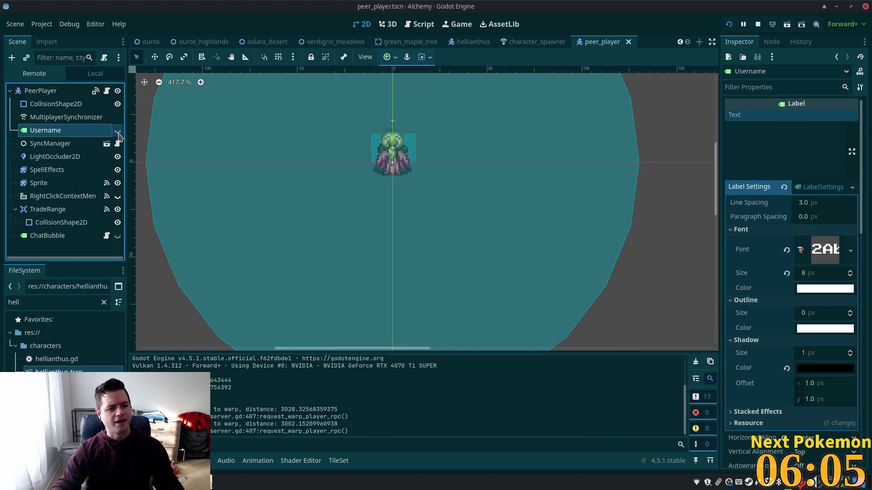
{"action": "key", "text": "F5"}
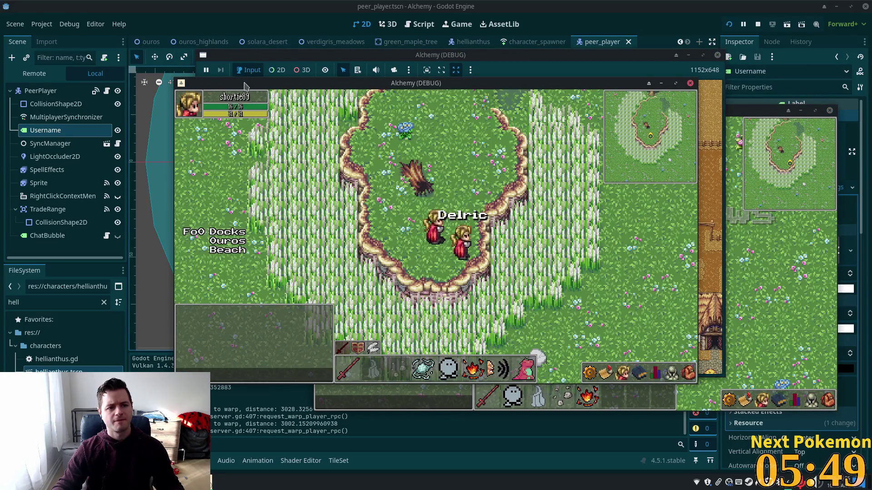
{"action": "mouse_move", "coordinate": [248, 83]}
{"action": "left_mouse_down"}
{"action": "mouse_move", "coordinate": [55, 121]}
{"action": "mouse_move", "coordinate": [89, 123]}
{"action": "left_mouse_up"}
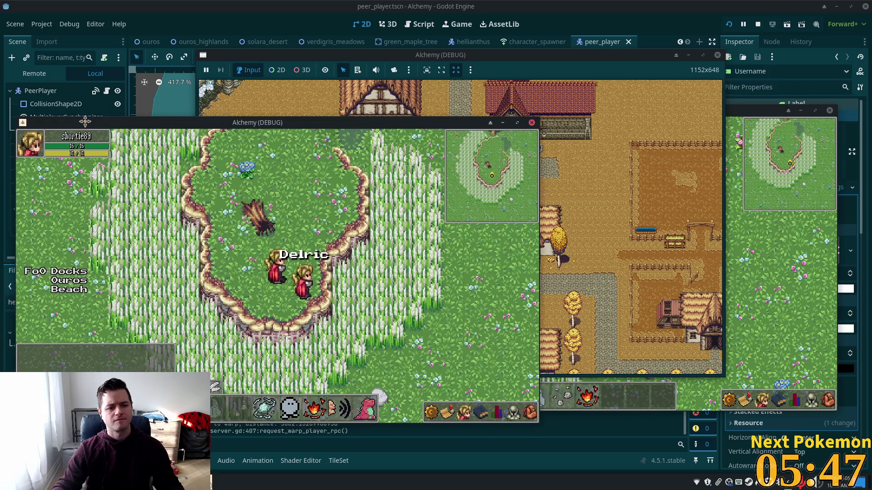
Send 'hey man hows it hangin in the meadows?' from the right game client.
{"action": "left_click", "coordinate": [633, 170]}
{"action": "key", "text": "Return"}
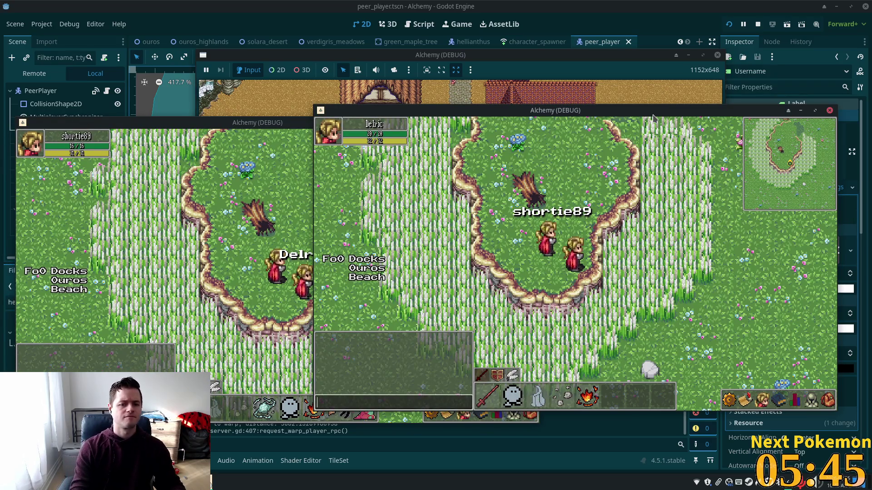
{"action": "type", "text": "hey man hows"}
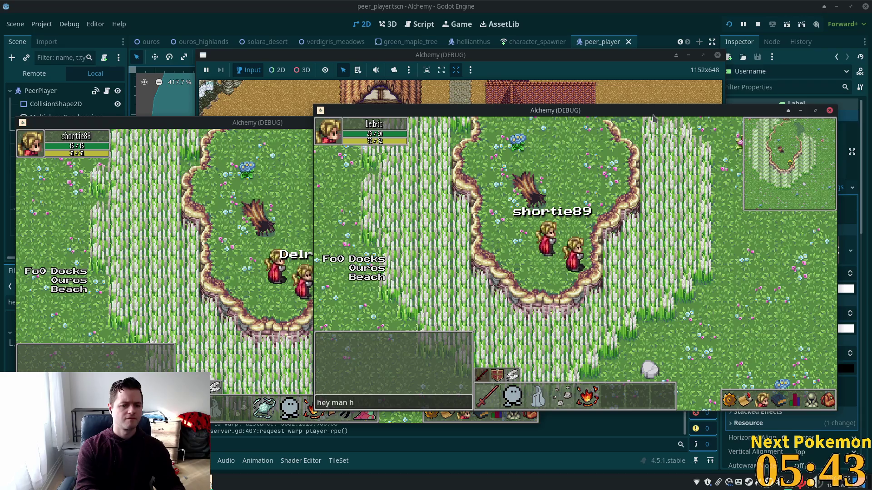
{"action": "type", "text": " it hangin in the"}
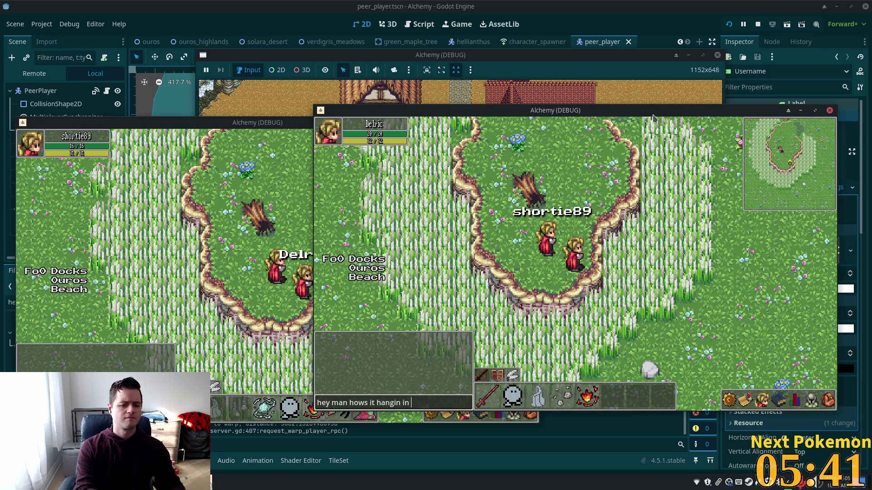
{"action": "type", "text": " meadows?"}
{"action": "key", "text": "Return"}
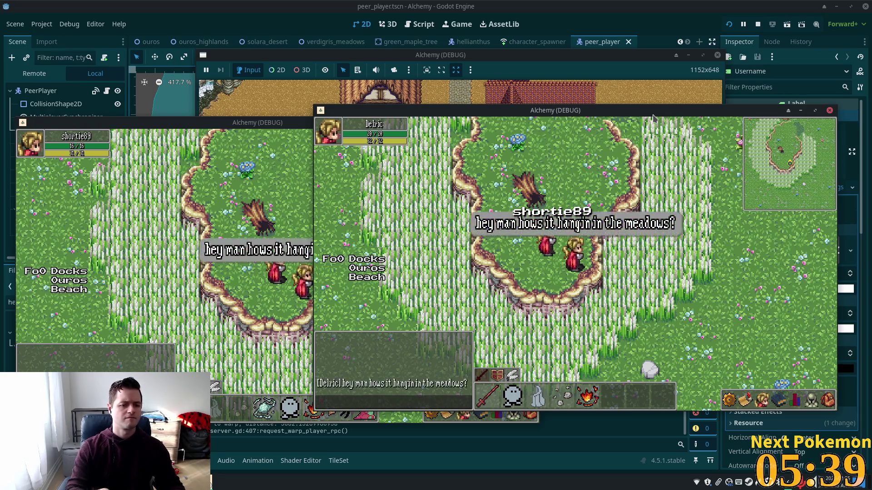
Reply 'meh' from the other client, then bring the right client forward.
{"action": "left_click_drag", "start_coordinate": [252, 126], "coordinate": [213, 123]}
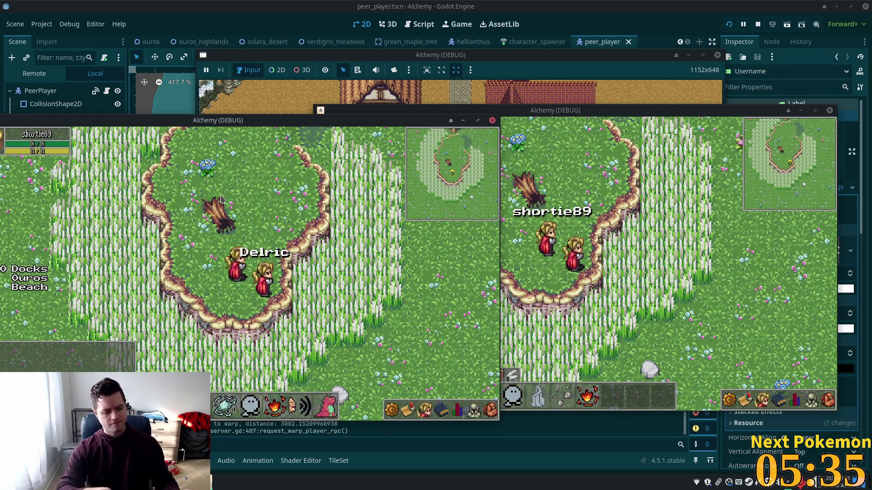
{"action": "type", "text": "meh"}
{"action": "key", "text": "Return"}
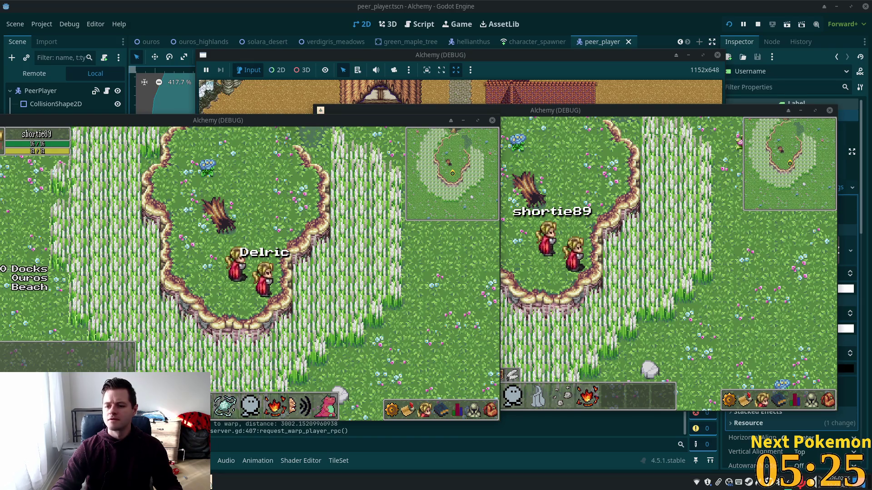
{"action": "left_click", "coordinate": [582, 182]}
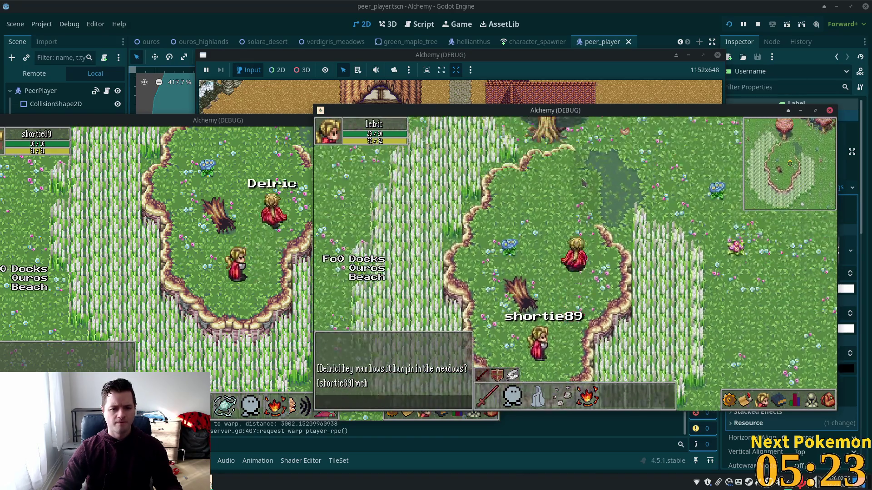
Walk the character through the tall grass to the grey map edge beside the trees.
{"action": "key", "text": "Down"}
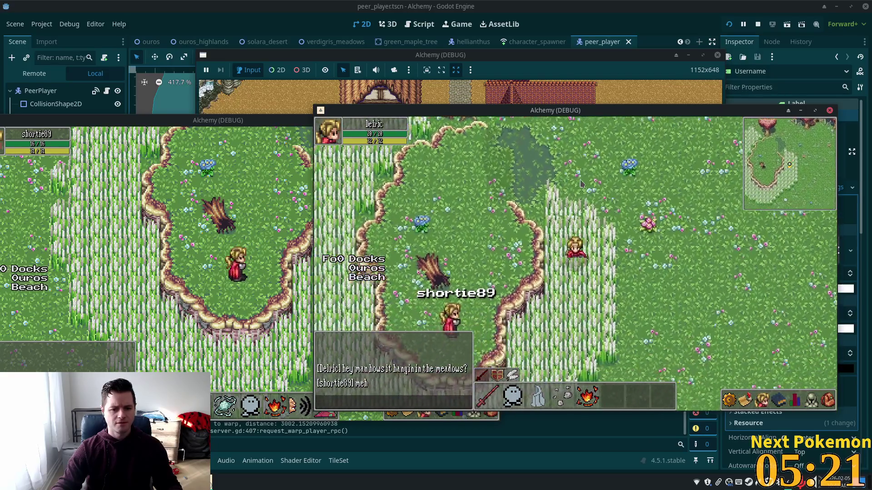
{"action": "key", "text": "Left"}
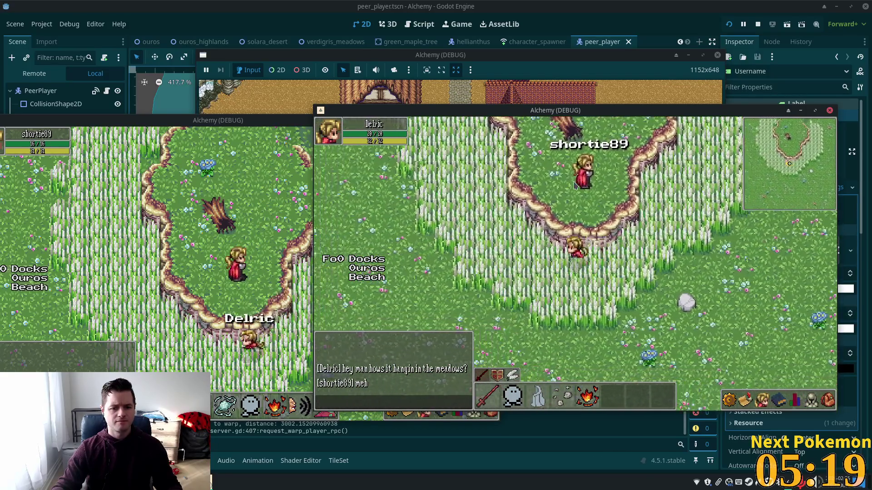
{"action": "key", "text": "Up"}
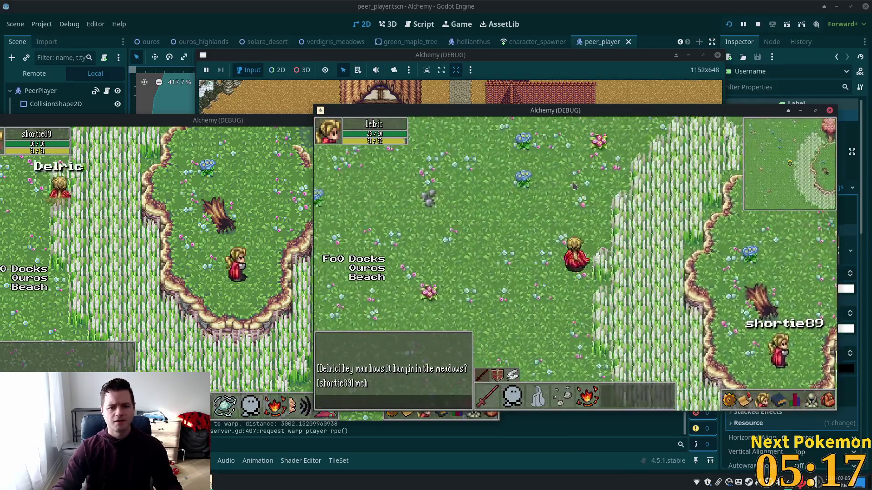
{"action": "key", "text": "Up"}
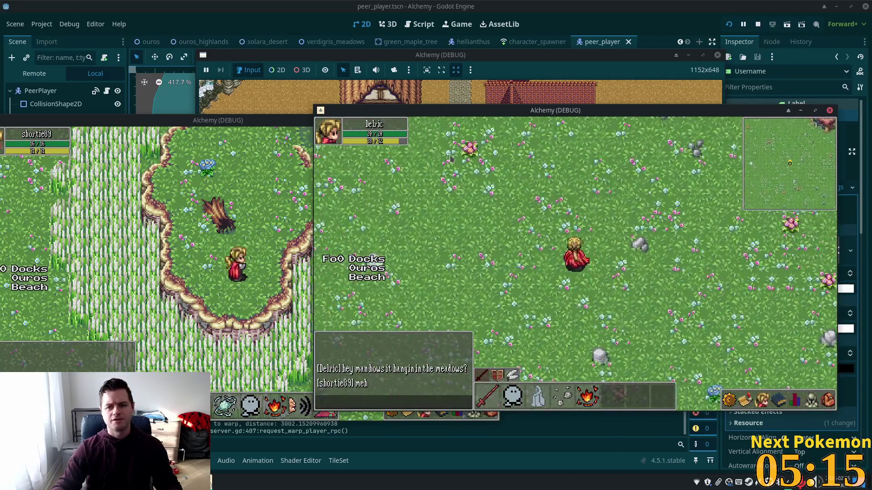
{"action": "key", "text": "Up"}
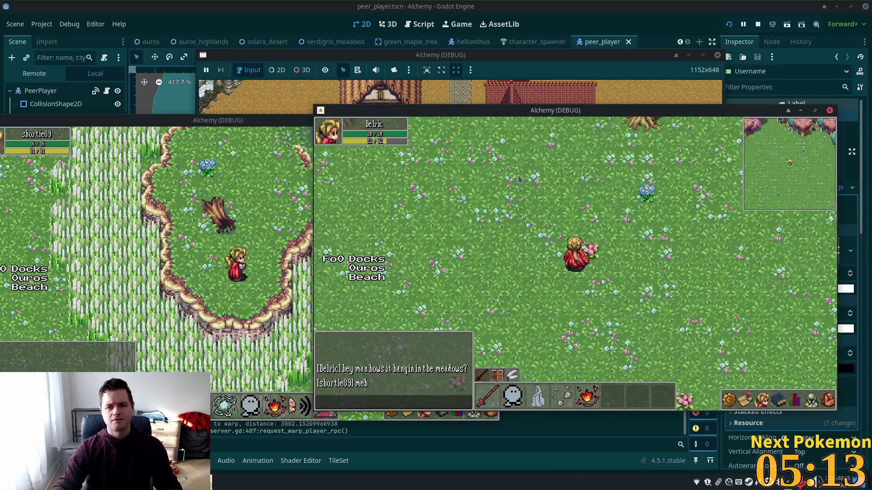
{"action": "key", "text": "Up"}
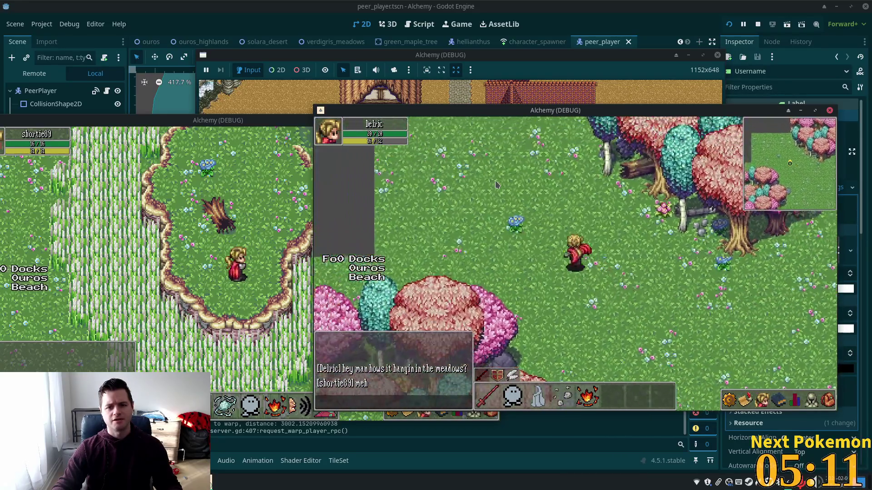
{"action": "key", "text": "Up"}
{"action": "key", "text": "Down"}
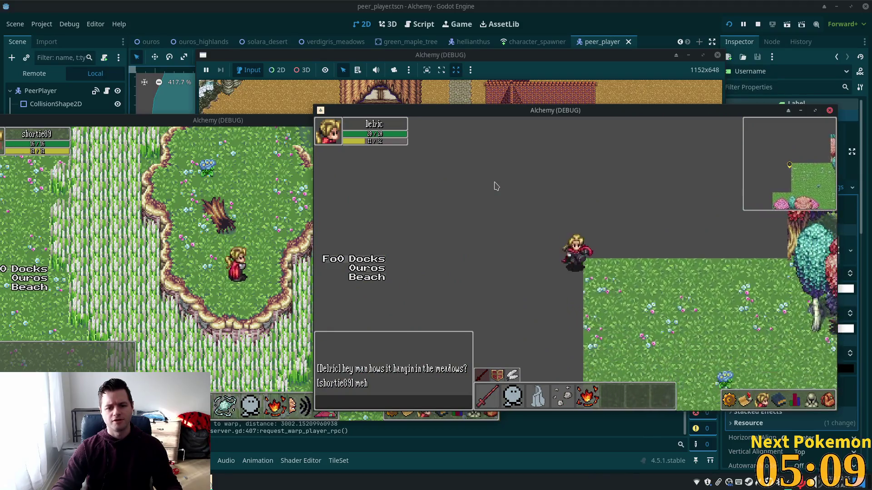
{"action": "key", "text": "Down"}
{"action": "key", "text": "Up"}
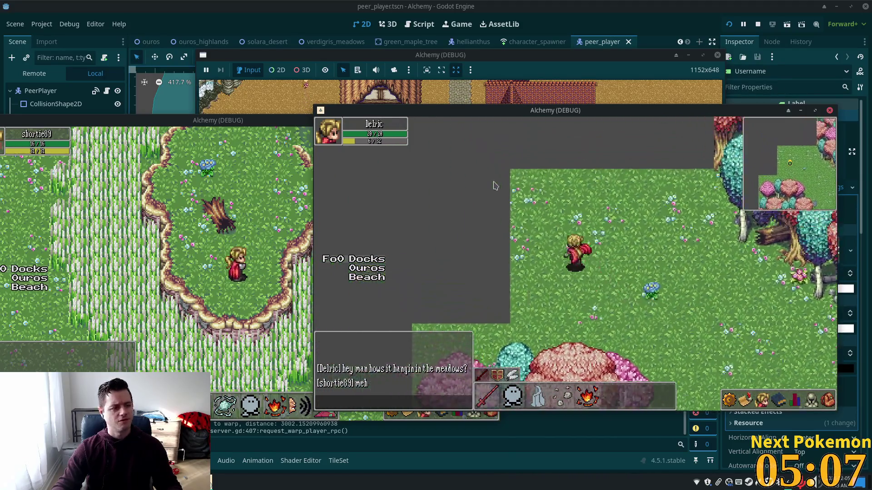
{"action": "key", "text": "Right"}
{"action": "key", "text": "Down"}
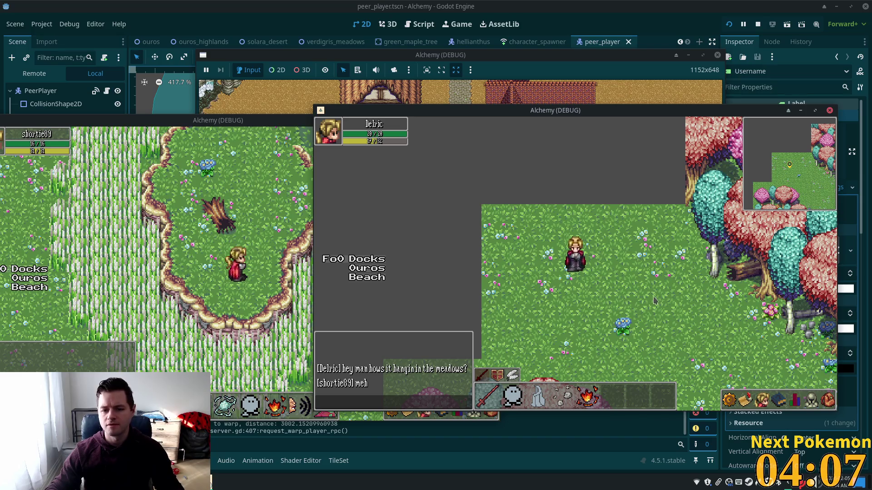
Walk into the newly loaded terrain and open meadow, then stop the game with F8.
{"action": "key", "text": "Down"}
{"action": "key", "text": "Left"}
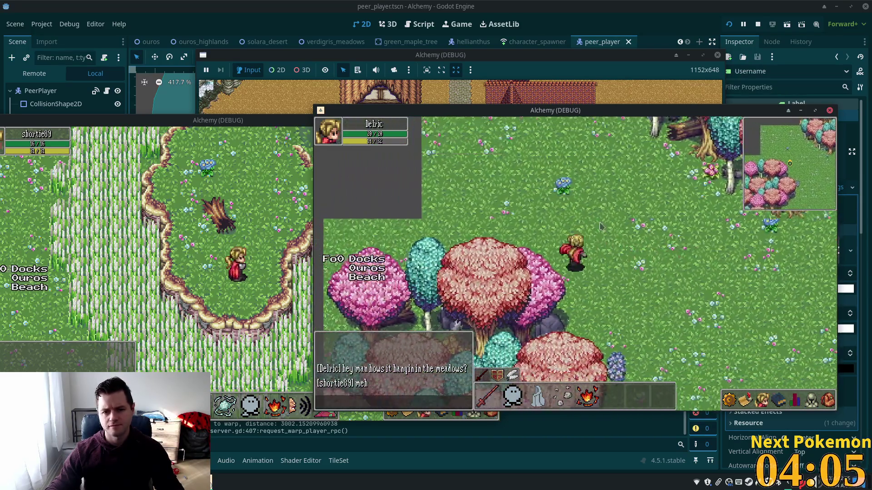
{"action": "key", "text": "Down"}
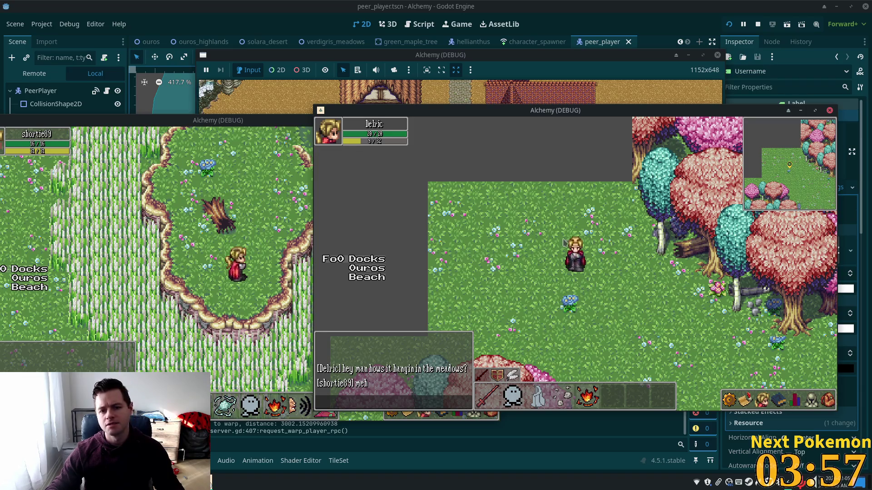
{"action": "key", "text": "F8"}
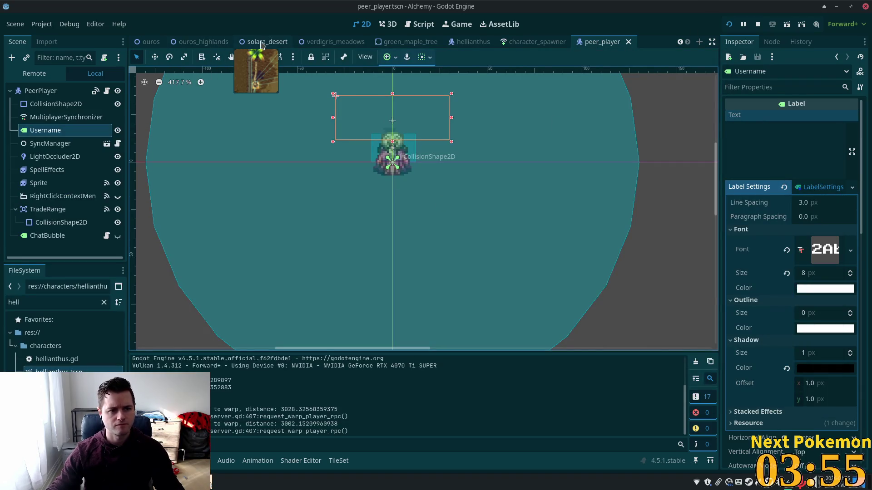
Open verdigris_meadows, zoom out and pan across the meadow map, then bring the Alchemy windows forward.
{"action": "left_click", "coordinate": [334, 42]}
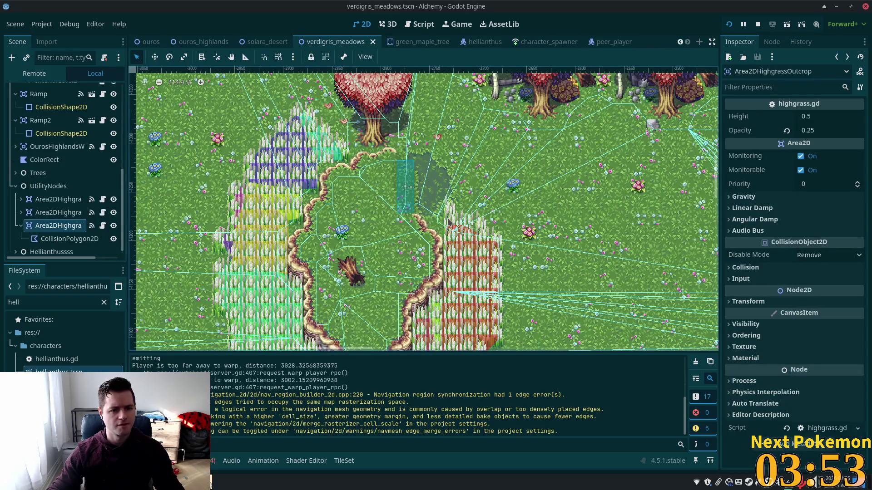
{"action": "scroll", "coordinate": [391, 215], "scroll_direction": "down", "scroll_amount": 5}
{"action": "scroll", "coordinate": [392, 216], "scroll_direction": "down", "scroll_amount": 7}
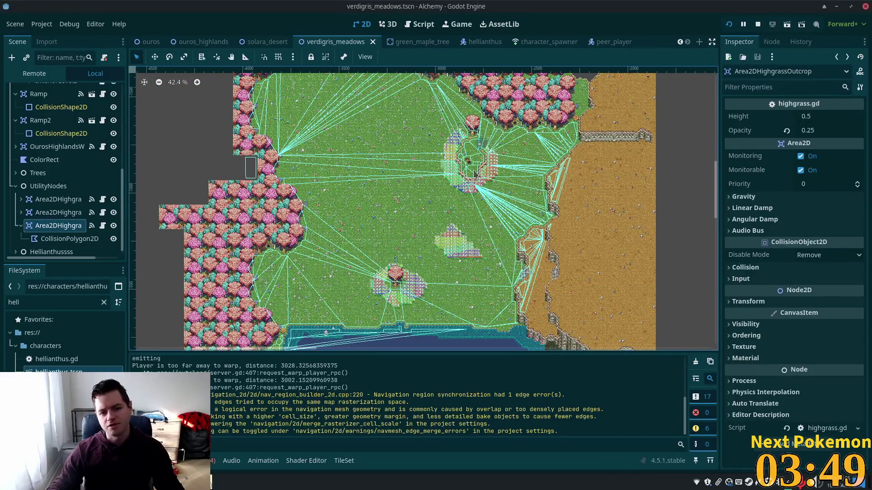
{"action": "left_click_drag", "start_coordinate": [378, 113], "coordinate": [480, 230]}
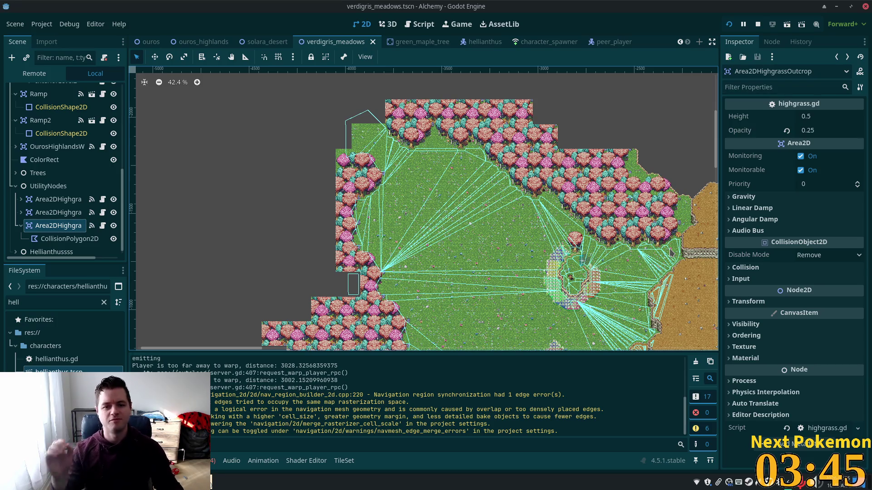
{"action": "scroll", "coordinate": [367, 178], "scroll_direction": "down", "scroll_amount": 6}
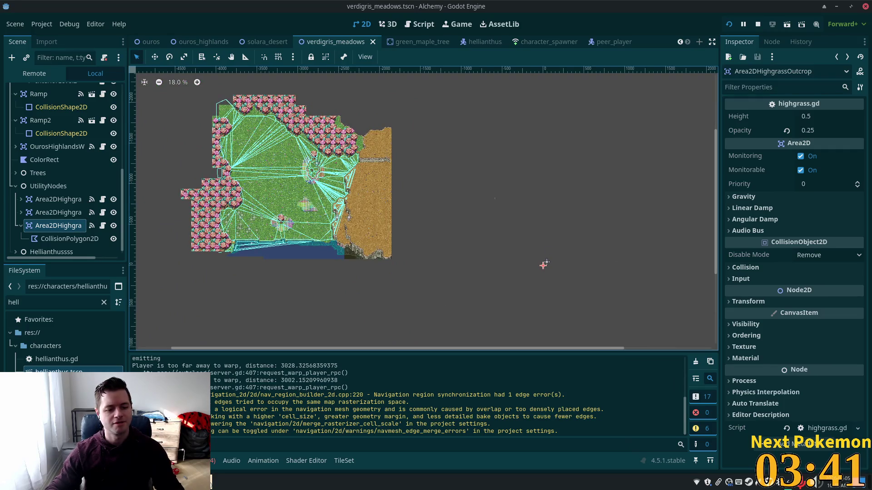
{"action": "right_click", "coordinate": [195, 482]}
{"action": "left_click", "coordinate": [215, 444]}
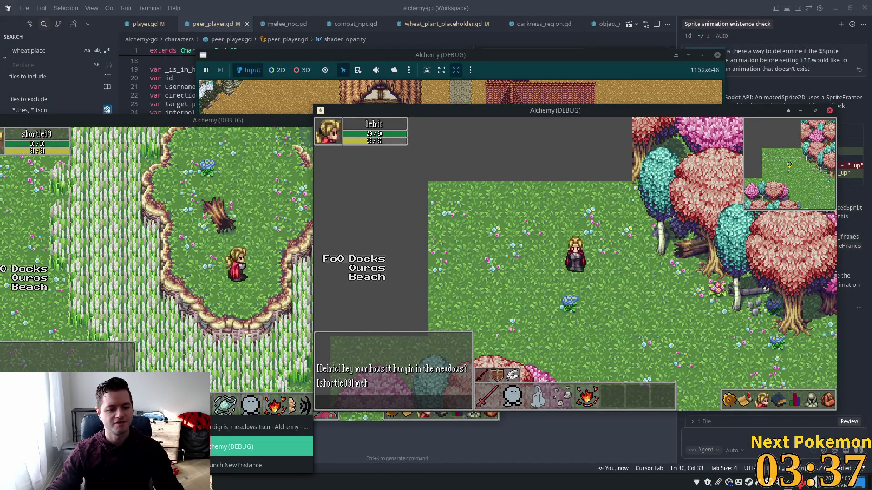
Zoom around the running game's world map to survey the meadow and village.
{"action": "left_click", "coordinate": [246, 409]}
{"action": "scroll", "coordinate": [451, 268], "scroll_direction": "down", "scroll_amount": 10}
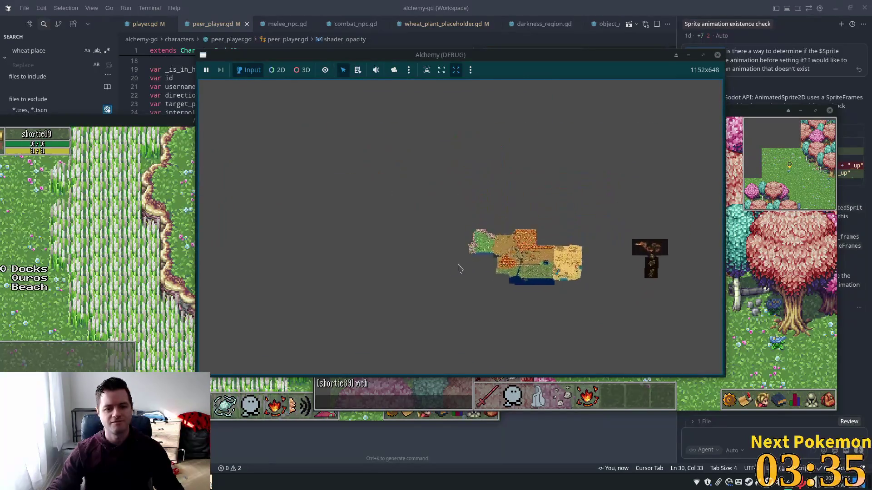
{"action": "scroll", "coordinate": [485, 292], "scroll_direction": "up", "scroll_amount": 3}
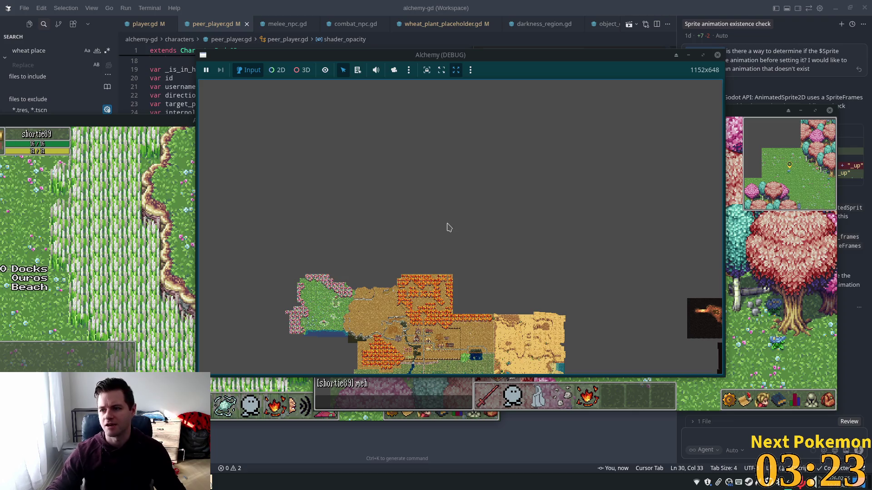
{"action": "scroll", "coordinate": [316, 289], "scroll_direction": "up", "scroll_amount": 5}
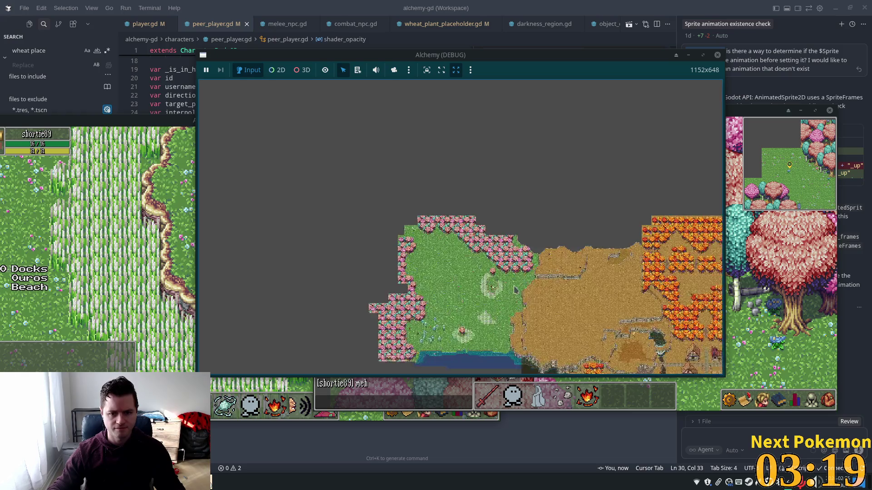
{"action": "scroll", "coordinate": [514, 288], "scroll_direction": "up", "scroll_amount": 5}
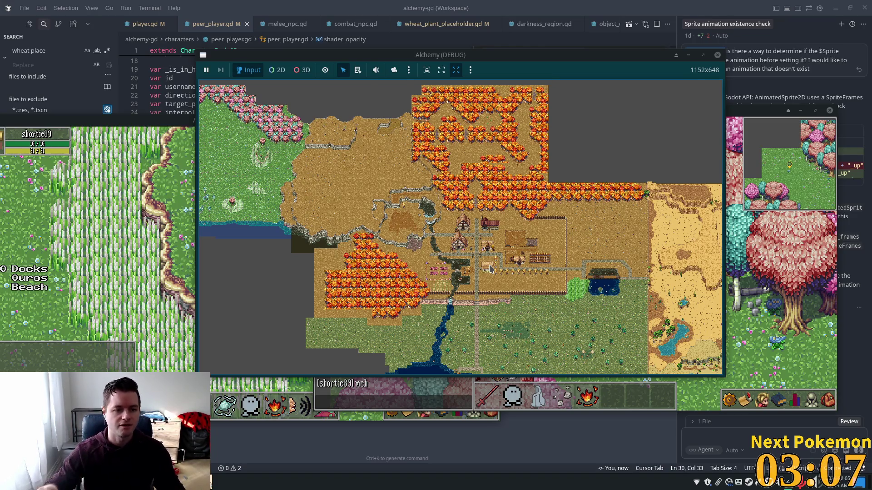
Maximize the code editor window, then switch back to the Godot editor.
{"action": "left_click", "coordinate": [672, 4]}
{"action": "left_click_drag", "start_coordinate": [627, 167], "coordinate": [632, 149]}
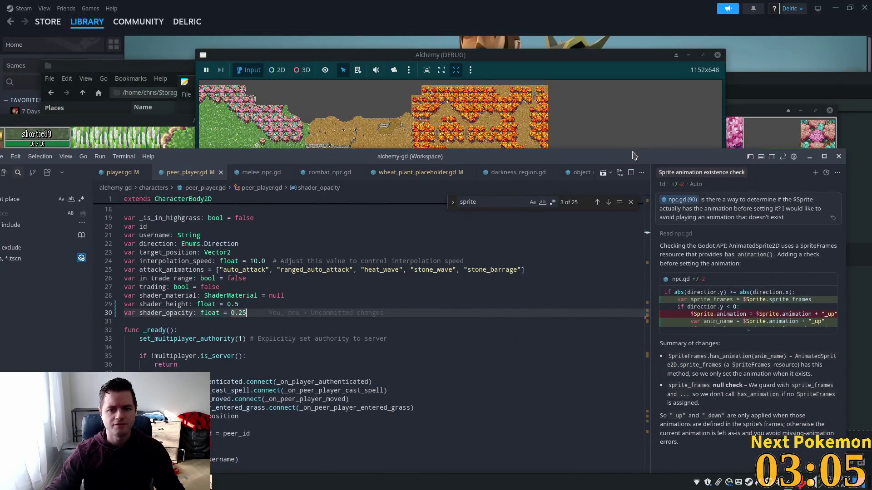
{"action": "double_click", "coordinate": [631, 153]}
{"action": "key", "text": "alt+Tab"}
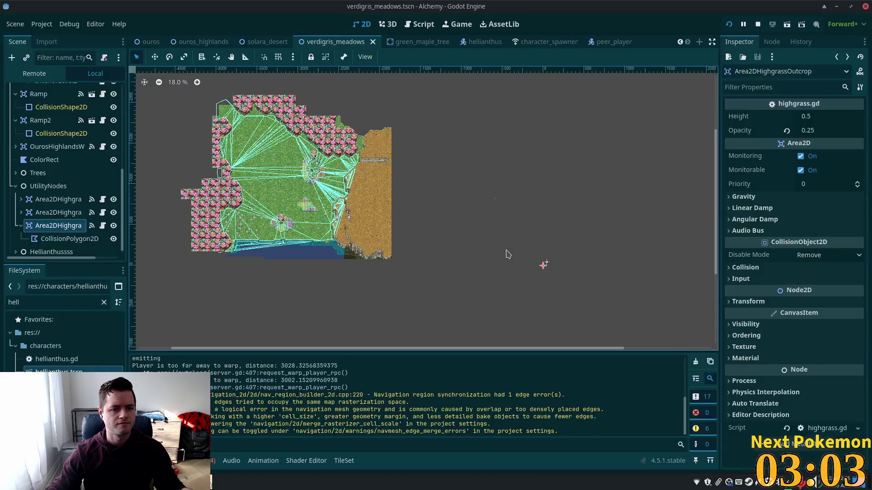
{"action": "scroll", "coordinate": [291, 209], "scroll_direction": "up", "scroll_amount": 5}
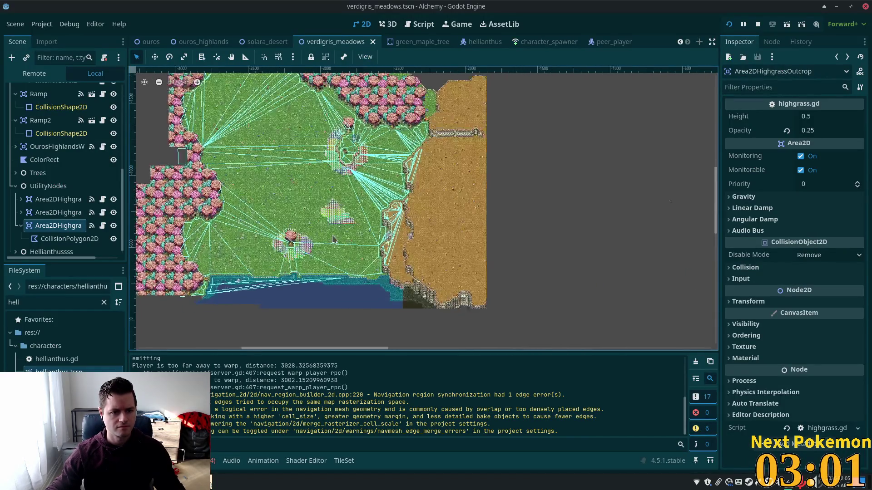
Zoom the viewport in on the open meadow near the lake.
{"action": "scroll", "coordinate": [323, 234], "scroll_direction": "up", "scroll_amount": 4}
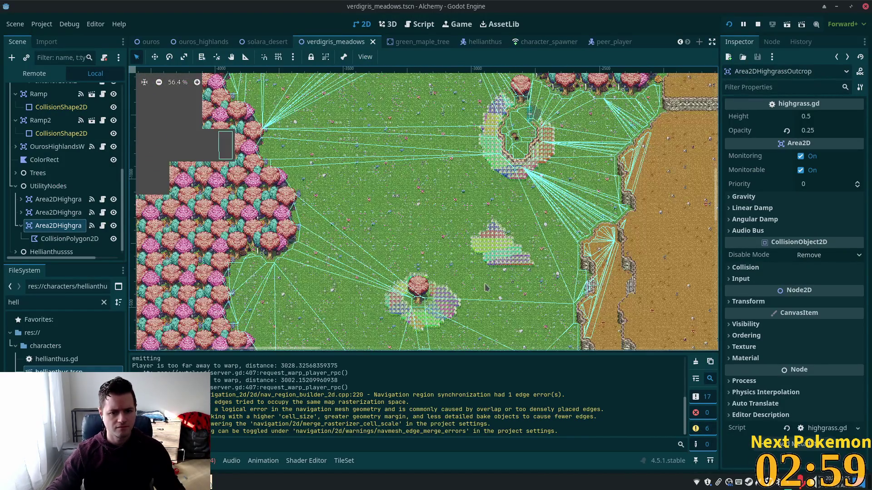
{"action": "scroll", "coordinate": [499, 295], "scroll_direction": "up", "scroll_amount": 1}
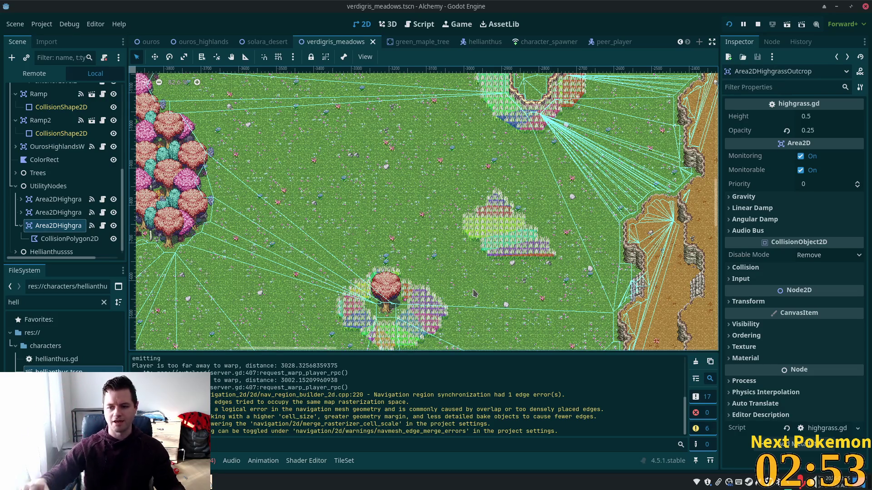
{"action": "scroll", "coordinate": [454, 216], "scroll_direction": "down", "scroll_amount": 2}
{"action": "scroll", "coordinate": [470, 157], "scroll_direction": "down", "scroll_amount": 3}
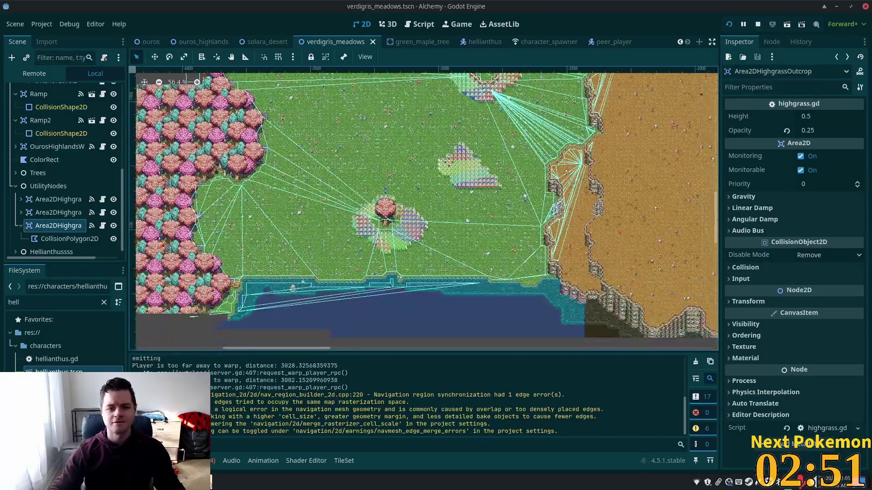
{"action": "scroll", "coordinate": [470, 158], "scroll_direction": "up", "scroll_amount": 12}
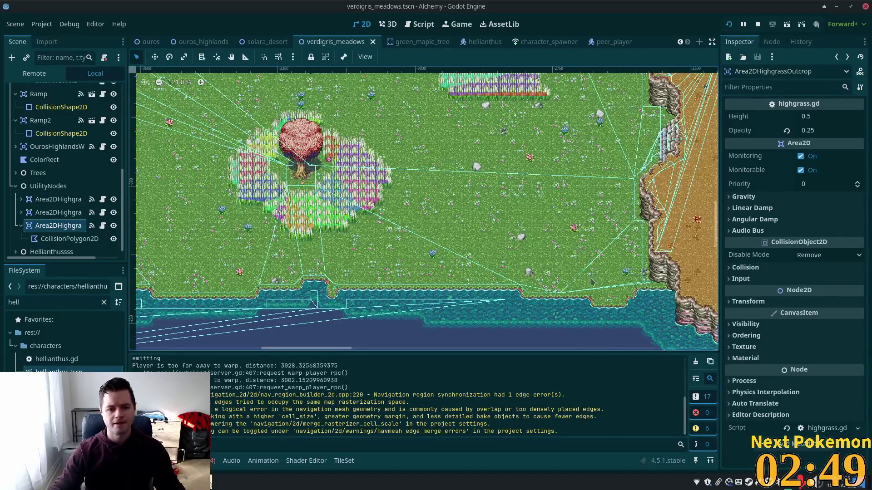
{"action": "scroll", "coordinate": [48, 245], "scroll_direction": "down", "scroll_amount": 1}
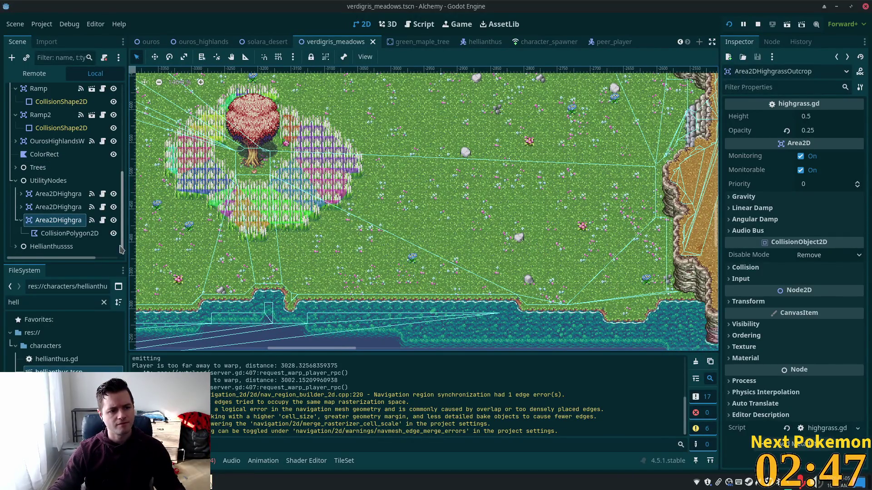
Collapse UtilityNodes and bring up the context menu of the VerdigrisMeadows root.
{"action": "left_click", "coordinate": [15, 181]}
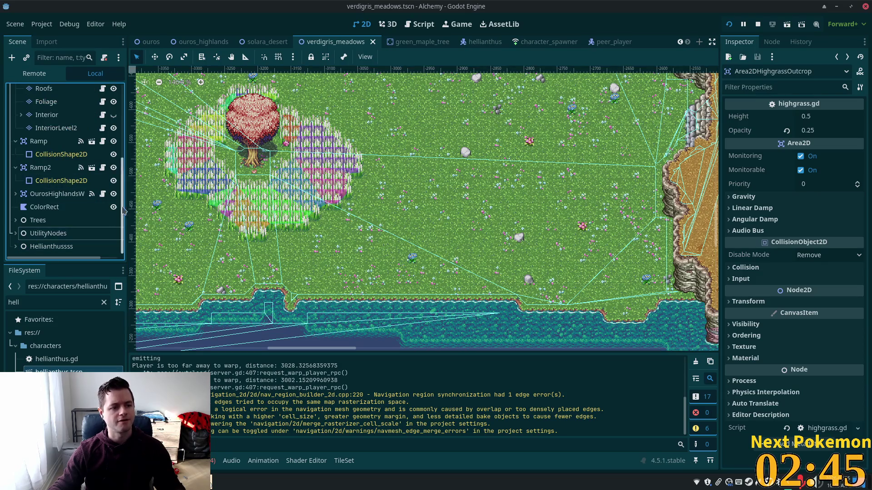
{"action": "scroll", "coordinate": [91, 204], "scroll_direction": "up", "scroll_amount": 5}
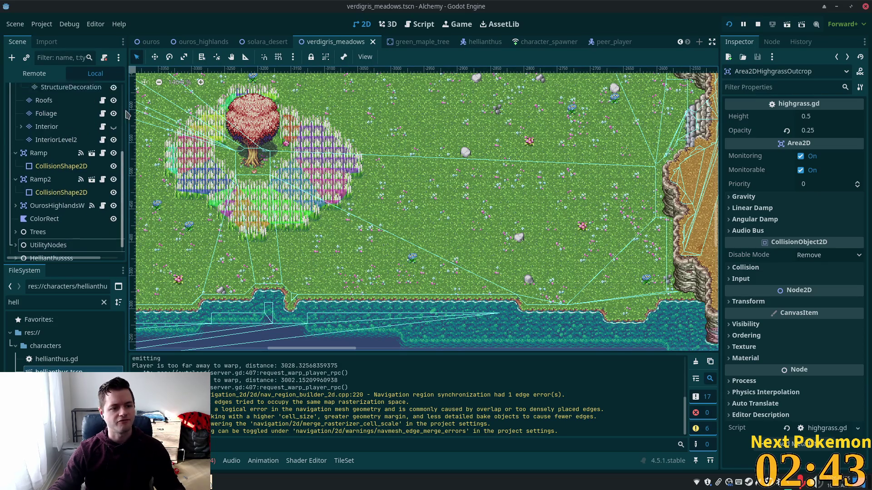
{"action": "left_click", "coordinate": [50, 90]}
{"action": "right_click", "coordinate": [34, 91]}
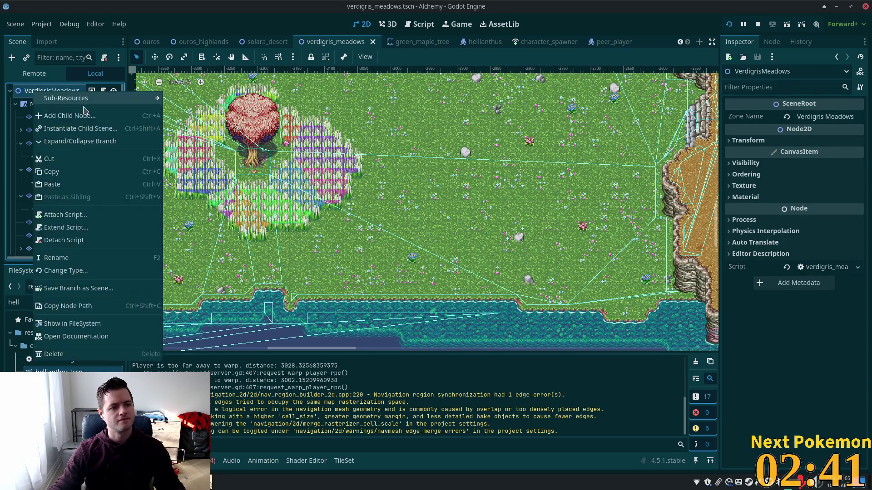
Add a plain Node child under VerdigrisMeadows and rename it to Deer.
{"action": "left_click", "coordinate": [92, 115]}
{"action": "type", "text": "colli"}
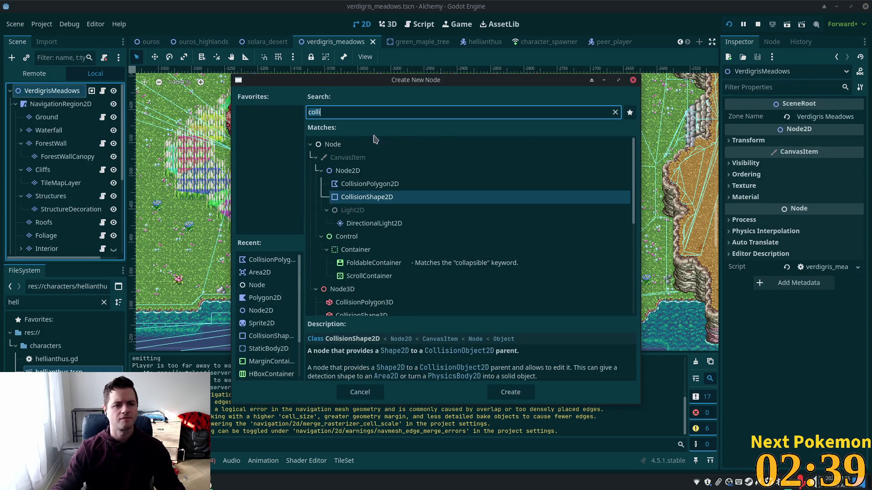
{"action": "double_click", "coordinate": [363, 143]}
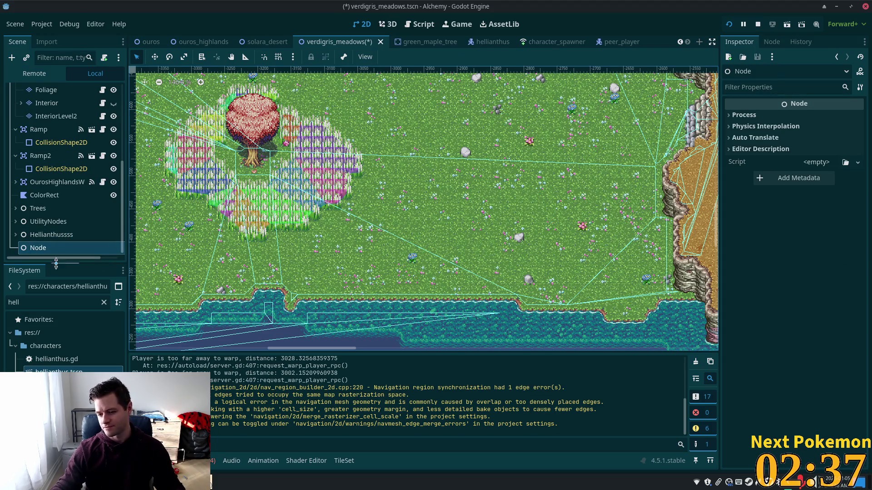
{"action": "left_click", "coordinate": [51, 249]}
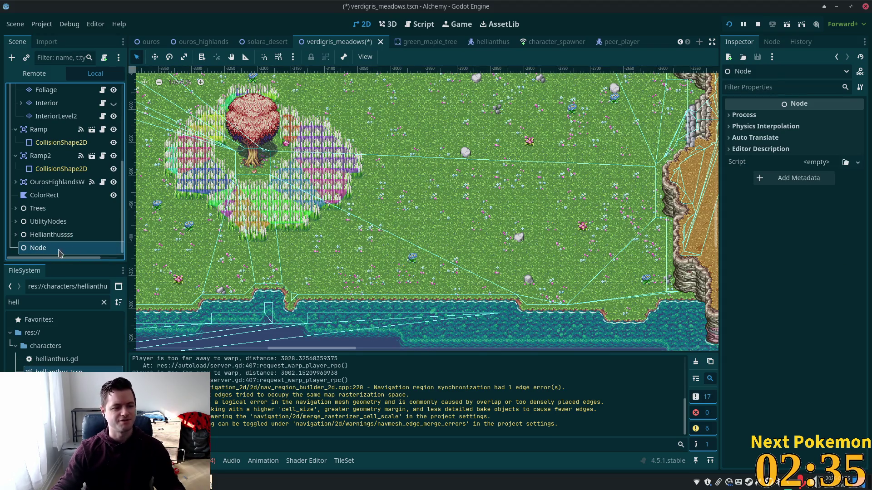
{"action": "key", "text": "F2"}
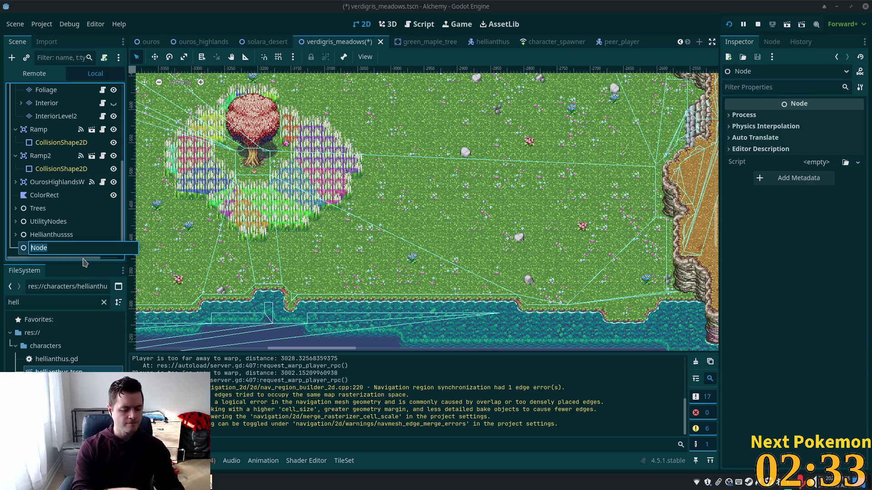
{"action": "type", "text": "Deer"}
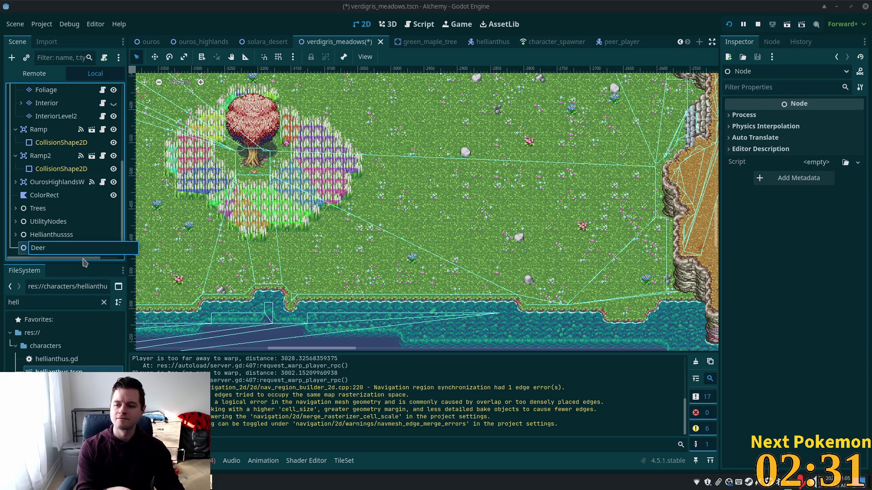
{"action": "key", "text": "Return"}
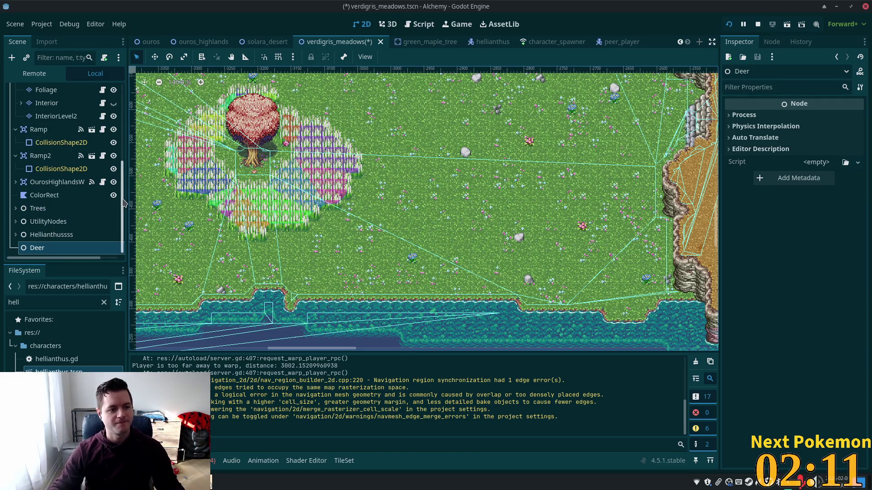
{"action": "scroll", "coordinate": [122, 194], "scroll_direction": "up", "scroll_amount": 5}
{"action": "left_click", "coordinate": [51, 91]}
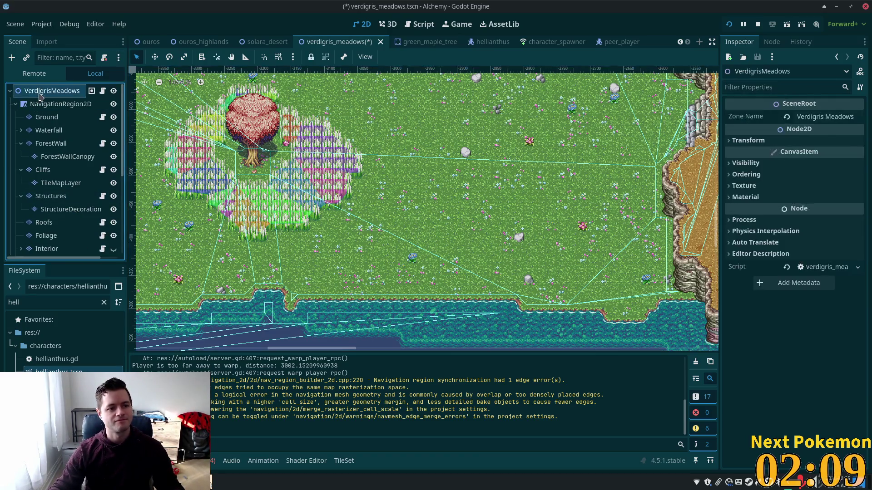
Instance npc_spawn.tscn onto the map canvas, found by searching 'spawn'.
{"action": "right_click", "coordinate": [591, 244]}
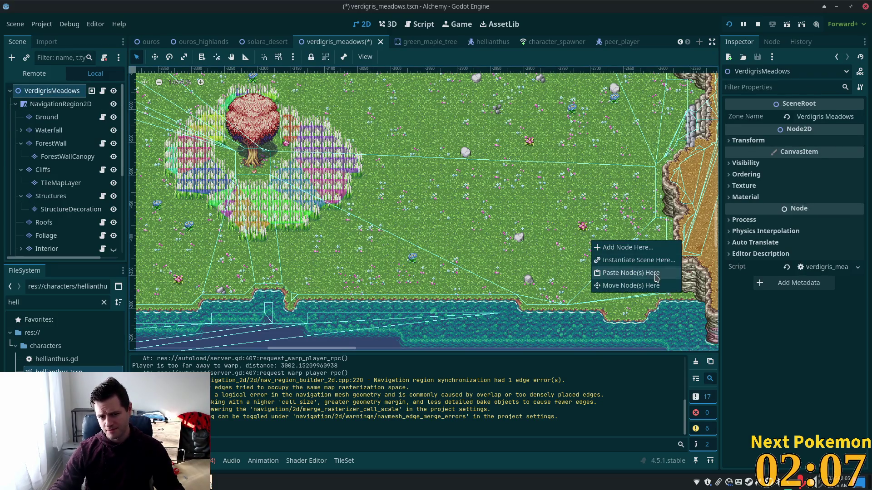
{"action": "left_click", "coordinate": [627, 258]}
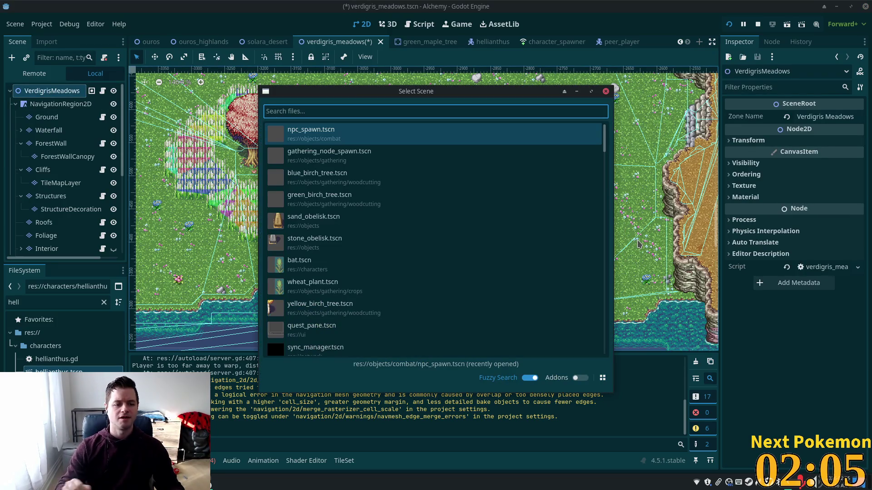
{"action": "type", "text": "deer"}
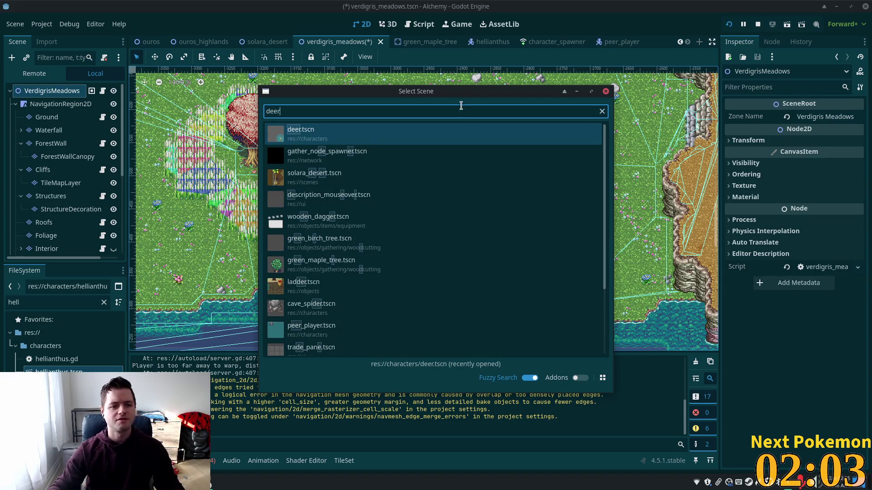
{"action": "key", "text": "BackSpace"}
{"action": "key", "text": "BackSpace"}
{"action": "key", "text": "BackSpace"}
{"action": "key", "text": "BackSpace"}
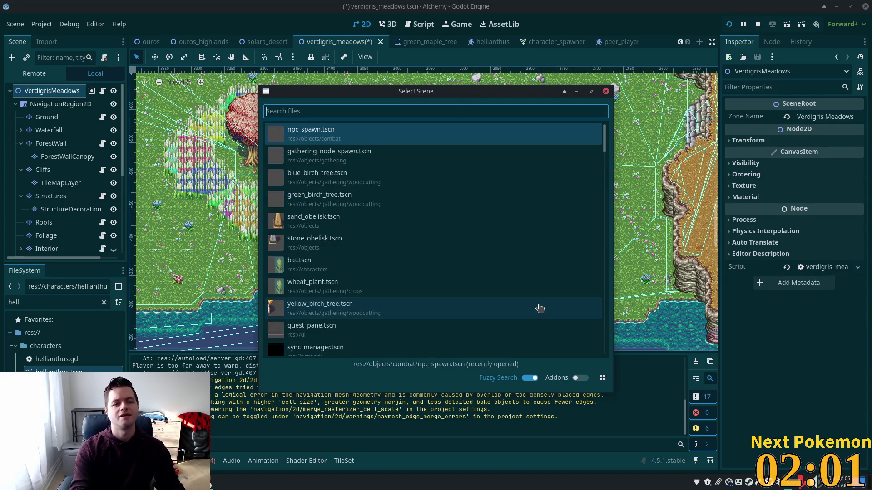
{"action": "type", "text": "sp"}
{"action": "key", "text": "BackSpace"}
{"action": "key", "text": "BackSpace"}
{"action": "type", "text": "spawn"}
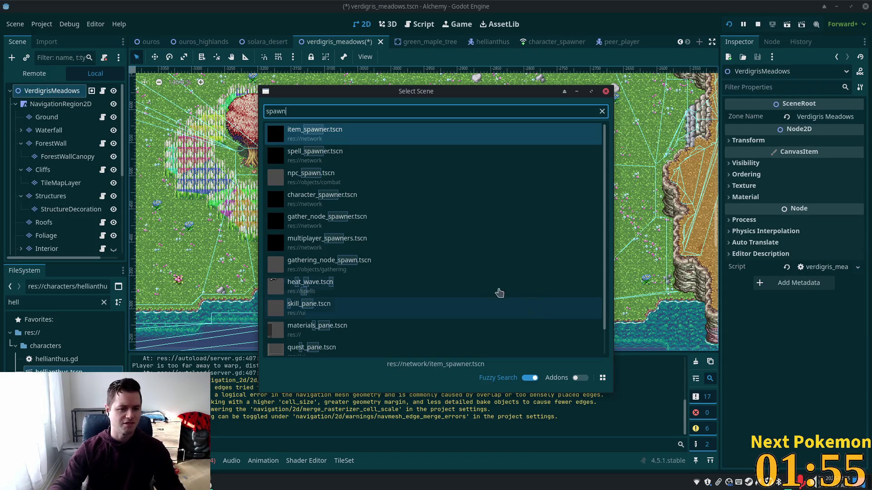
{"action": "double_click", "coordinate": [351, 178]}
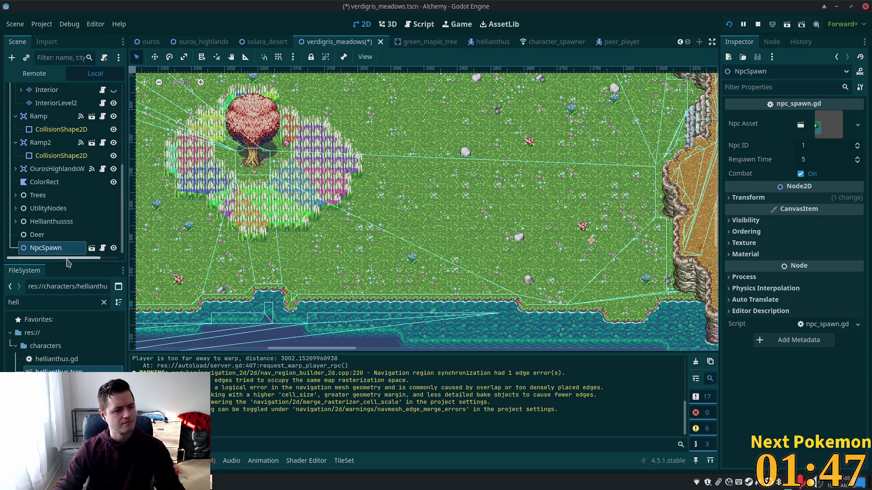
Rename the new NpcSpawn node to NpcSpawnDeer by appending 'Deer'.
{"action": "left_click", "coordinate": [70, 236]}
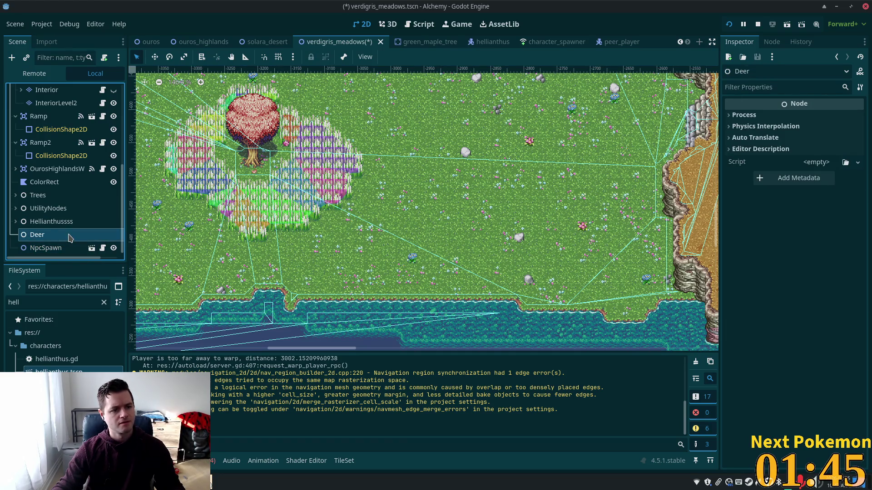
{"action": "left_click", "coordinate": [69, 250]}
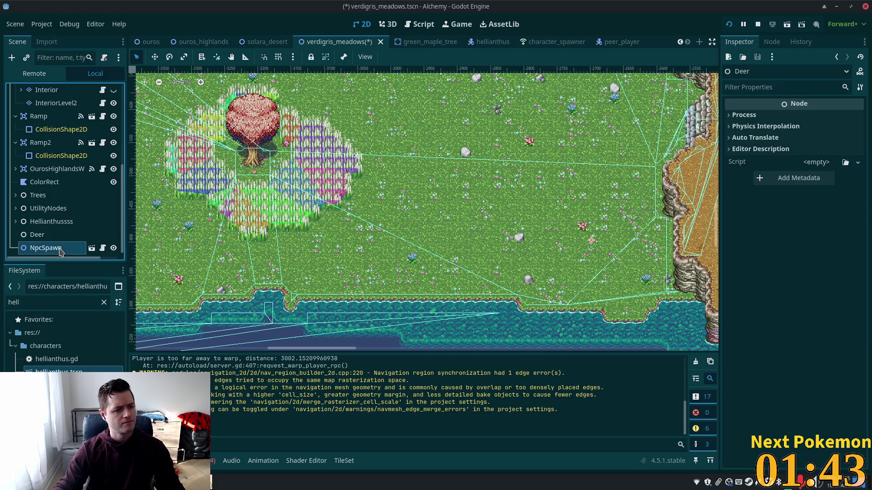
{"action": "left_click", "coordinate": [69, 252]}
{"action": "left_click", "coordinate": [72, 248]}
{"action": "type", "text": "Deer"}
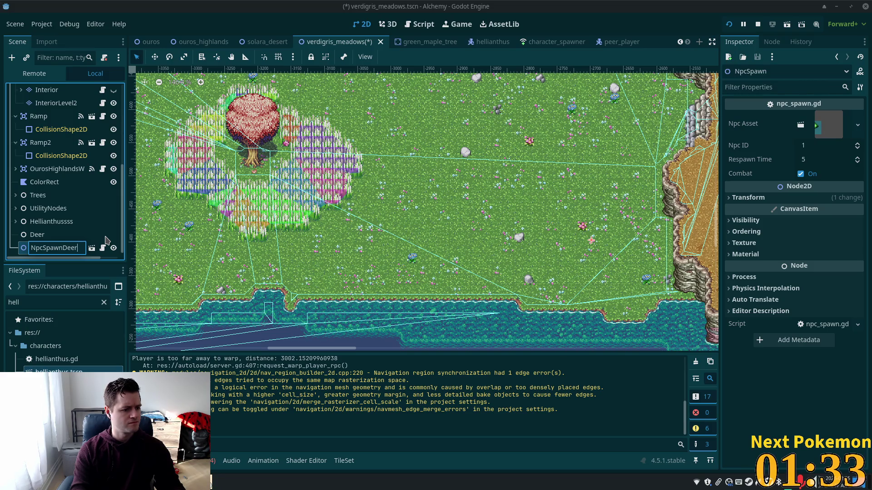
{"action": "key", "text": "Return"}
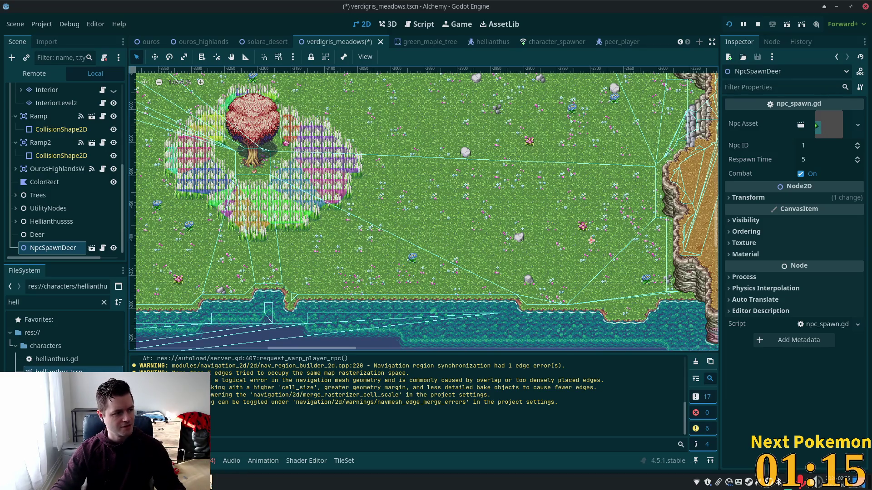
{"action": "key", "text": "alt+Tab"}
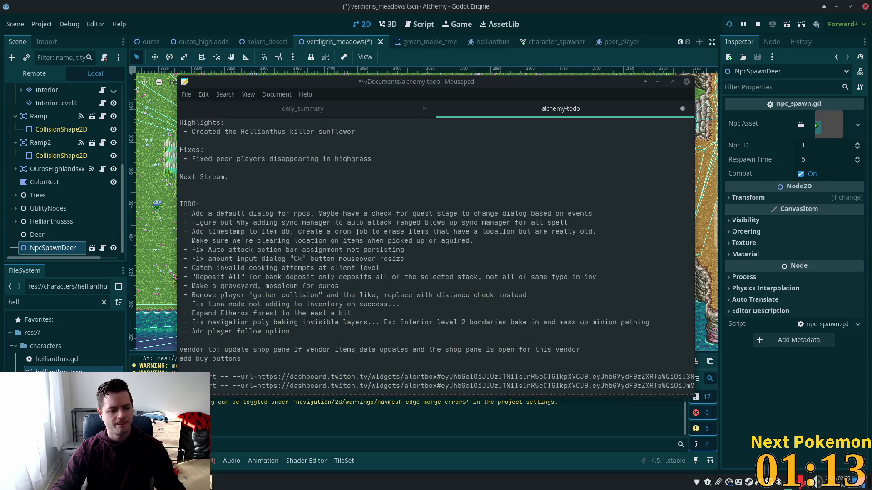
Insert 'Add rabbits to the meadows' as the first TODO item, then return to Godot.
{"action": "left_click", "coordinate": [218, 204]}
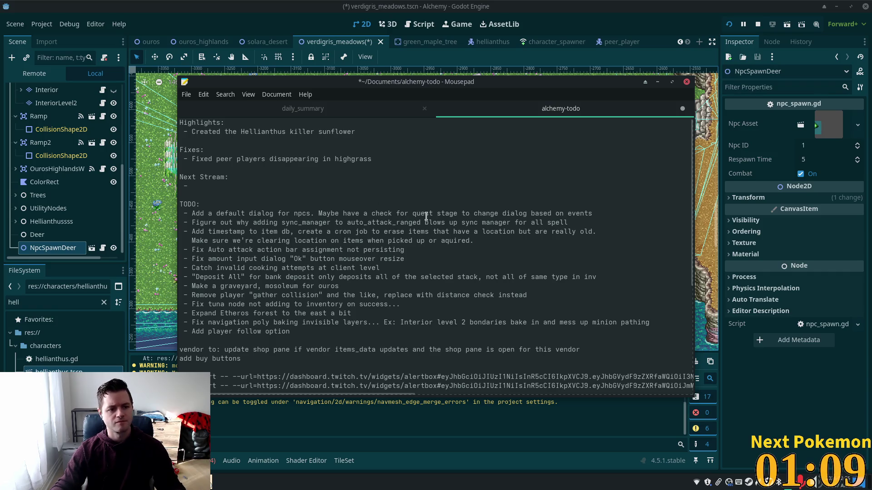
{"action": "key", "text": "Return"}
{"action": "type", "text": "- A"}
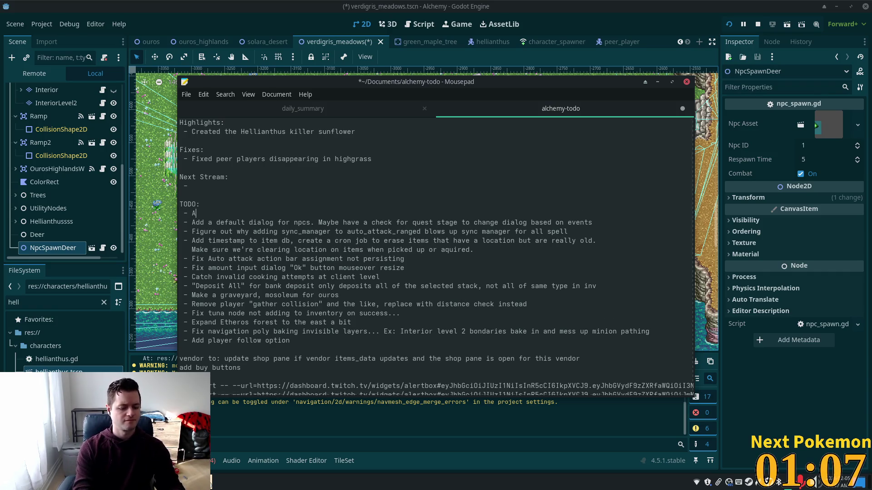
{"action": "type", "text": "dd rabbi"}
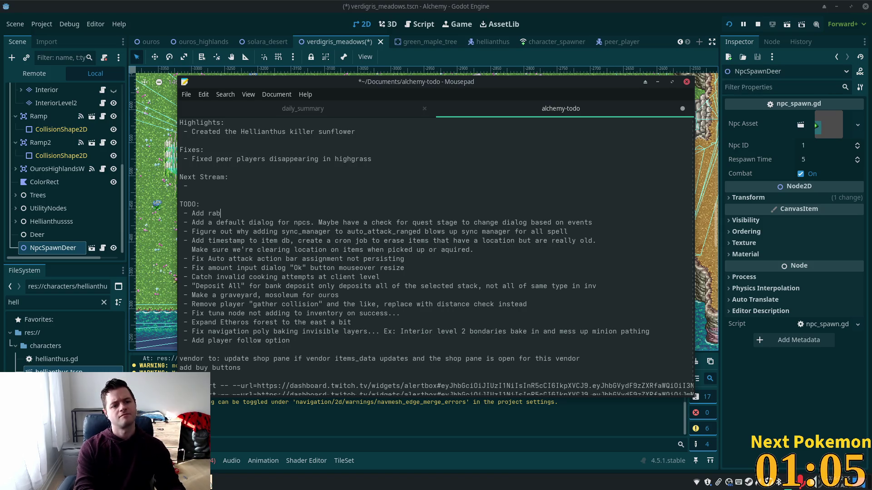
{"action": "type", "text": "ts to the meadow"}
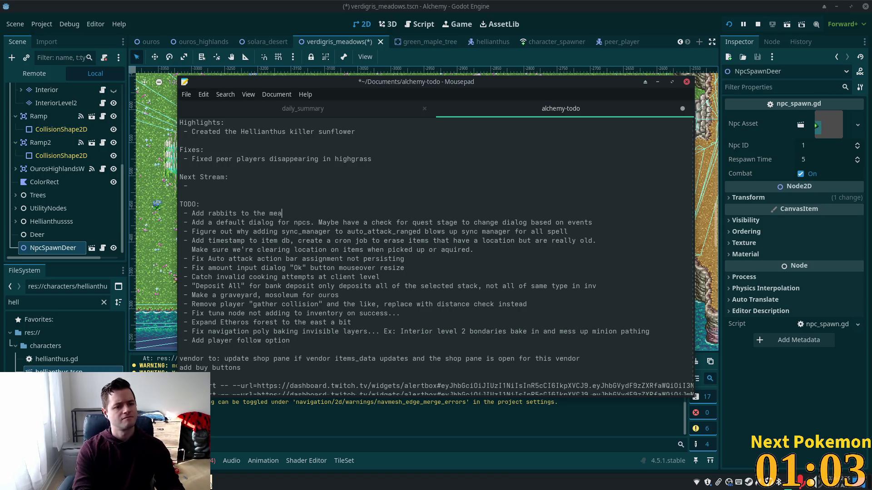
{"action": "type", "text": "s"}
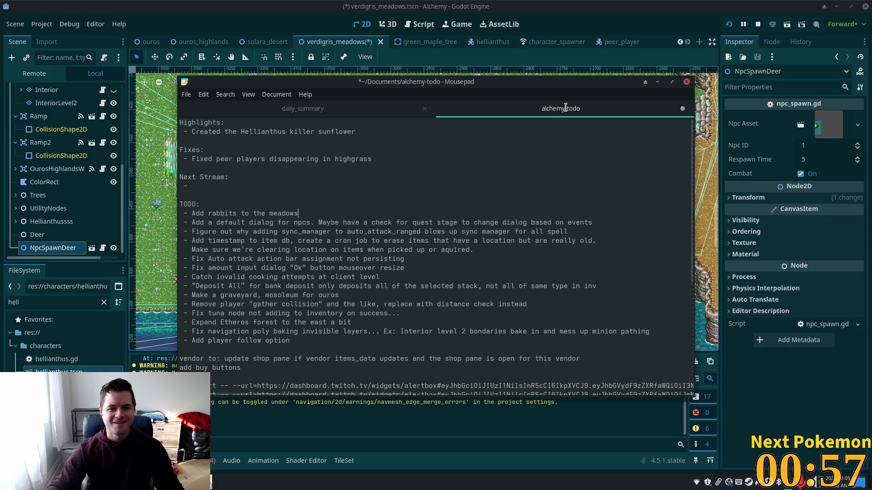
{"action": "left_click", "coordinate": [599, 16]}
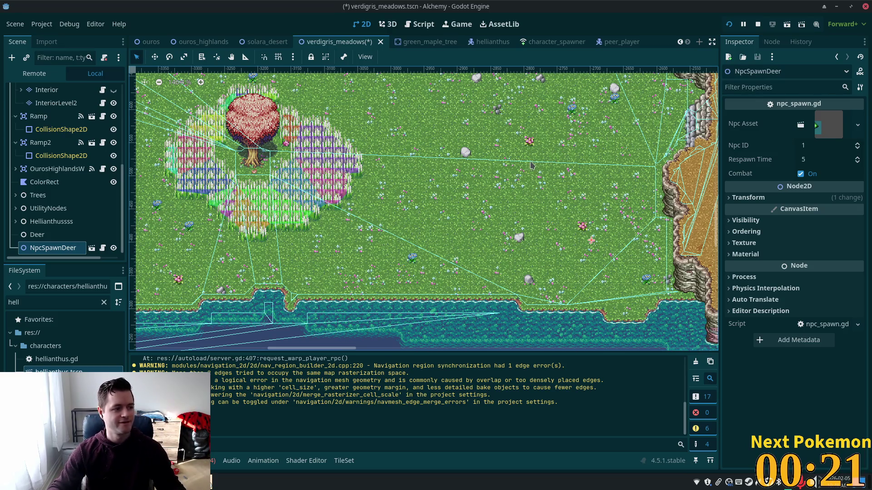
Move NpcSpawnDeer inside the Deer node in the scene tree.
{"action": "scroll", "coordinate": [522, 217], "scroll_direction": "up", "scroll_amount": 2}
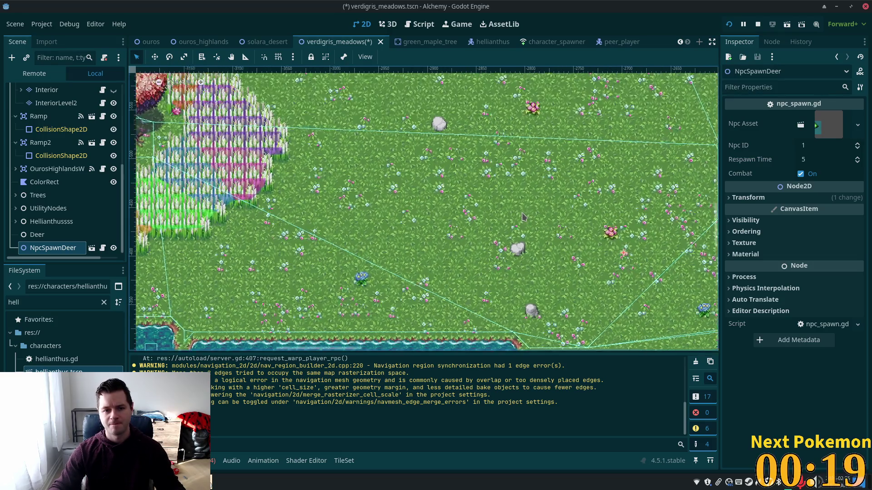
{"action": "scroll", "coordinate": [364, 228], "scroll_direction": "down", "scroll_amount": 1}
{"action": "left_click", "coordinate": [72, 246]}
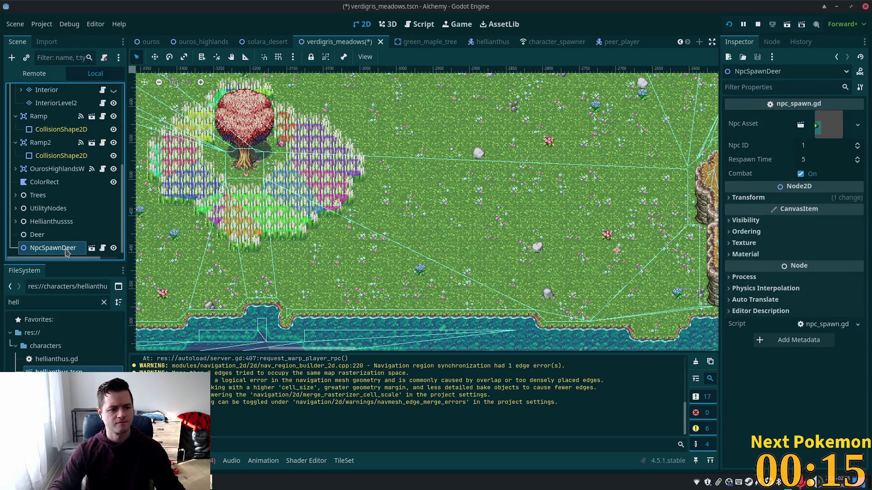
{"action": "left_click_drag", "start_coordinate": [66, 252], "coordinate": [43, 235]}
{"action": "left_click", "coordinate": [45, 235]}
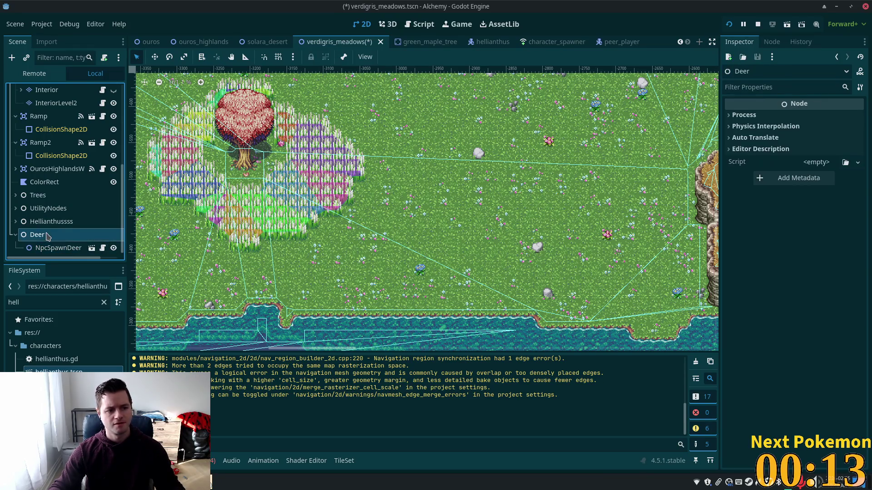
{"action": "left_click", "coordinate": [82, 248]}
Set NpcSpawnDeer's Npc Asset to deer.tscn and respawn time to 25, then save.
{"action": "triple_click", "coordinate": [68, 302]}
{"action": "type", "text": "deer"}
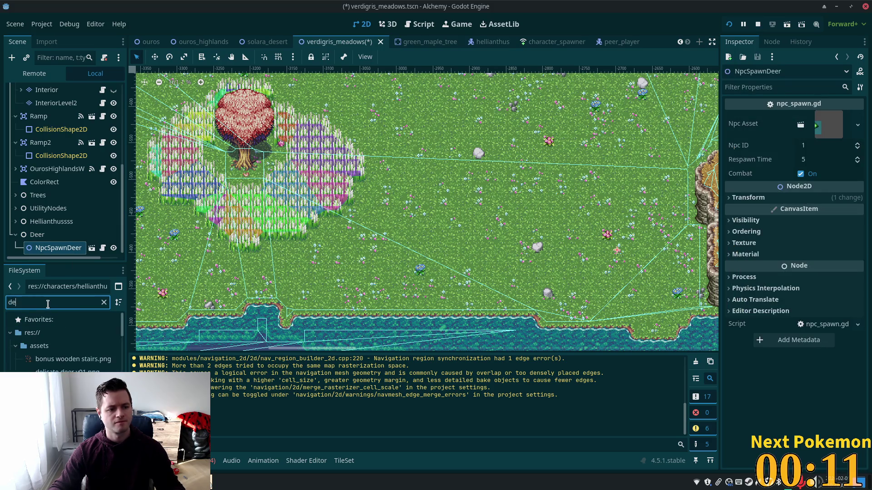
{"action": "left_click_drag", "start_coordinate": [71, 365], "coordinate": [828, 128]}
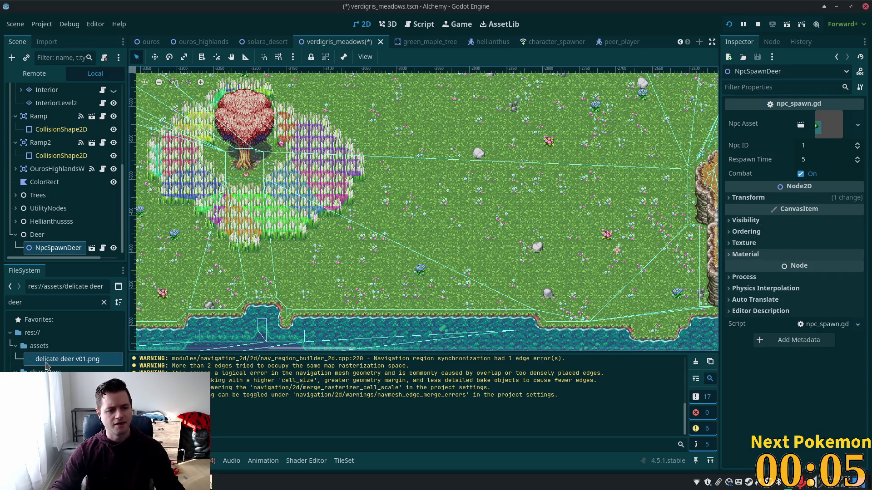
{"action": "mouse_move", "coordinate": [54, 385]}
{"action": "left_mouse_down"}
{"action": "mouse_move", "coordinate": [432, 233]}
{"action": "mouse_move", "coordinate": [825, 132]}
{"action": "left_mouse_up"}
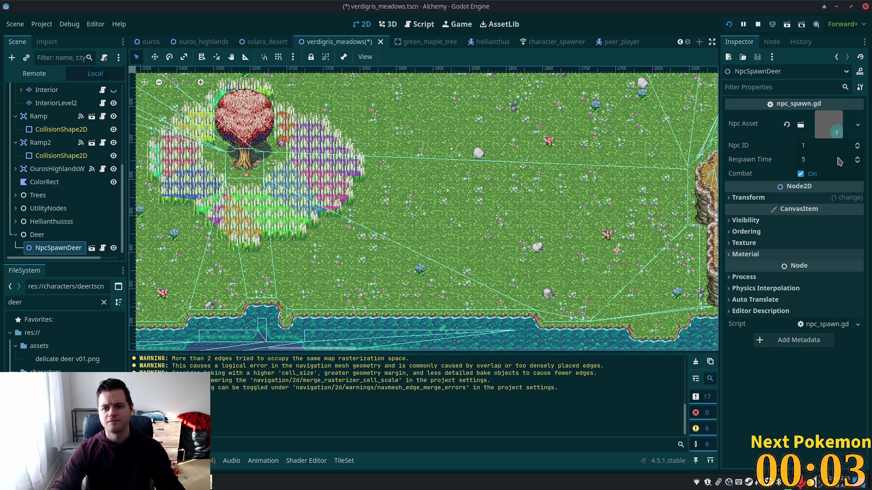
{"action": "left_click", "coordinate": [834, 159]}
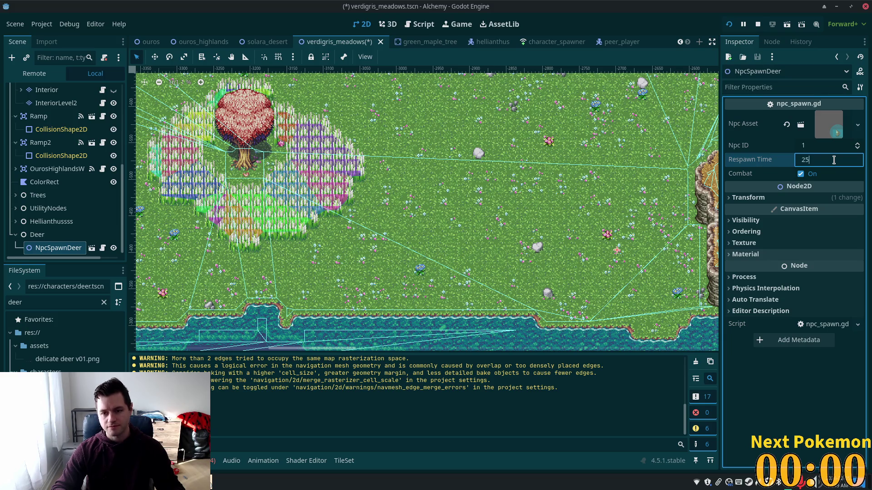
{"action": "key", "text": "Tab"}
{"action": "key", "text": "ctrl+s"}
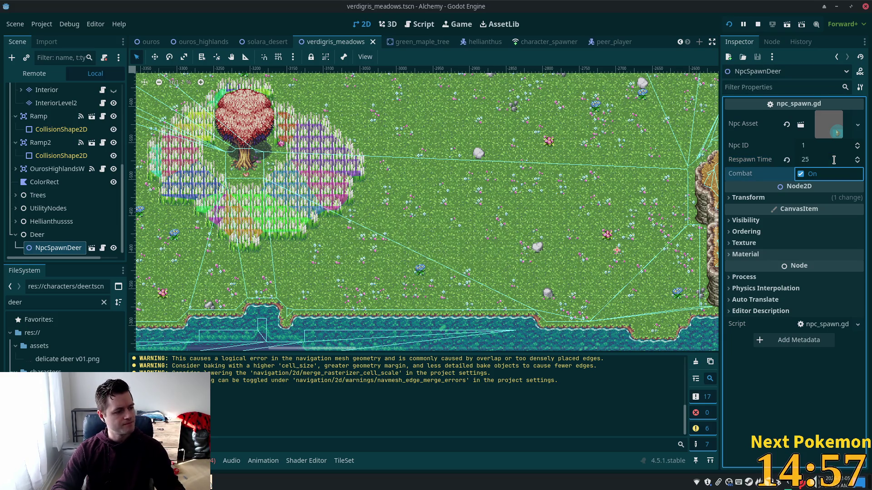
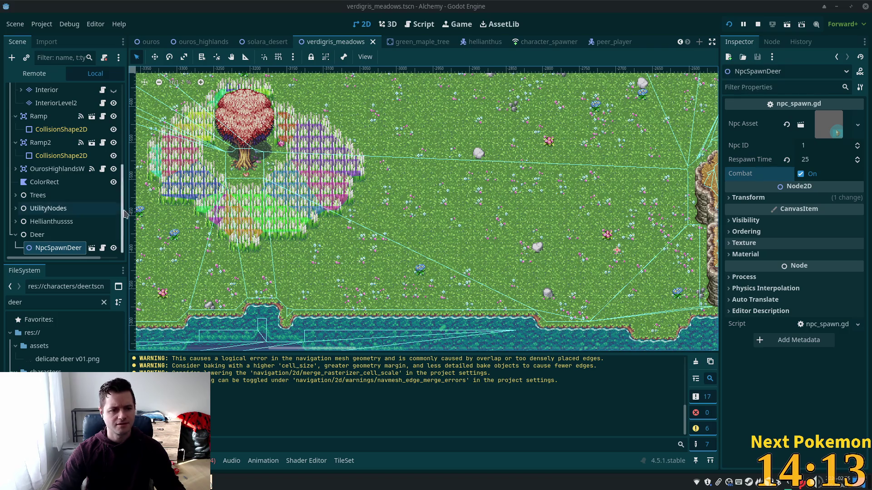
Duplicate the NpcSpawnDeer spawn point and drag the copy to a new meadow spot.
{"action": "left_click", "coordinate": [37, 234]}
{"action": "left_click", "coordinate": [44, 249]}
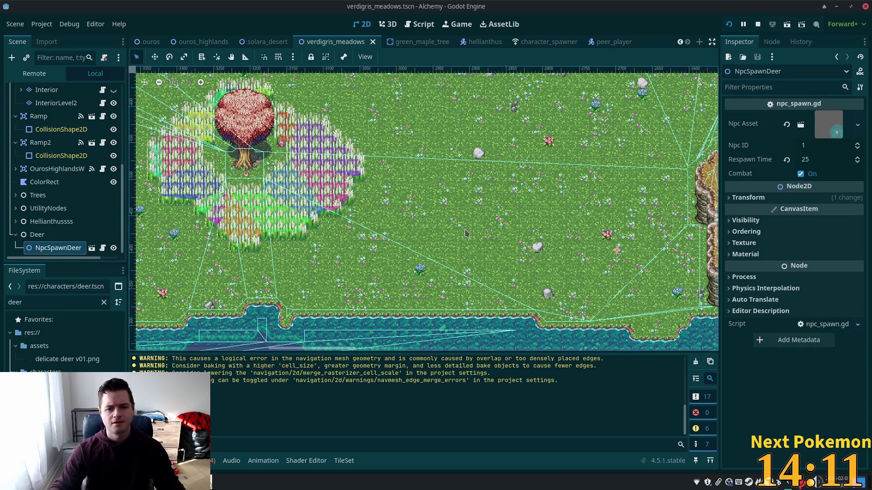
{"action": "left_click", "coordinate": [37, 234]}
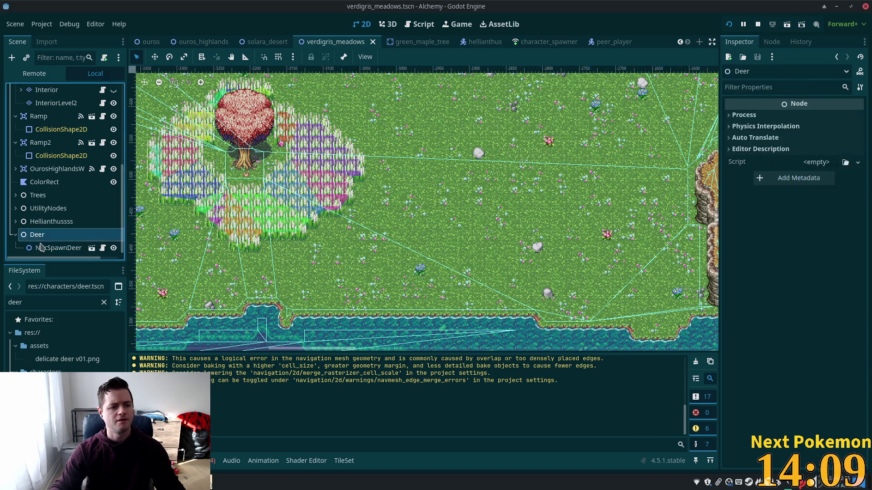
{"action": "left_click", "coordinate": [41, 248]}
{"action": "key", "text": "ctrl+d"}
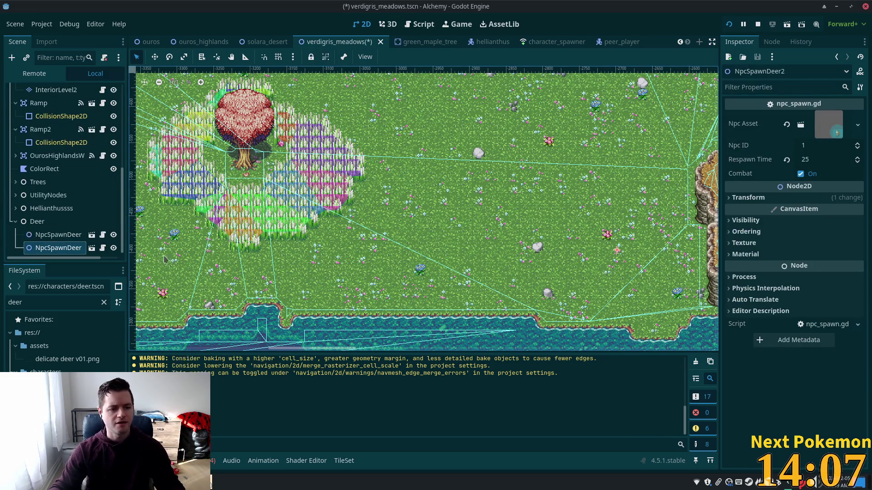
{"action": "scroll", "coordinate": [525, 247], "scroll_direction": "down", "scroll_amount": 4}
{"action": "key", "text": "w"}
{"action": "mouse_move", "coordinate": [543, 216]}
{"action": "left_mouse_down"}
{"action": "mouse_move", "coordinate": [424, 117]}
{"action": "mouse_move", "coordinate": [444, 146]}
{"action": "mouse_move", "coordinate": [391, 228]}
{"action": "left_mouse_up"}
Make two more deer spawn copies and place them further up the meadow.
{"action": "scroll", "coordinate": [391, 229], "scroll_direction": "down", "scroll_amount": 1}
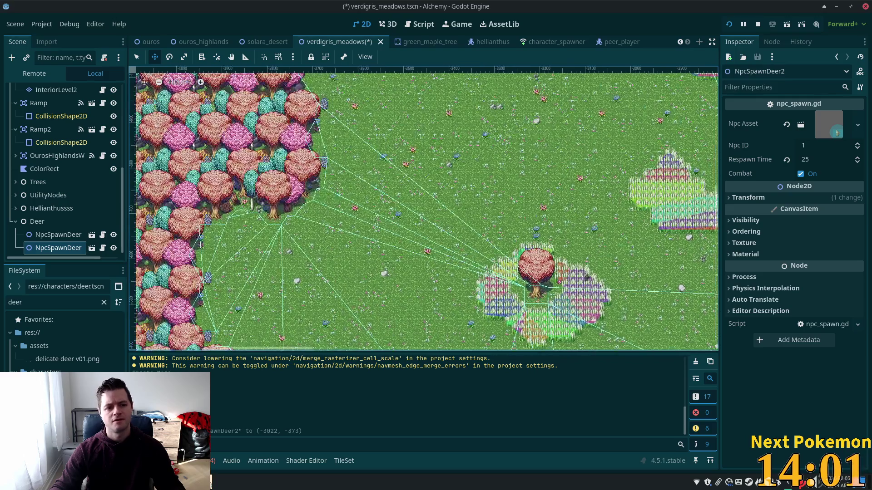
{"action": "key", "text": "ctrl+d"}
{"action": "mouse_move", "coordinate": [539, 262]}
{"action": "left_mouse_down"}
{"action": "mouse_move", "coordinate": [367, 126]}
{"action": "mouse_move", "coordinate": [295, 25]}
{"action": "left_mouse_up"}
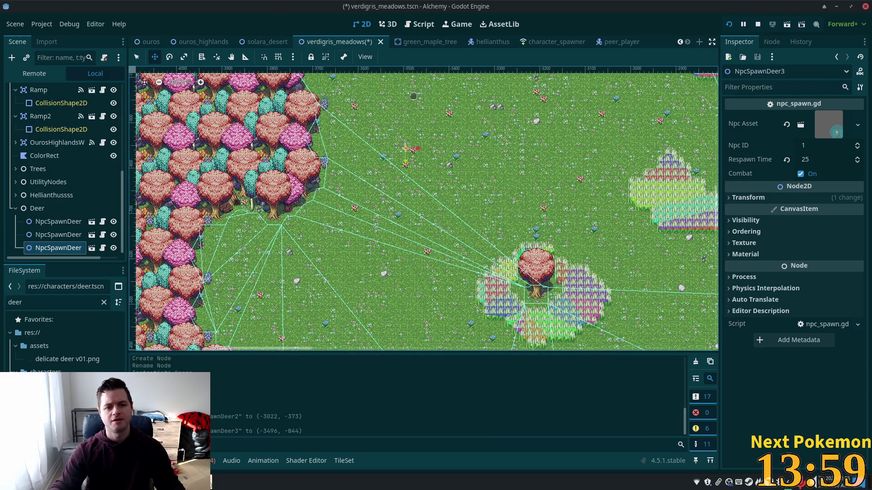
{"action": "key", "text": "ctrl+d"}
{"action": "mouse_move", "coordinate": [338, 191]}
{"action": "left_mouse_down"}
{"action": "mouse_move", "coordinate": [273, 198]}
{"action": "mouse_move", "coordinate": [248, 239]}
{"action": "mouse_move", "coordinate": [641, 192]}
{"action": "mouse_move", "coordinate": [391, 200]}
{"action": "mouse_move", "coordinate": [514, 188]}
{"action": "left_mouse_up"}
Create the fifth deer spawn and collapse the Deer group in the Scene dock.
{"action": "key", "text": "ctrl+d"}
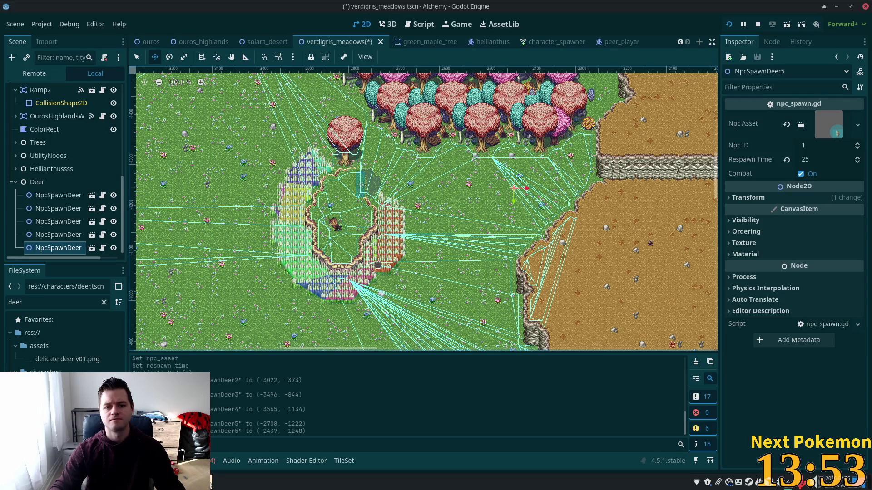
{"action": "mouse_move", "coordinate": [297, 273]}
{"action": "left_mouse_down"}
{"action": "mouse_move", "coordinate": [519, 289]}
{"action": "mouse_move", "coordinate": [451, 203]}
{"action": "mouse_move", "coordinate": [464, 185]}
{"action": "left_mouse_up"}
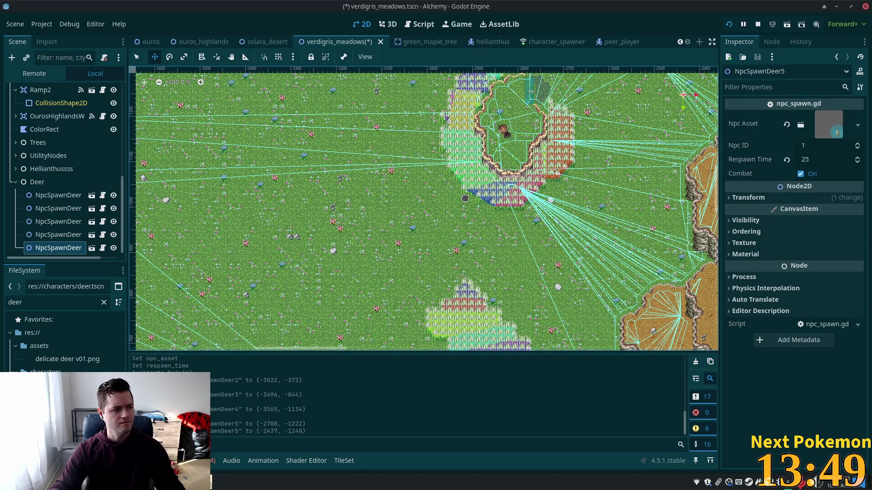
{"action": "scroll", "coordinate": [286, 265], "scroll_direction": "down", "scroll_amount": 1}
{"action": "scroll", "coordinate": [286, 265], "scroll_direction": "down", "scroll_amount": 4}
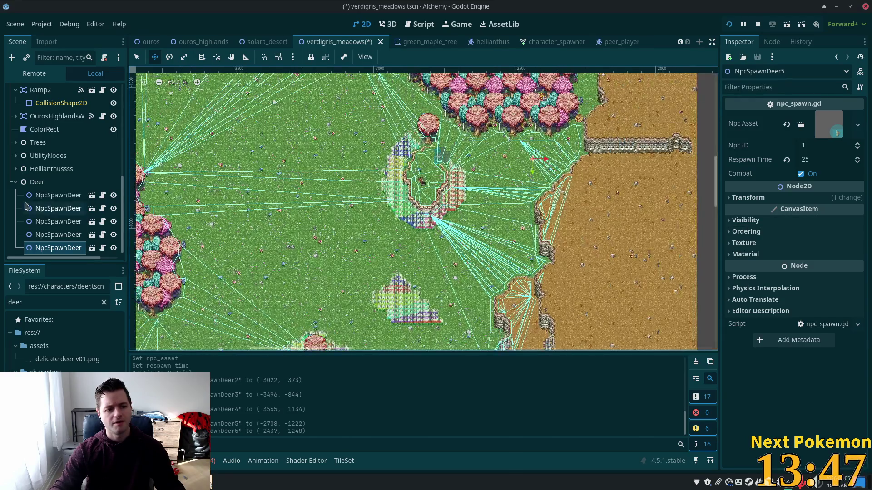
{"action": "left_click", "coordinate": [15, 182]}
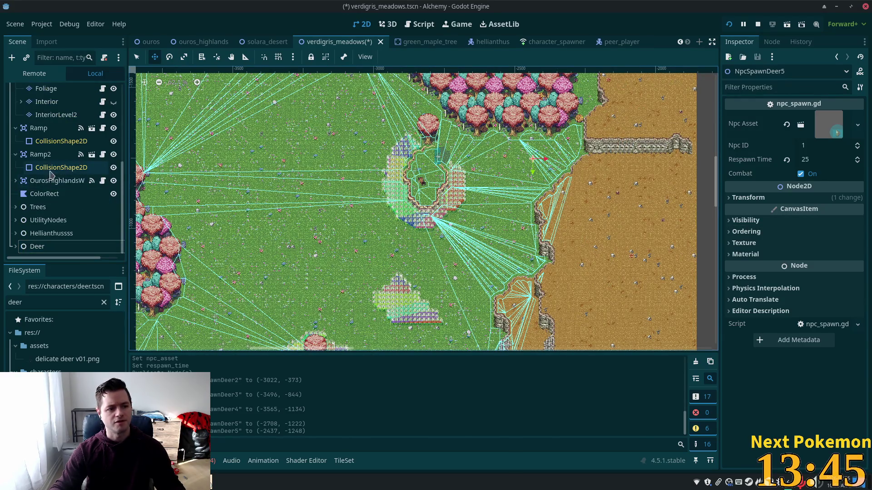
Duplicate the last GatheringNode under Trees, place the copies in open meadow, and save the scene.
{"action": "left_click", "coordinate": [15, 207]}
{"action": "scroll", "coordinate": [53, 227], "scroll_direction": "down", "scroll_amount": 5}
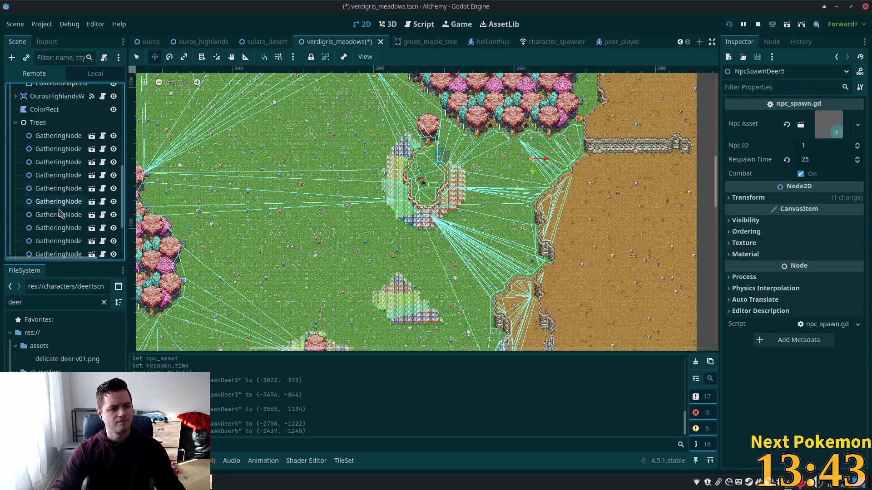
{"action": "left_click", "coordinate": [57, 238]}
{"action": "mouse_move", "coordinate": [207, 271]}
{"action": "left_mouse_down"}
{"action": "mouse_move", "coordinate": [291, 136]}
{"action": "mouse_move", "coordinate": [300, 170]}
{"action": "left_mouse_up"}
{"action": "key", "text": "ctrl+d"}
{"action": "mouse_move", "coordinate": [279, 236]}
{"action": "left_mouse_down"}
{"action": "mouse_move", "coordinate": [558, 86]}
{"action": "mouse_move", "coordinate": [534, 127]}
{"action": "mouse_move", "coordinate": [512, 116]}
{"action": "mouse_move", "coordinate": [503, 130]}
{"action": "mouse_move", "coordinate": [575, 154]}
{"action": "mouse_move", "coordinate": [594, 132]}
{"action": "mouse_move", "coordinate": [568, 135]}
{"action": "left_mouse_up"}
{"action": "key", "text": "ctrl+d"}
{"action": "key", "text": "ctrl+d"}
{"action": "key", "text": "ctrl+d"}
{"action": "key", "text": "ctrl+d"}
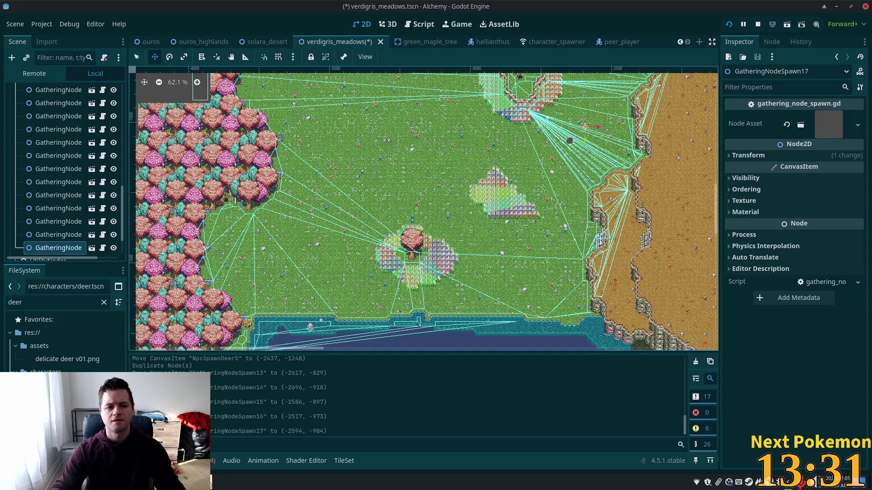
{"action": "key", "text": "ctrl+s"}
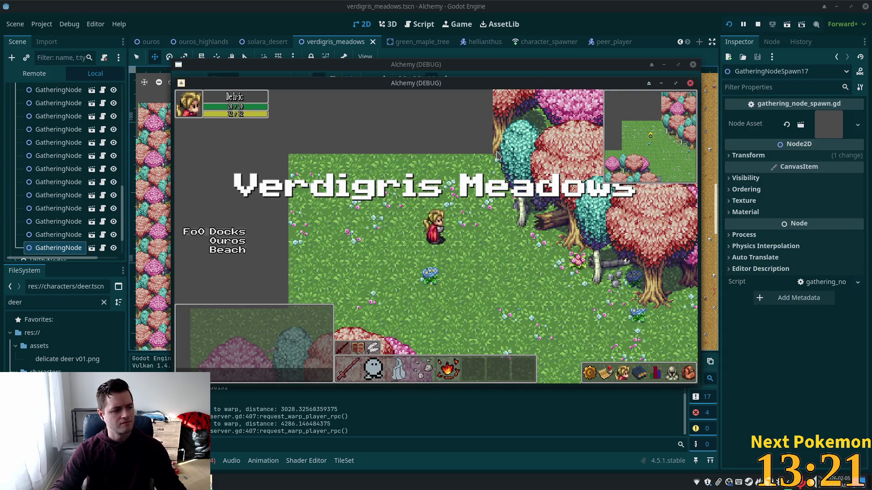
Walk the character down-right across the meadow and attack a deer.
{"action": "key", "text": "d"}
{"action": "key", "text": "s"}
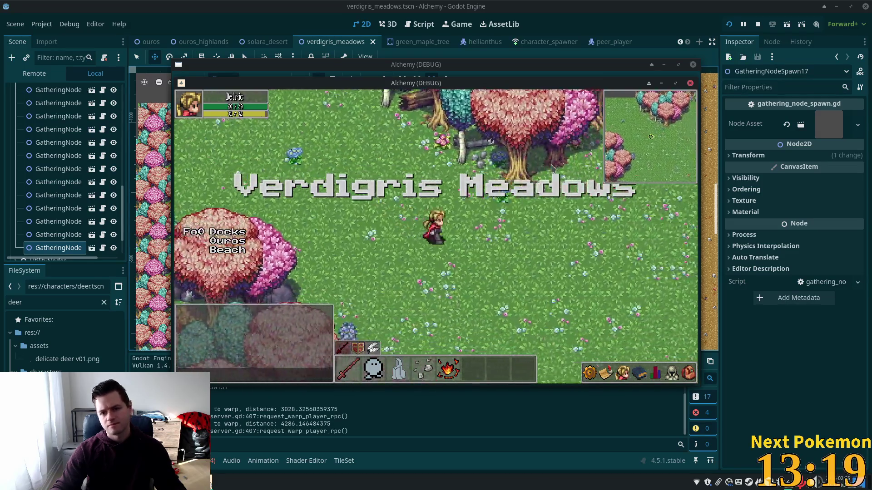
{"action": "key", "text": "s"}
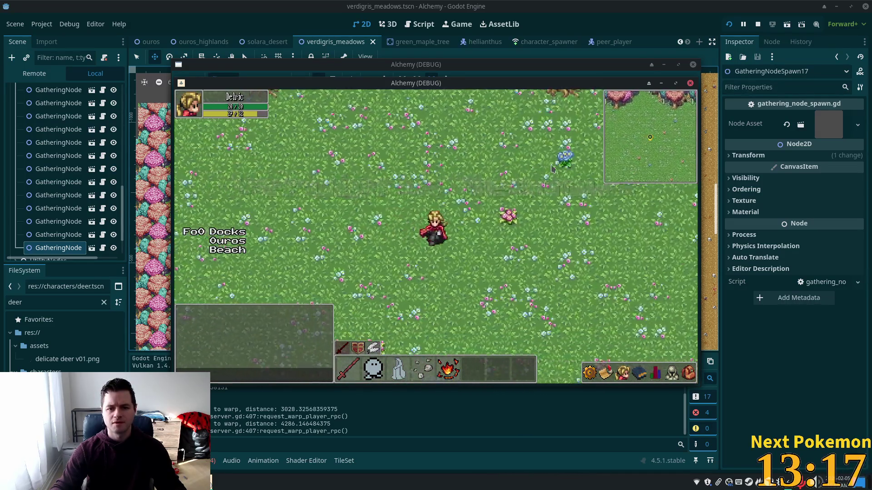
{"action": "key", "text": "d"}
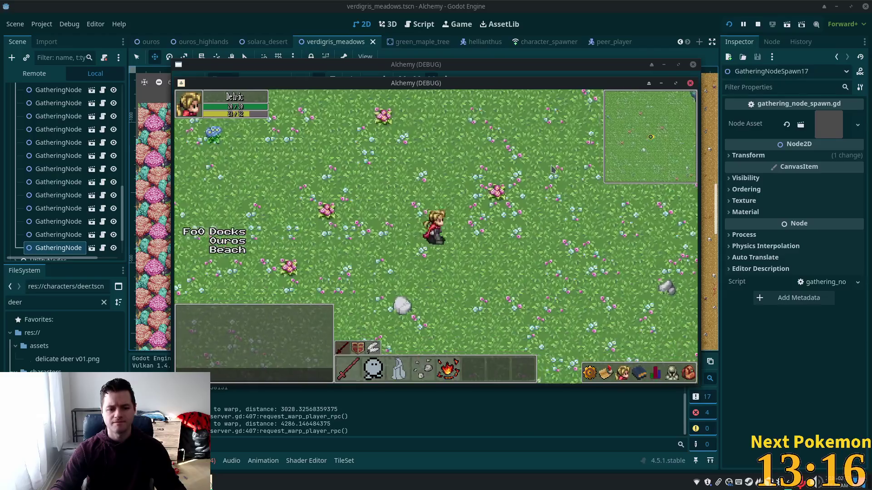
{"action": "key", "text": "w"}
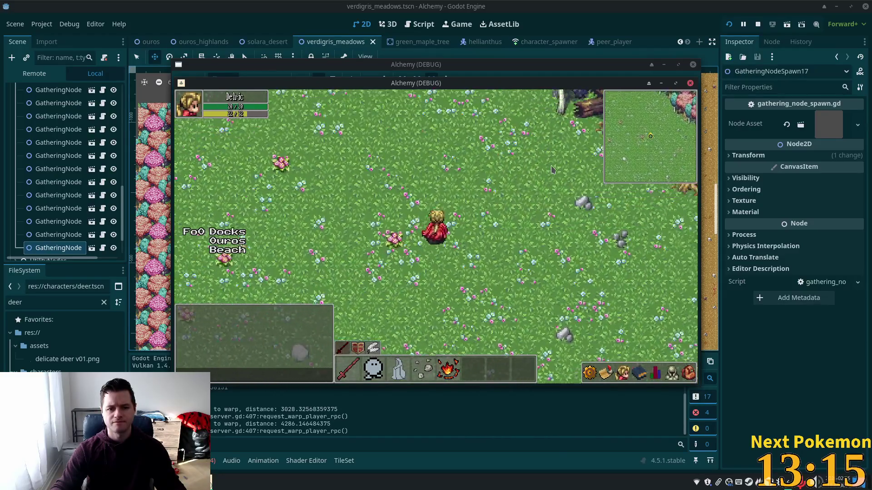
{"action": "key", "text": "s"}
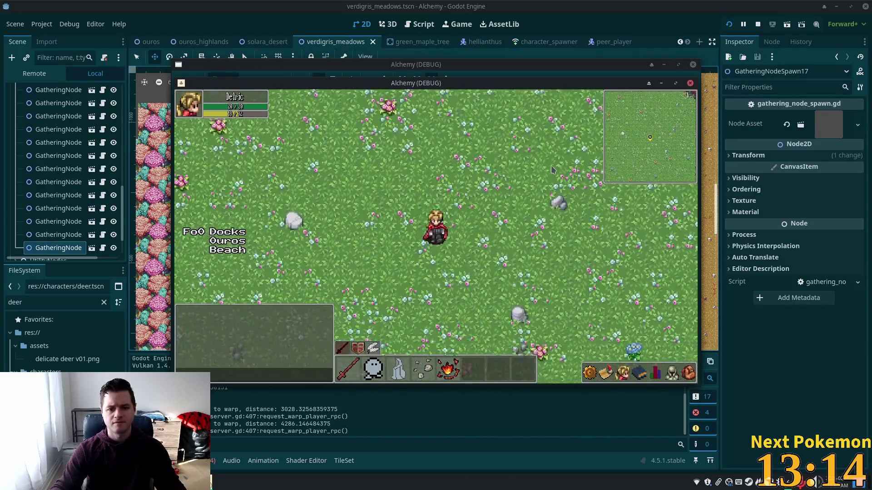
{"action": "key", "text": "s"}
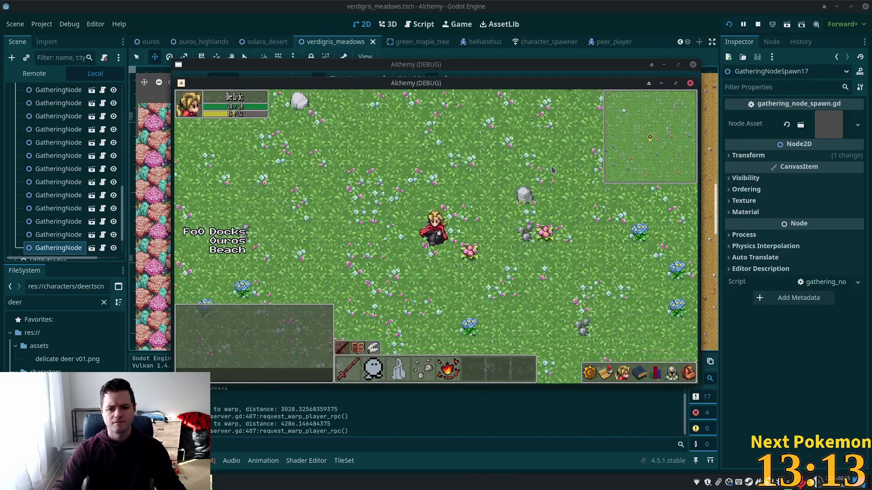
{"action": "key", "text": "s"}
{"action": "key", "text": "s"}
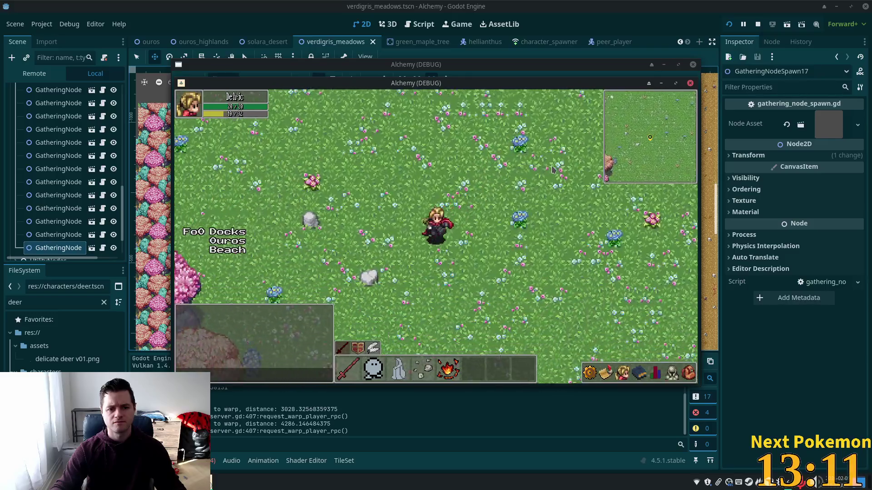
{"action": "key", "text": "s"}
{"action": "left_click", "coordinate": [271, 222]}
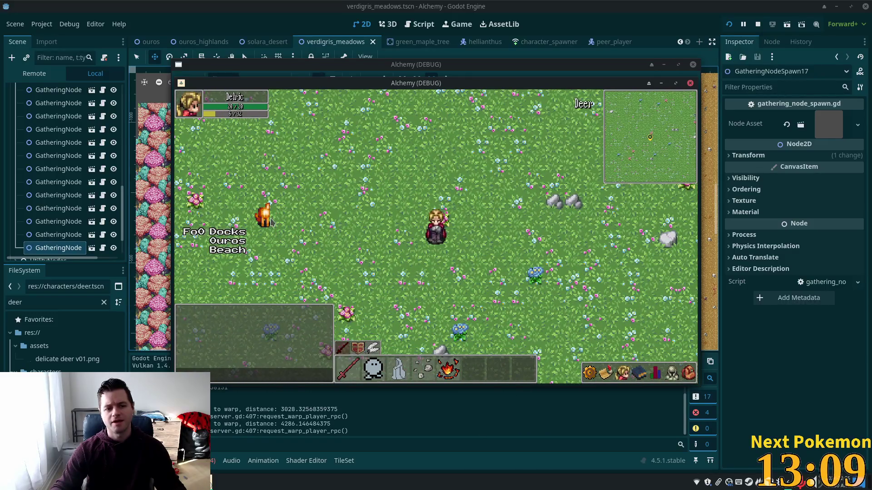
{"action": "key", "text": "a"}
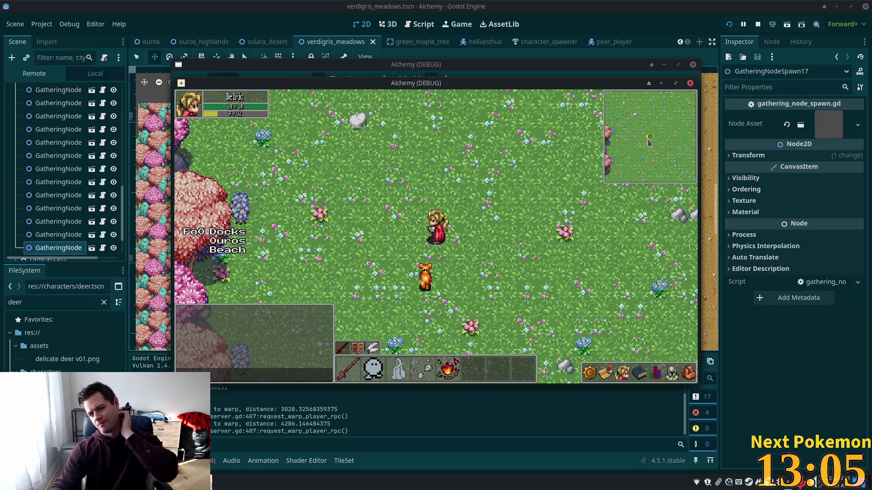
Teleport to several meadow spots, ending at the ring-shaped cliff area.
{"action": "left_click", "coordinate": [662, 133]}
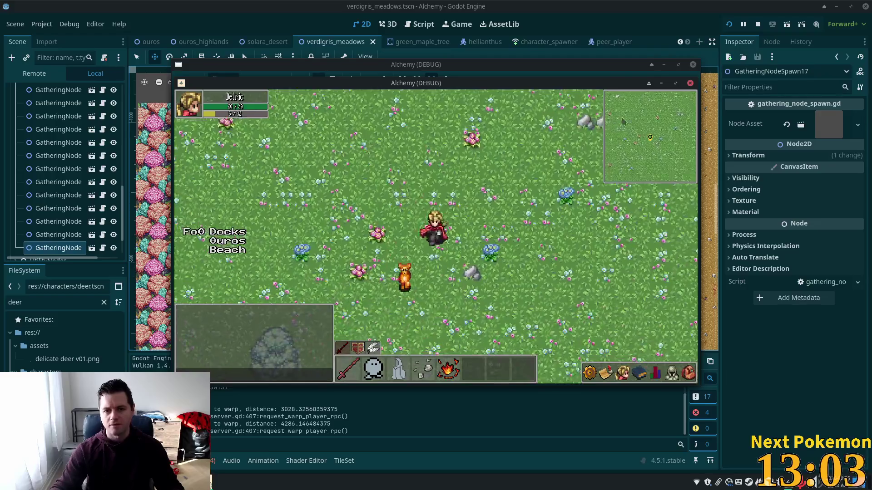
{"action": "left_click", "coordinate": [660, 143]}
{"action": "left_click", "coordinate": [657, 144]}
{"action": "left_click", "coordinate": [659, 206]}
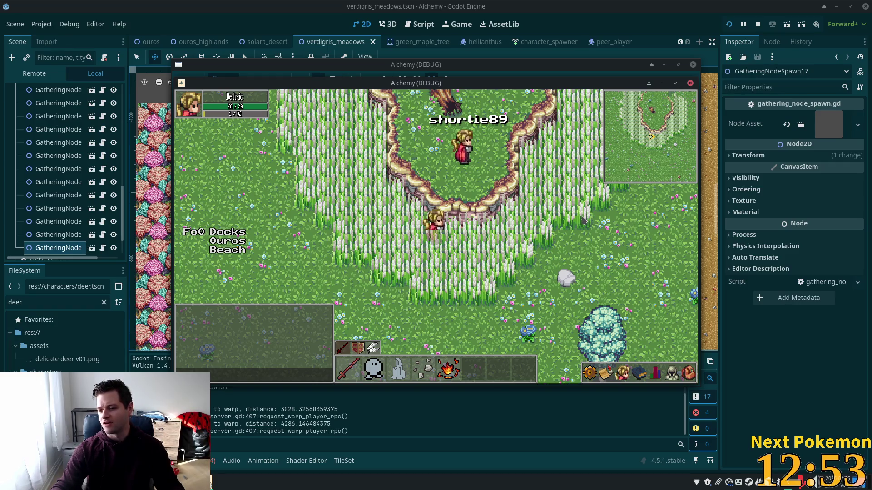
{"action": "left_click", "coordinate": [628, 240]}
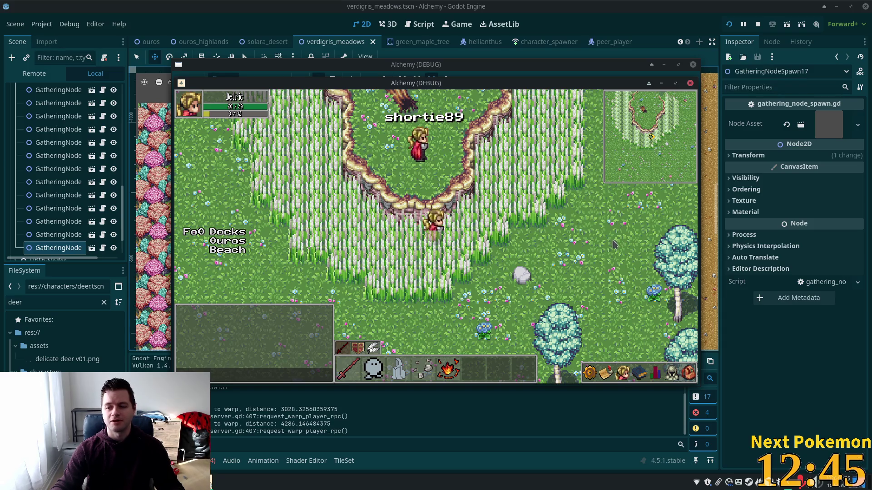
Walk with the arrow keys through the tall grass and past the trees.
{"action": "key", "text": "Left"}
{"action": "key", "text": "Down"}
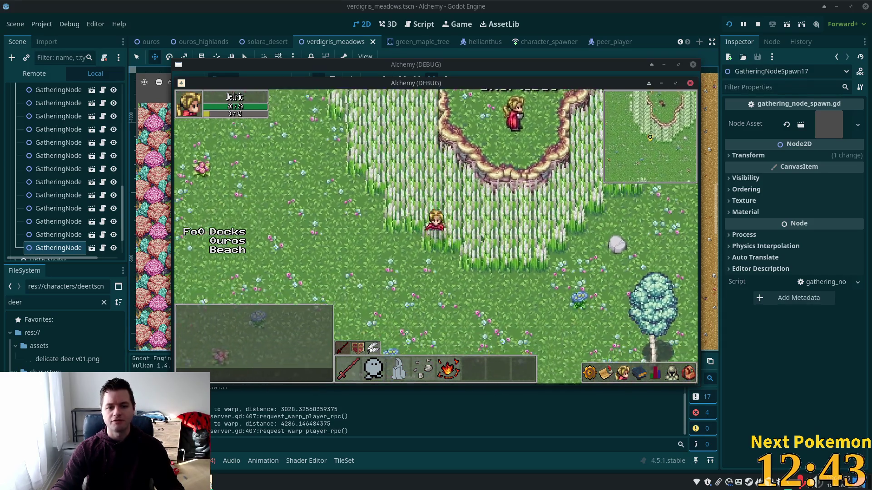
{"action": "key", "text": "Up"}
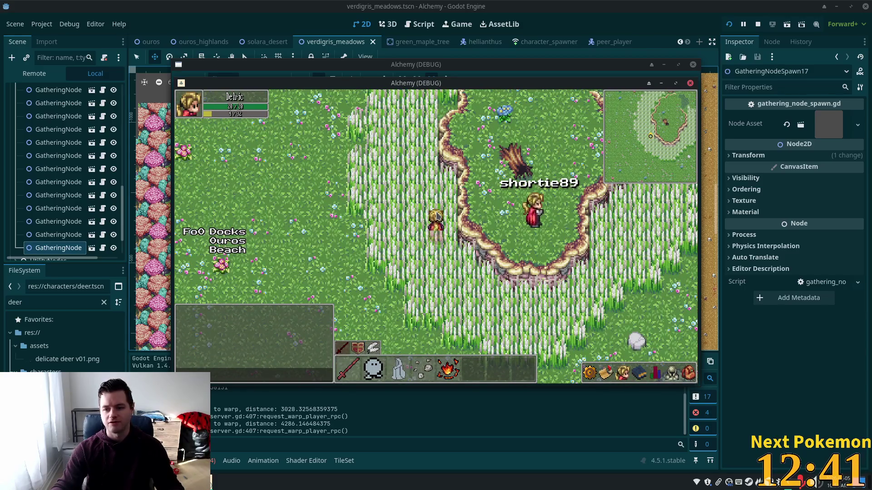
{"action": "key", "text": "Down"}
{"action": "key", "text": "Right"}
{"action": "key", "text": "Down"}
{"action": "key", "text": "Right"}
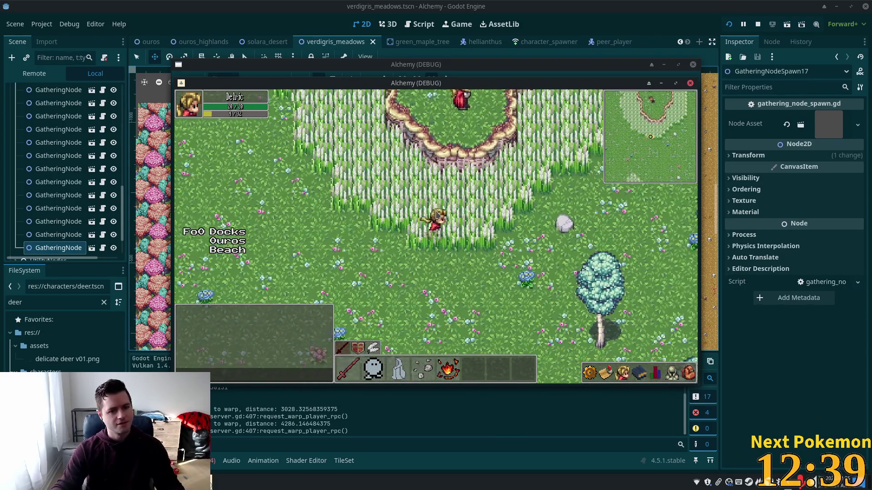
{"action": "key", "text": "Up"}
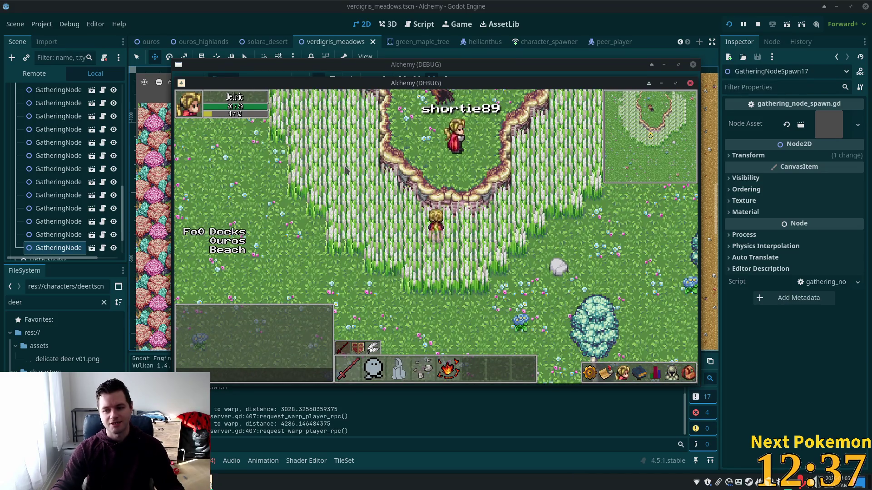
{"action": "key", "text": "Down"}
{"action": "key", "text": "Right"}
{"action": "key", "text": "Down"}
{"action": "key", "text": "Right"}
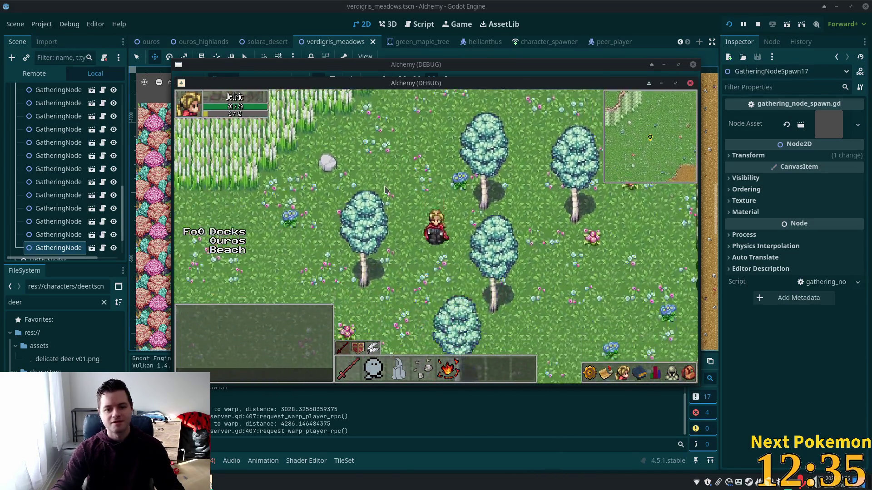
{"action": "key", "text": "Up"}
Walk the character around near the trees, then stop the game with F8.
{"action": "key", "text": "Down"}
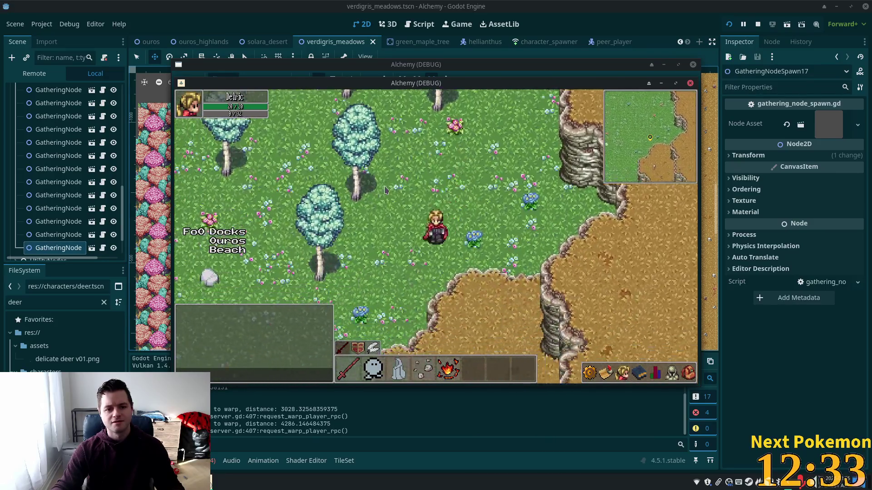
{"action": "key", "text": "Down"}
{"action": "key", "text": "Left"}
{"action": "key", "text": "Up"}
{"action": "key", "text": "Right"}
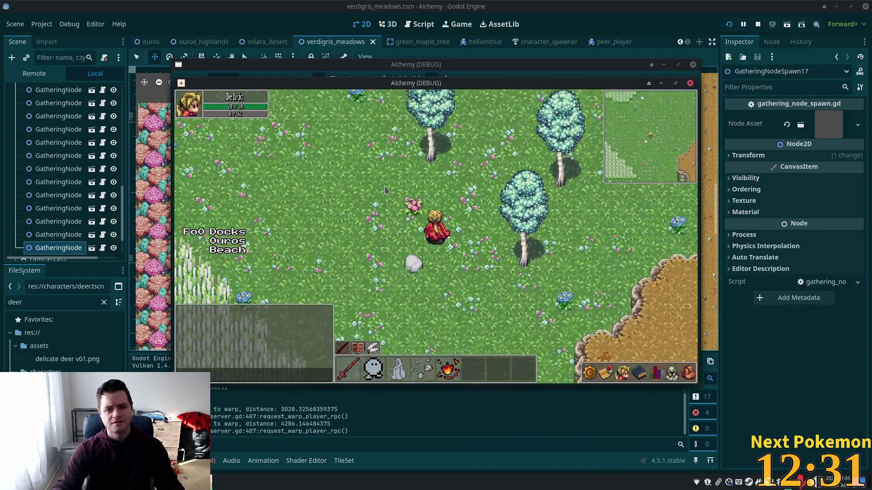
{"action": "key", "text": "Up"}
{"action": "key", "text": "Up"}
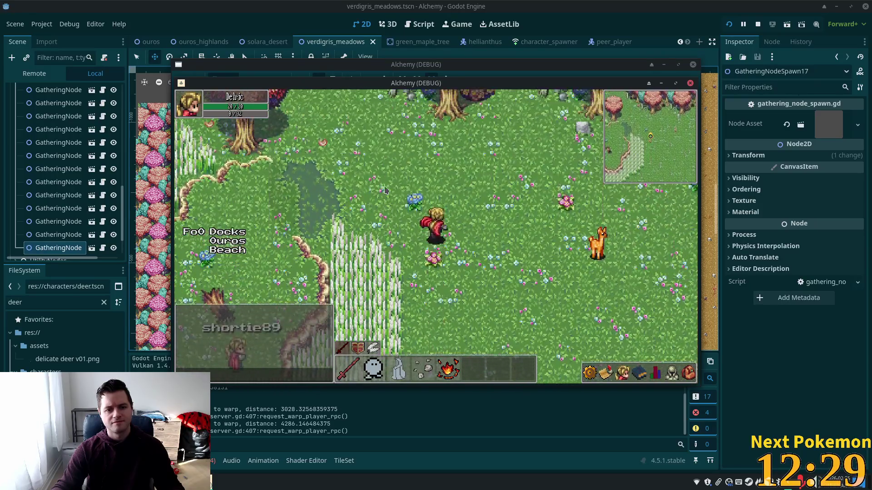
{"action": "key", "text": "Left"}
{"action": "key", "text": "Right"}
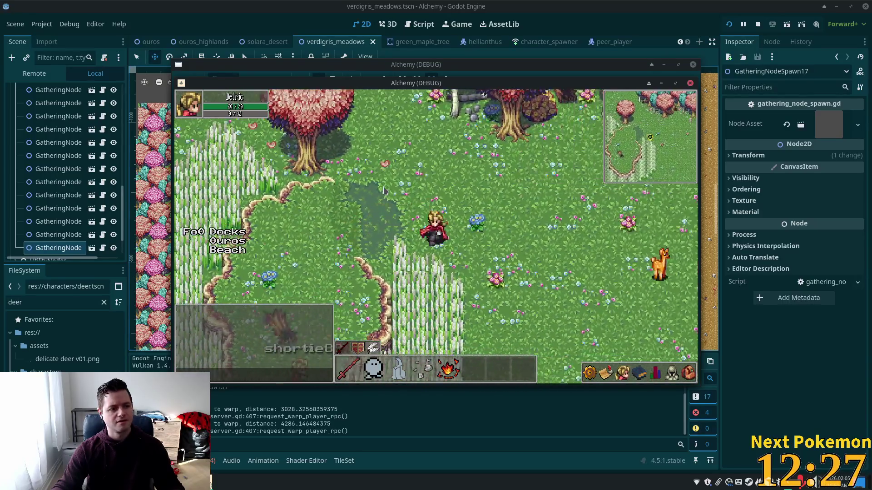
{"action": "key", "text": "Down"}
{"action": "key", "text": "Down"}
{"action": "key", "text": "Left"}
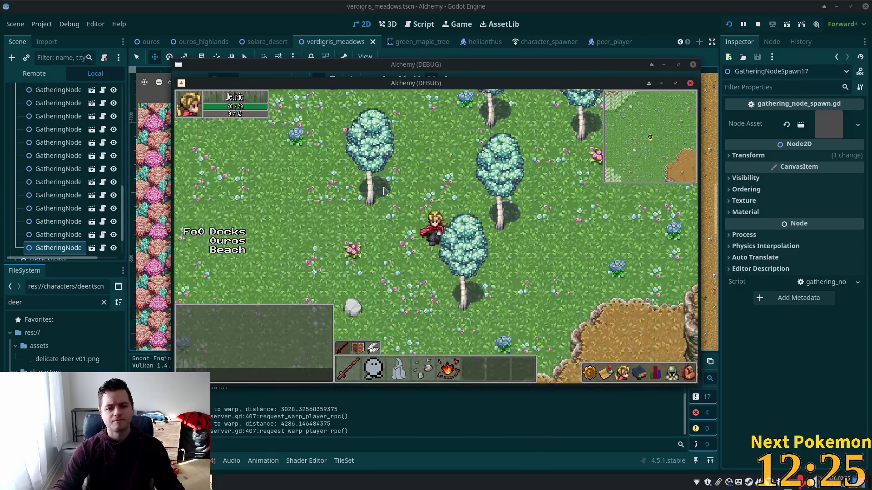
{"action": "key", "text": "Up"}
{"action": "key", "text": "Left"}
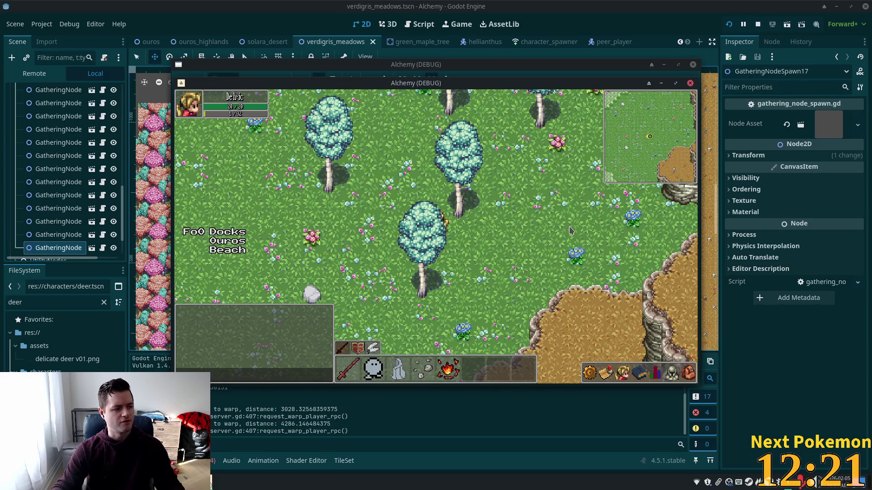
{"action": "key", "text": "F8"}
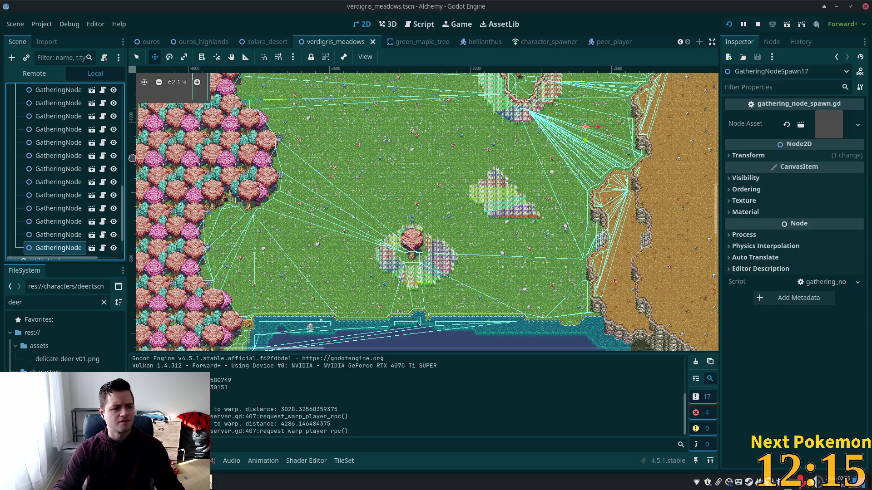
Add GatheringNodeSpawn18 and 19 near the sandy edge, save, and run the current scene.
{"action": "key", "text": "ctrl+d"}
{"action": "mouse_move", "coordinate": [516, 186]}
{"action": "left_mouse_down"}
{"action": "mouse_move", "coordinate": [534, 205]}
{"action": "mouse_move", "coordinate": [542, 201]}
{"action": "mouse_move", "coordinate": [538, 218]}
{"action": "mouse_move", "coordinate": [512, 243]}
{"action": "mouse_move", "coordinate": [497, 244]}
{"action": "left_mouse_up"}
{"action": "key", "text": "ctrl+d"}
{"action": "key", "text": "ctrl+s"}
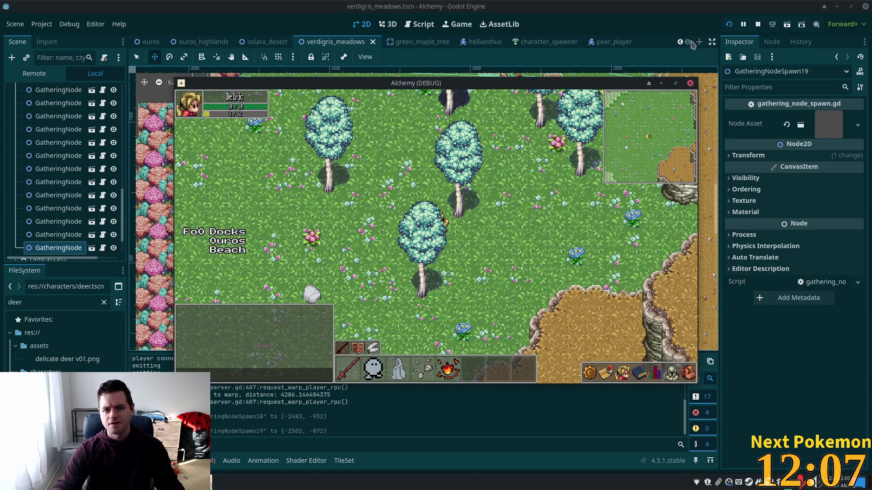
{"action": "left_click", "coordinate": [729, 25]}
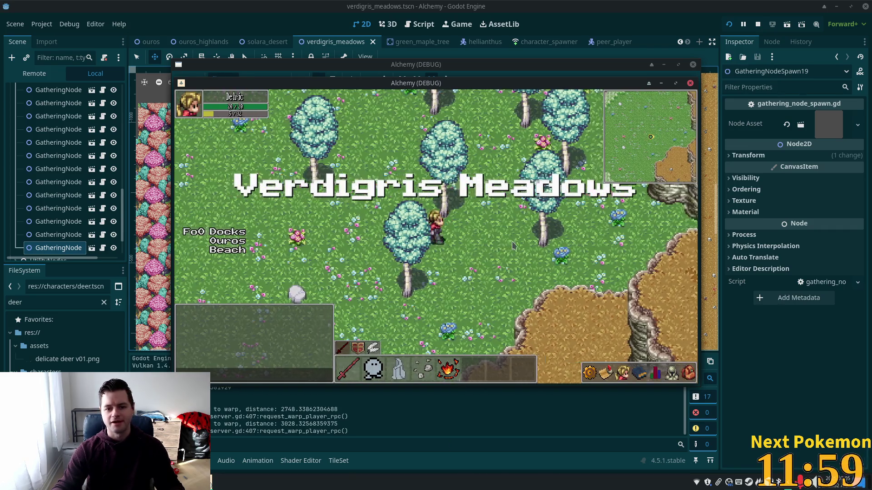
Walk the character down-left past the tall grass toward the deer.
{"action": "key", "text": "d"}
{"action": "key", "text": "a"}
{"action": "key", "text": "w"}
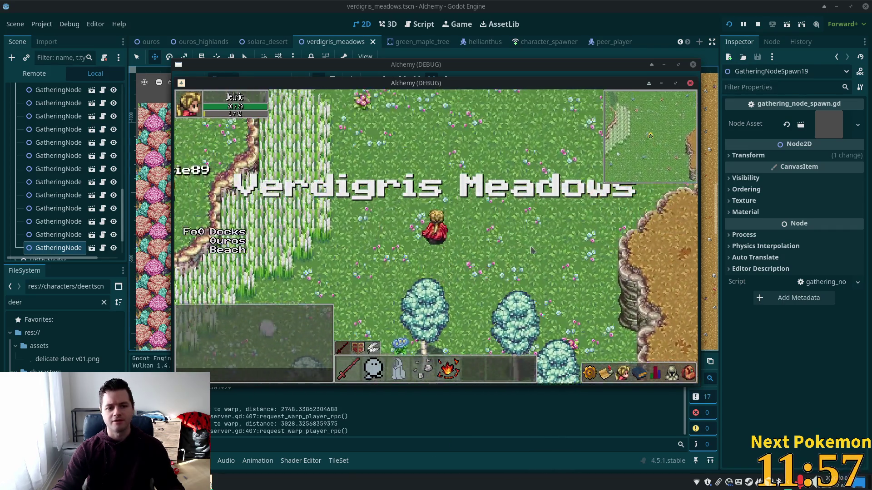
{"action": "key", "text": "s"}
{"action": "key", "text": "s"}
{"action": "key", "text": "a"}
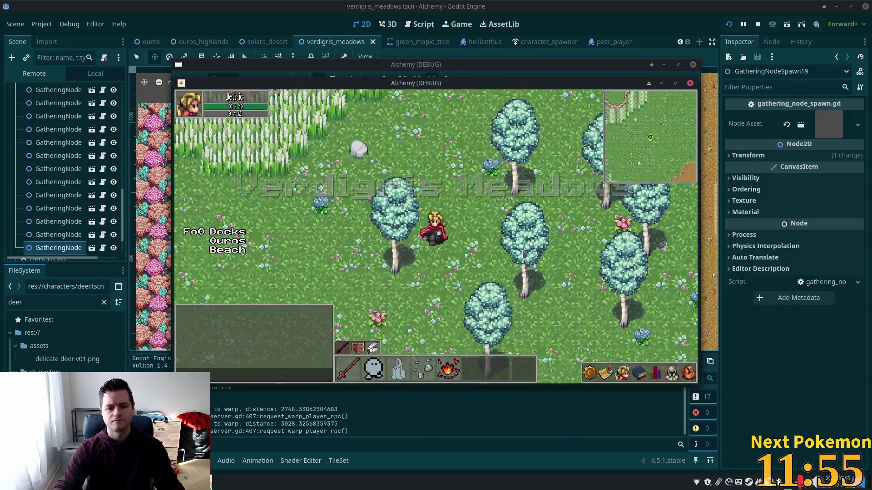
{"action": "key", "text": "s"}
{"action": "key", "text": "a"}
{"action": "key", "text": "s"}
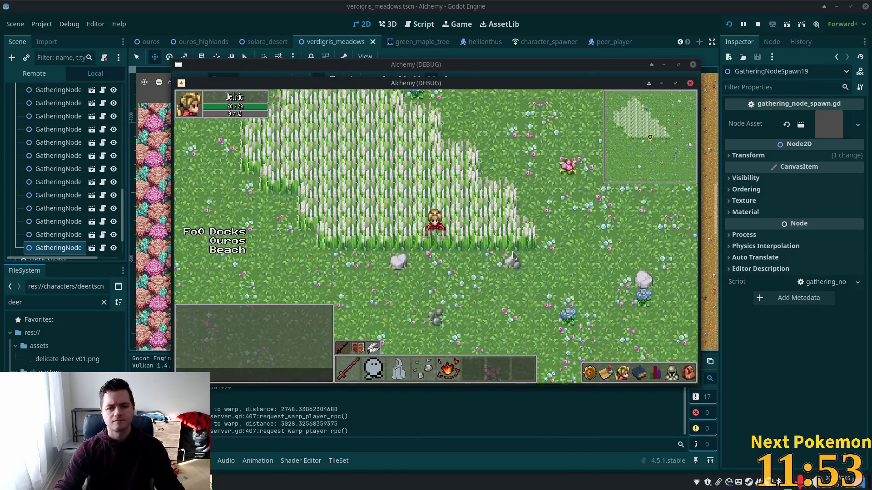
{"action": "key", "text": "s"}
{"action": "key", "text": "d"}
{"action": "key", "text": "s"}
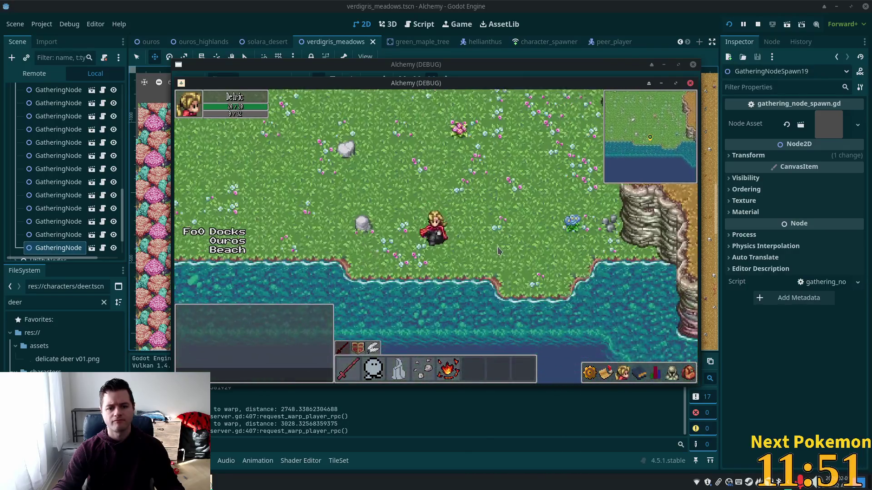
Head up-right toward the cliff, then back left through the grass, dashing past the tree.
{"action": "key", "text": "w"}
{"action": "key", "text": "d"}
{"action": "key", "text": "w"}
{"action": "key", "text": "d"}
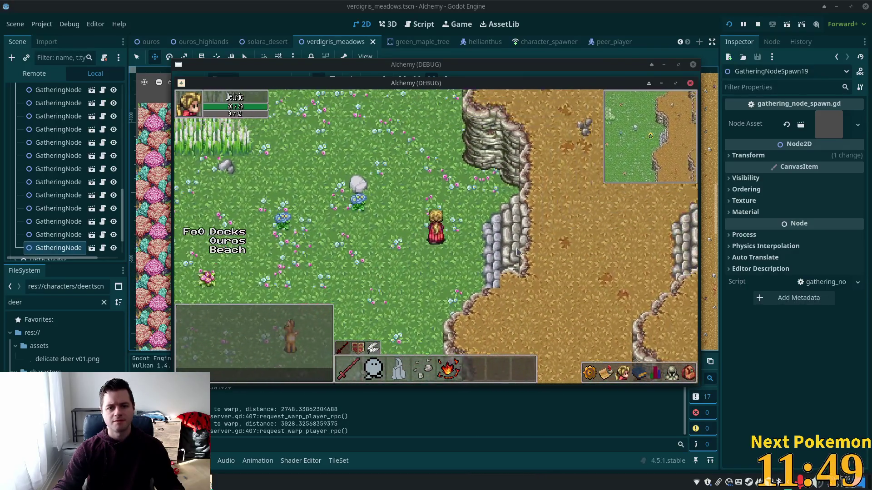
{"action": "key", "text": "a"}
{"action": "key", "text": "a"}
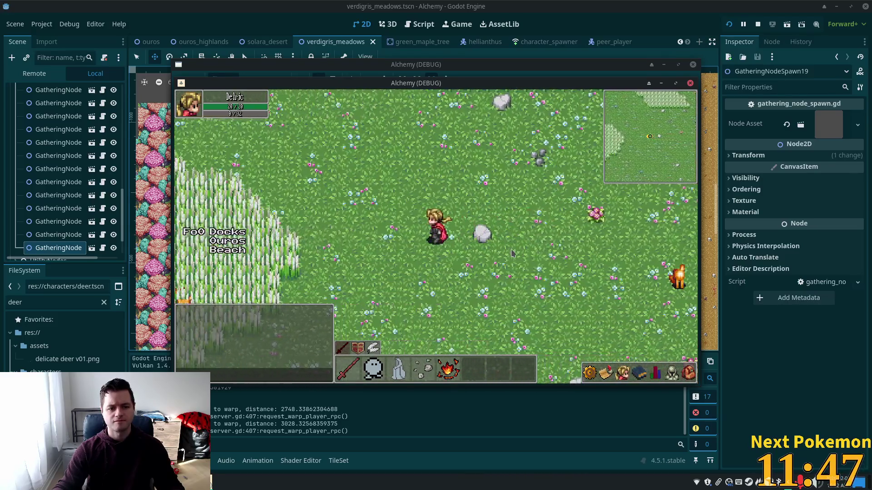
{"action": "key", "text": "a"}
{"action": "key", "text": "s"}
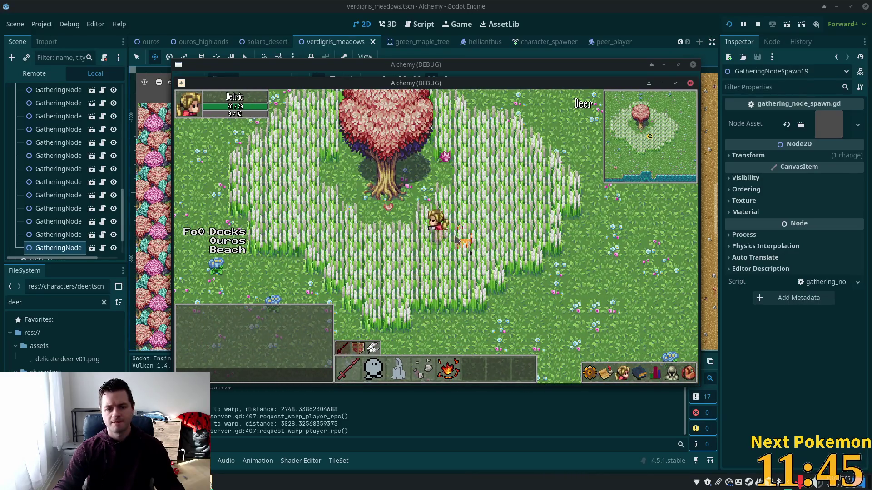
{"action": "key", "text": "s"}
{"action": "key", "text": "a"}
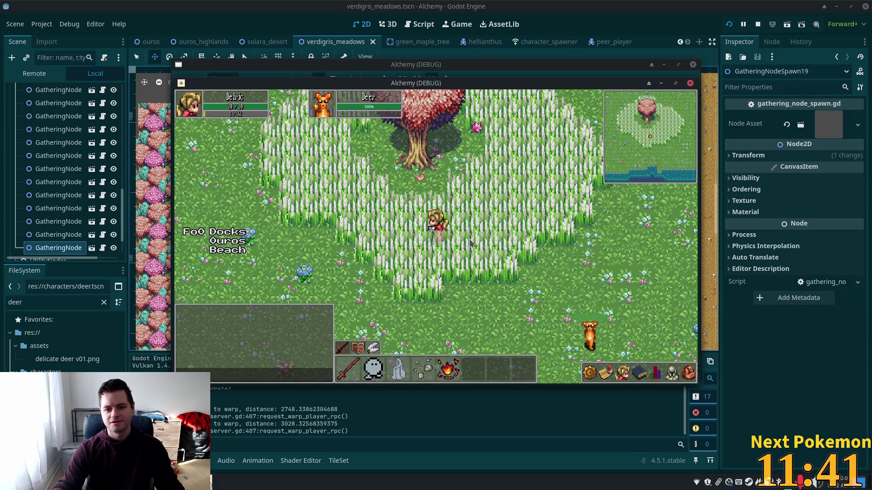
{"action": "key", "text": "space"}
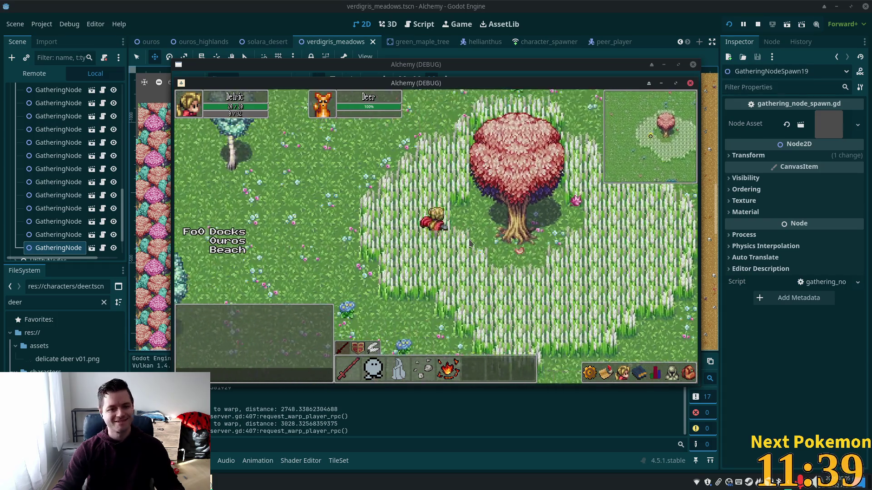
Roam the meadow northward, then walk back east.
{"action": "key", "text": "a"}
{"action": "key", "text": "s"}
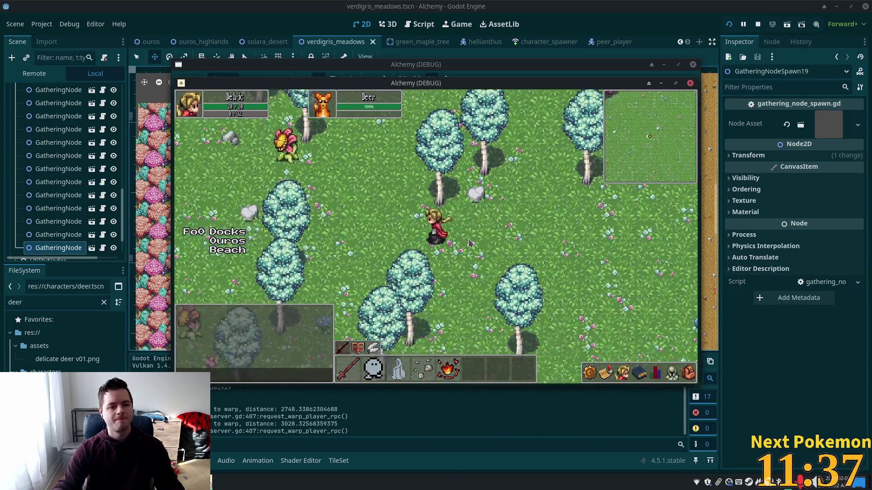
{"action": "key", "text": "s"}
{"action": "key", "text": "w"}
{"action": "key", "text": "a"}
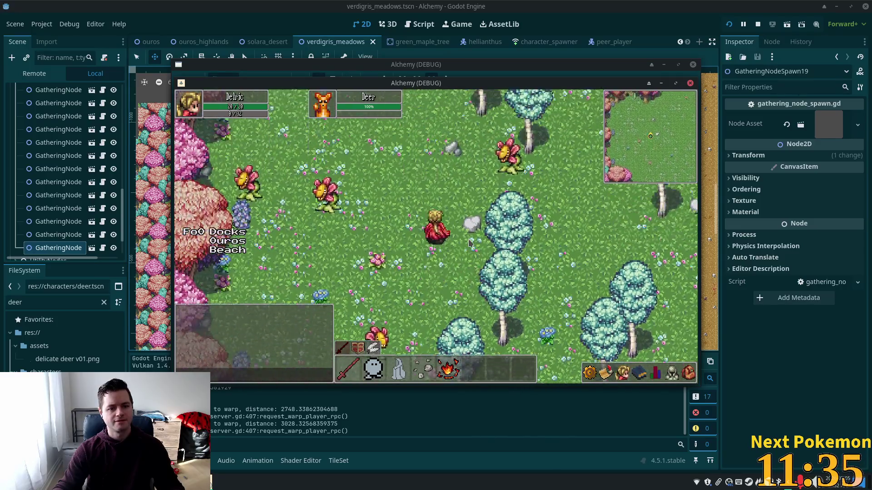
{"action": "key", "text": "w"}
{"action": "key", "text": "w"}
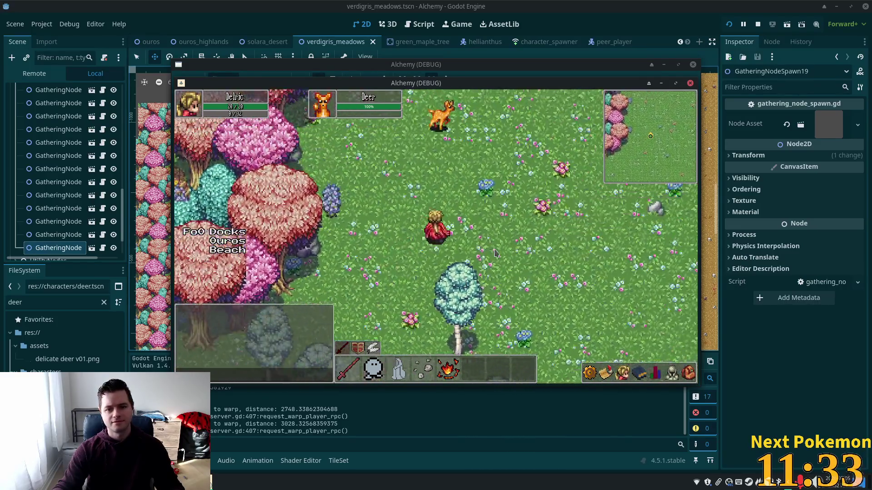
{"action": "key", "text": "w"}
{"action": "key", "text": "w"}
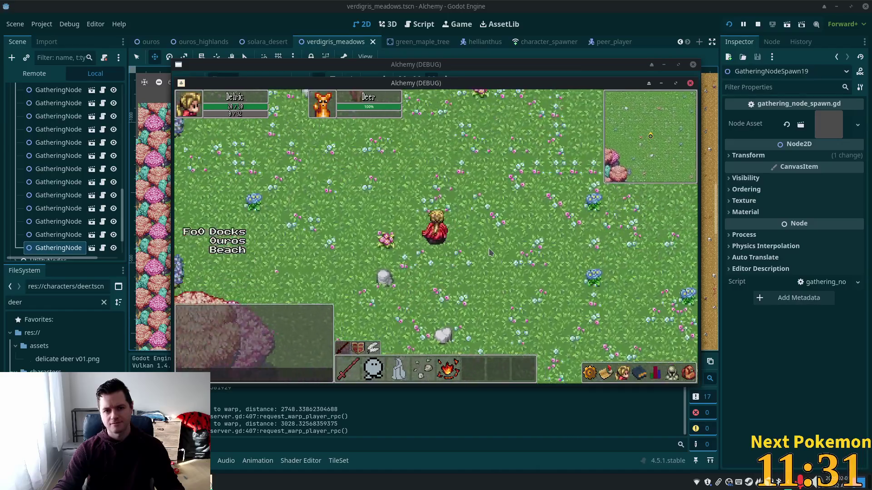
{"action": "key", "text": "w"}
{"action": "key", "text": "a"}
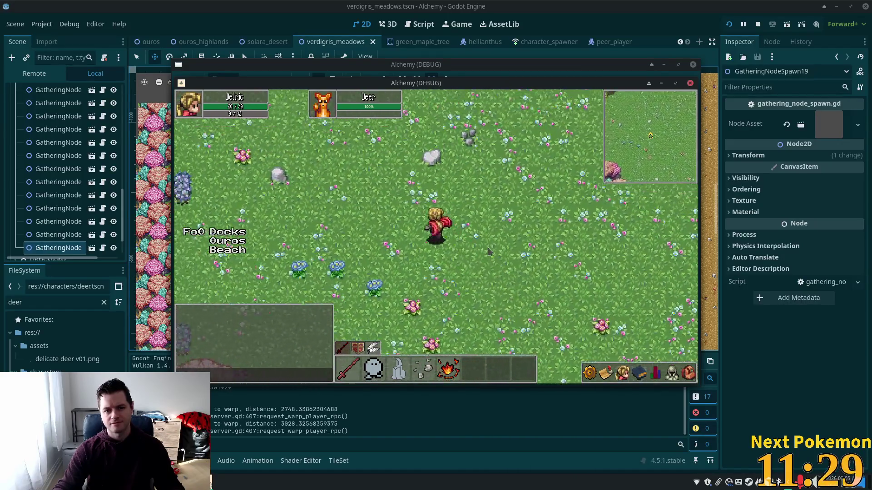
{"action": "key", "text": "s"}
{"action": "key", "text": "d"}
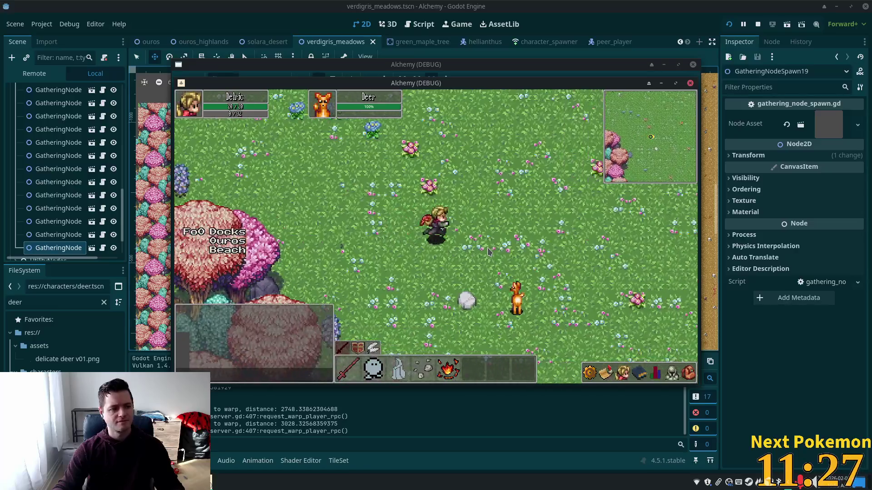
{"action": "key", "text": "d"}
{"action": "key", "text": "d"}
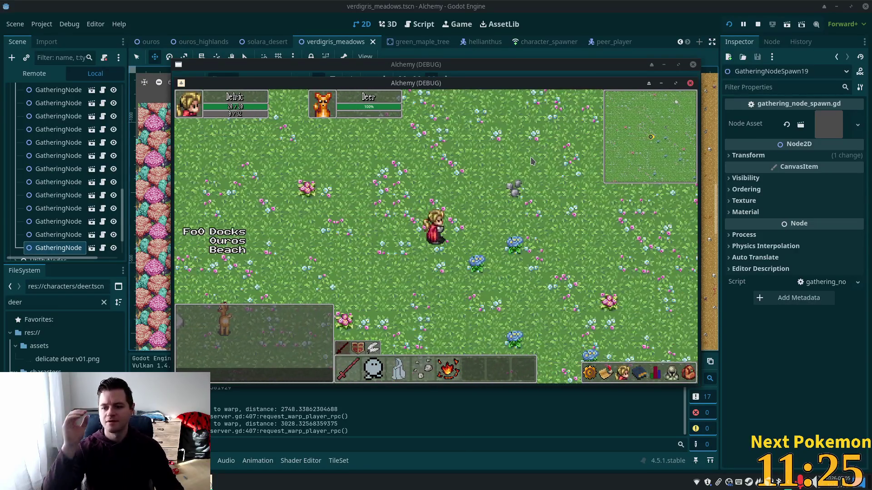
Walk up to the map edge, gather the blue flower, and return to the editor.
{"action": "key", "text": "w"}
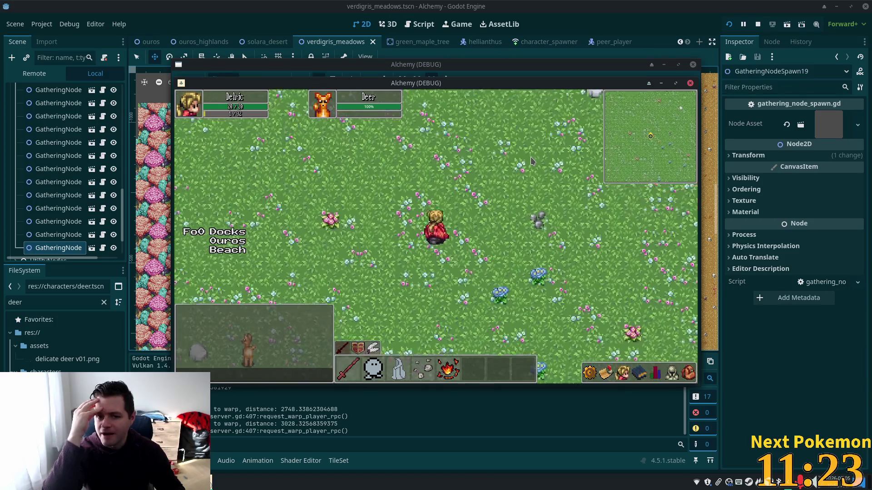
{"action": "key", "text": "a"}
{"action": "key", "text": "d"}
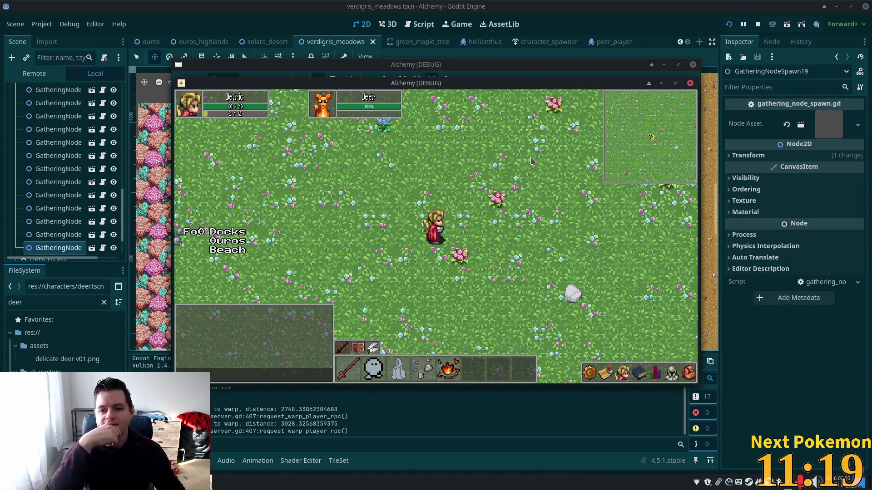
{"action": "key", "text": "w"}
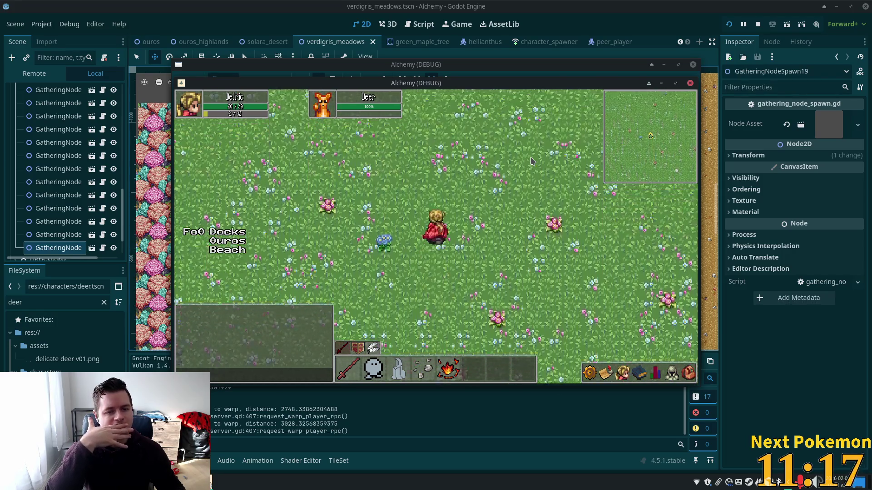
{"action": "key", "text": "d"}
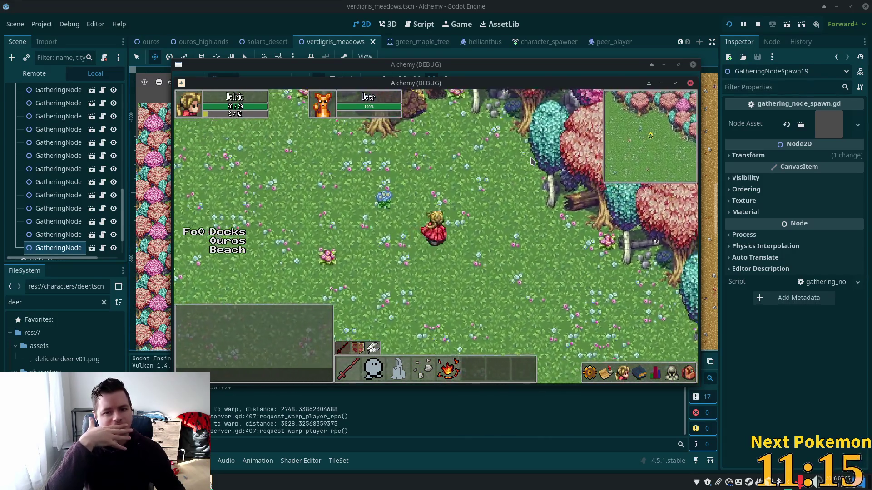
{"action": "key", "text": "a"}
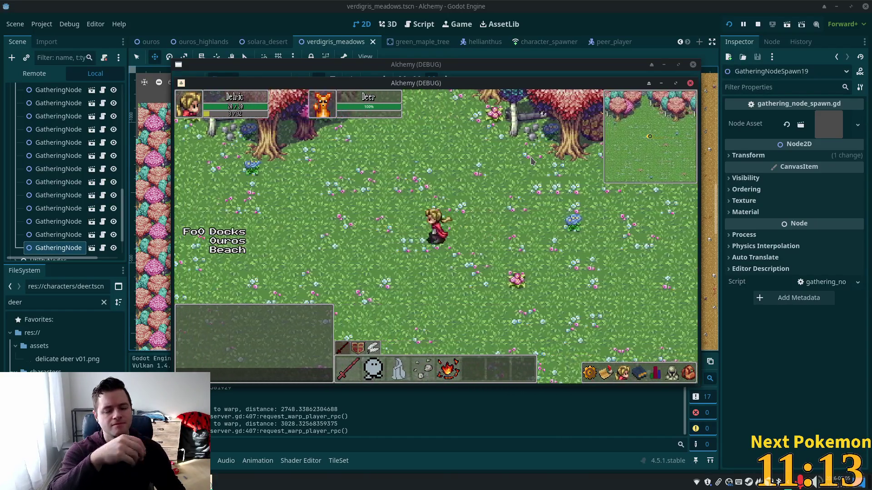
{"action": "key", "text": "w"}
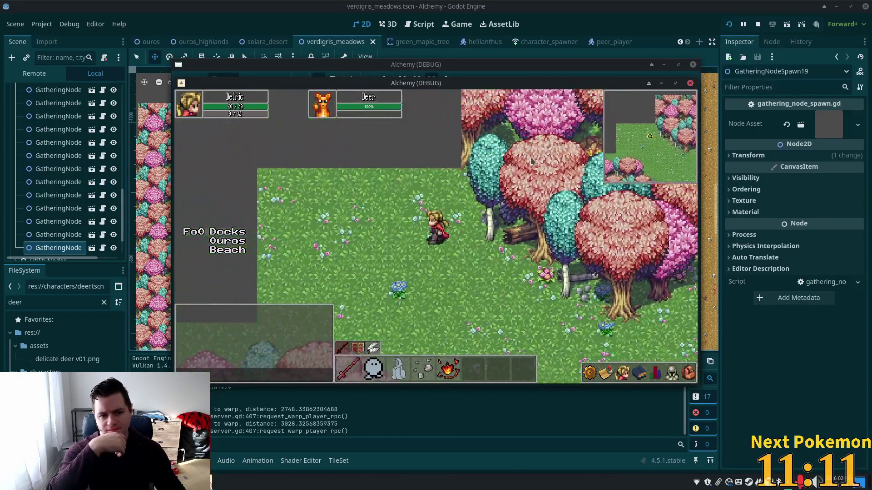
{"action": "key", "text": "a"}
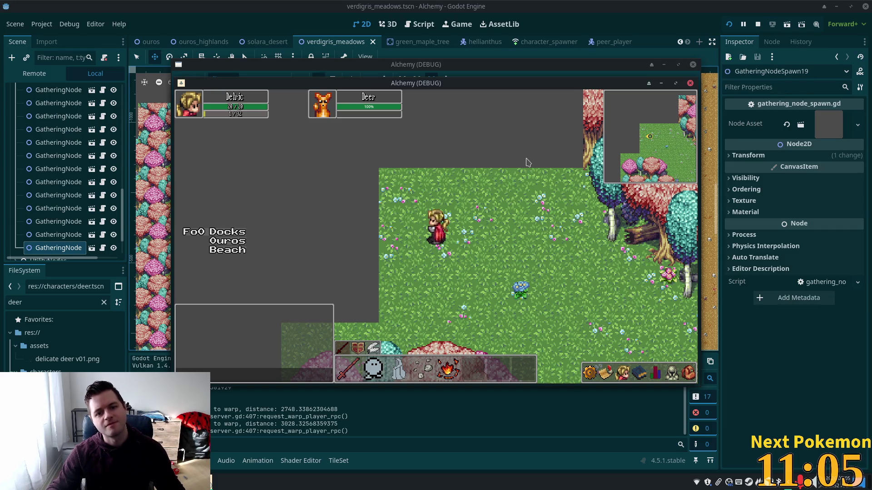
{"action": "key", "text": "d"}
{"action": "key", "text": "s"}
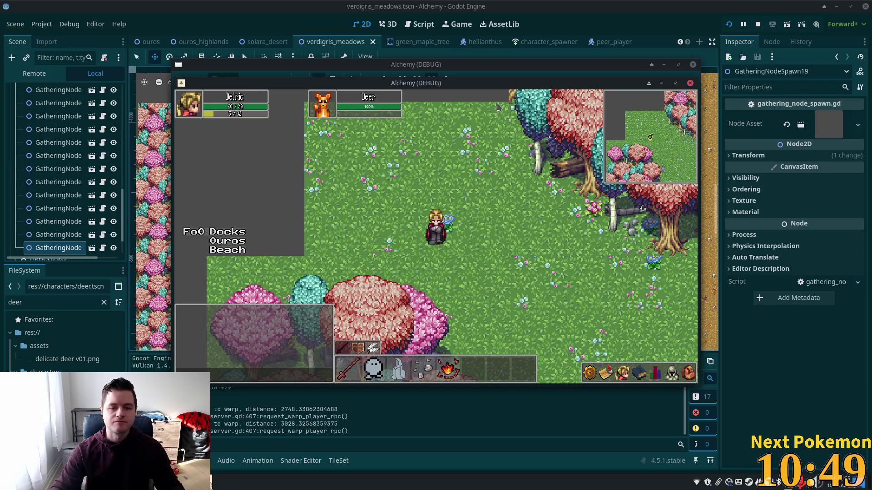
{"action": "left_click", "coordinate": [578, 25]}
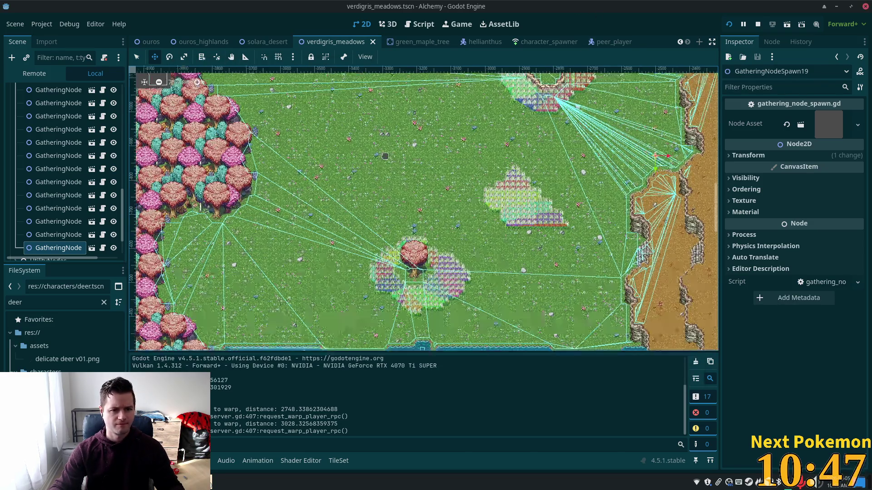
Zoom into the map's top-left corner, collapse Trees, and select the Ground tile layer.
{"action": "scroll", "coordinate": [427, 204], "scroll_direction": "up", "scroll_amount": 10}
{"action": "scroll", "coordinate": [516, 77], "scroll_direction": "up", "scroll_amount": 1}
{"action": "scroll", "coordinate": [557, 269], "scroll_direction": "up", "scroll_amount": 5}
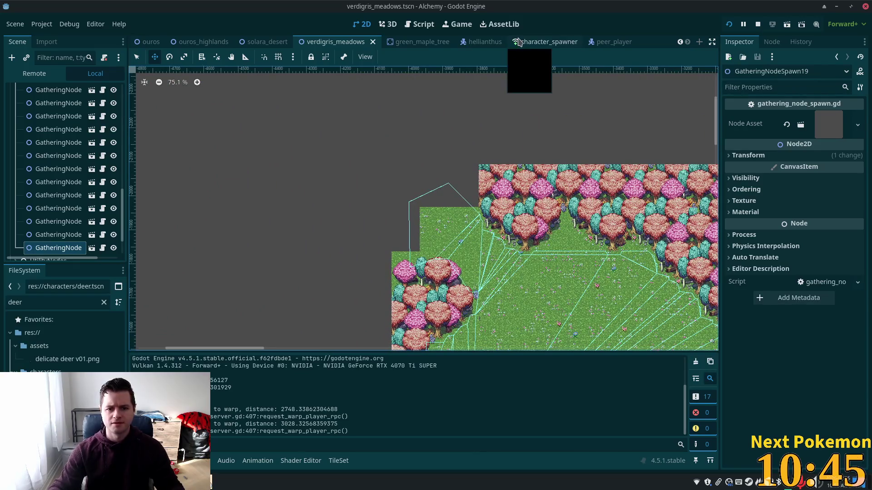
{"action": "scroll", "coordinate": [431, 173], "scroll_direction": "up", "scroll_amount": 2}
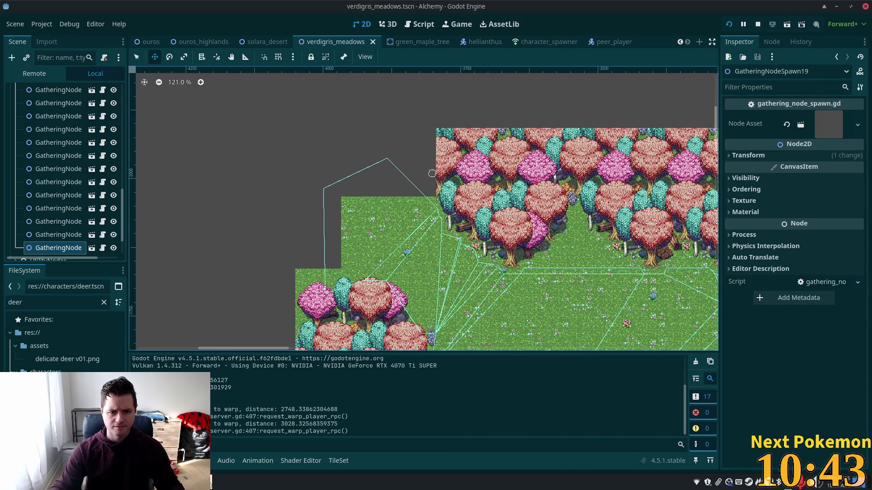
{"action": "scroll", "coordinate": [473, 213], "scroll_direction": "up", "scroll_amount": 2}
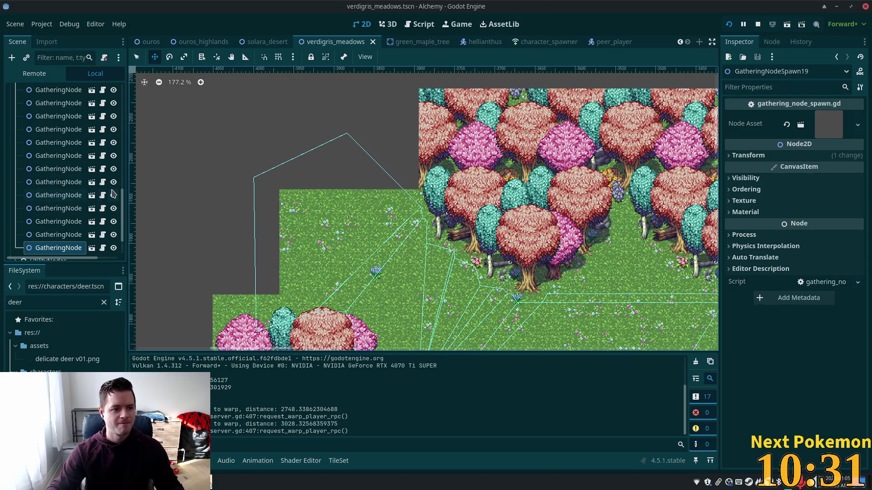
{"action": "scroll", "coordinate": [64, 191], "scroll_direction": "up", "scroll_amount": 10}
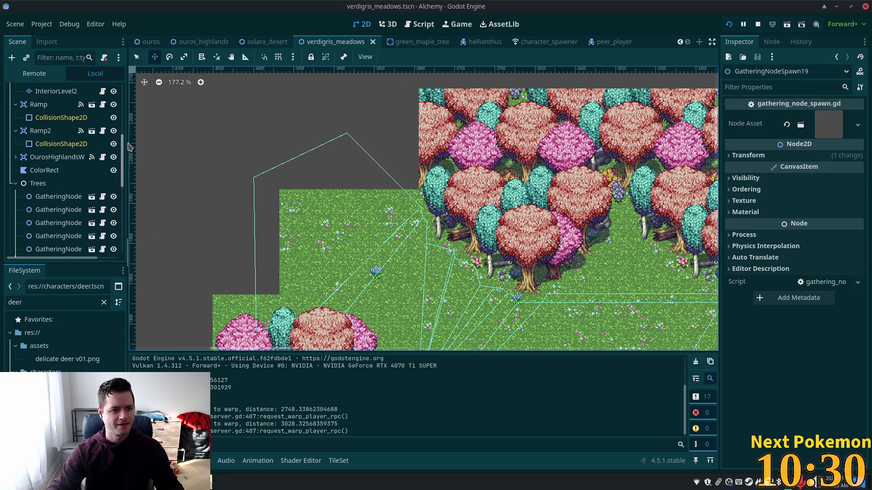
{"action": "left_click", "coordinate": [19, 184]}
{"action": "scroll", "coordinate": [28, 182], "scroll_direction": "up", "scroll_amount": 5}
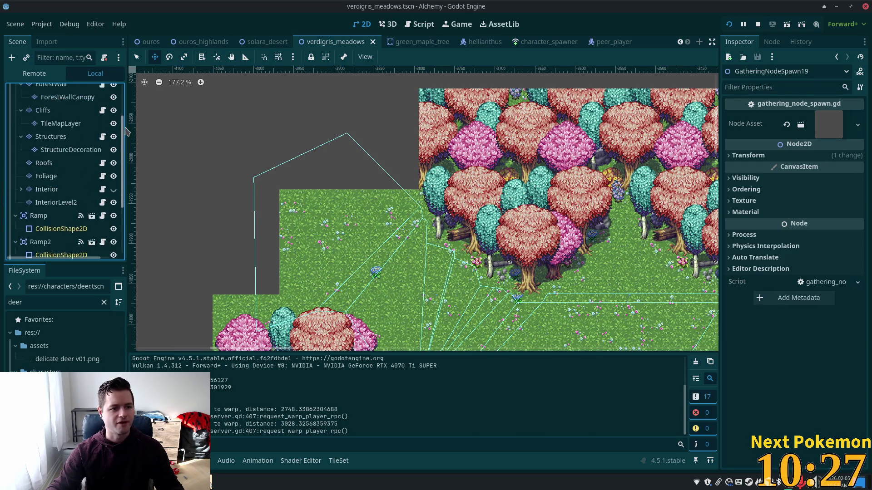
{"action": "left_click", "coordinate": [47, 116]}
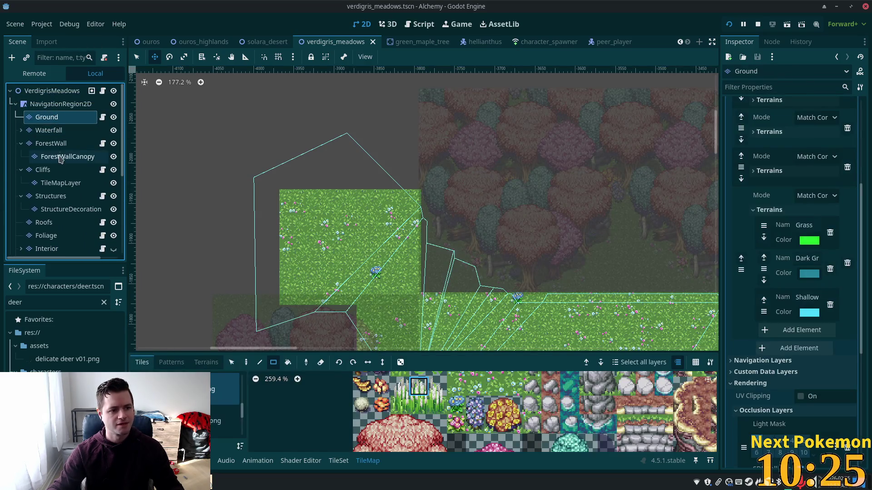
Select the ForestWall layer, frame the top-left wall gap, and pick the forest tree-wall tile source.
{"action": "left_click", "coordinate": [50, 143]}
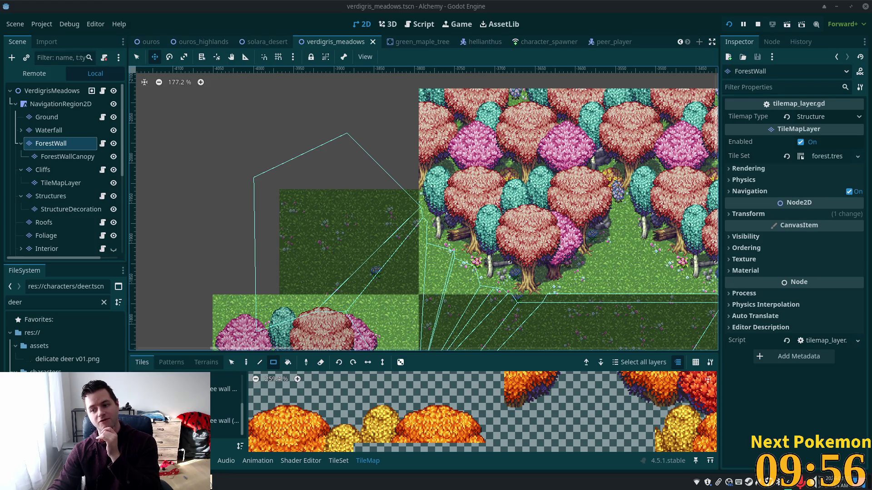
{"action": "scroll", "coordinate": [395, 249], "scroll_direction": "down", "scroll_amount": 5}
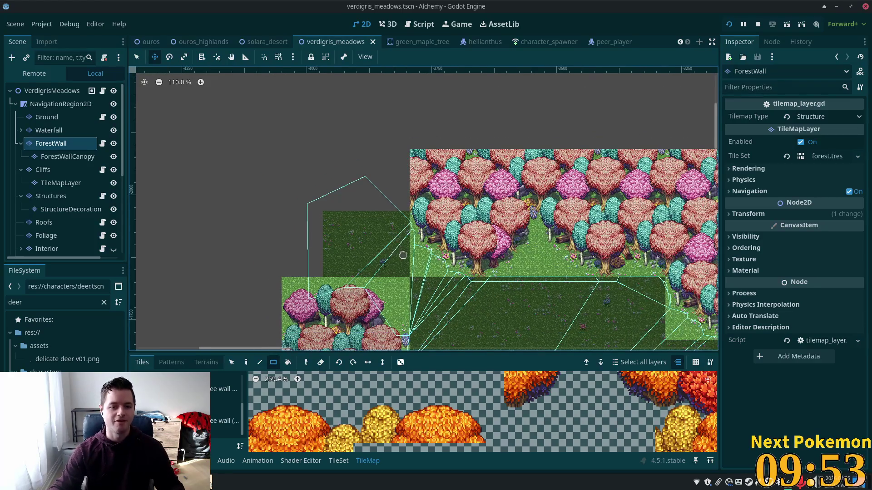
{"action": "scroll", "coordinate": [402, 254], "scroll_direction": "up", "scroll_amount": 6}
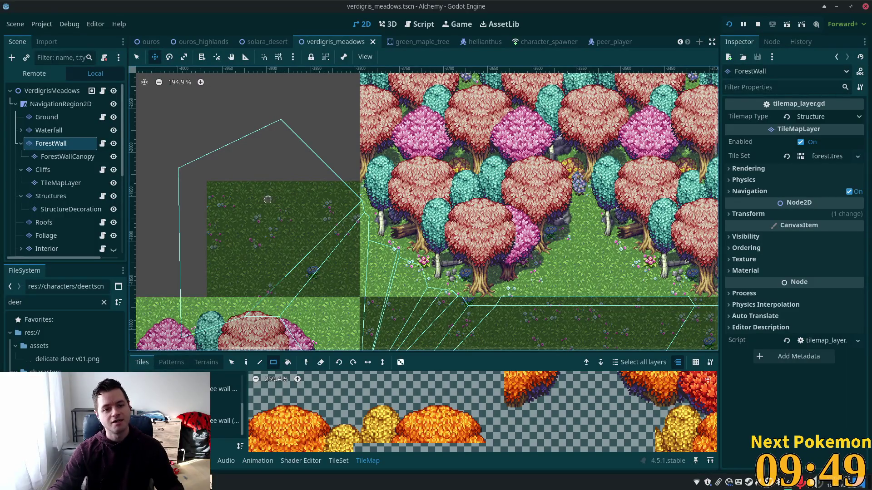
{"action": "scroll", "coordinate": [430, 247], "scroll_direction": "down", "scroll_amount": 2}
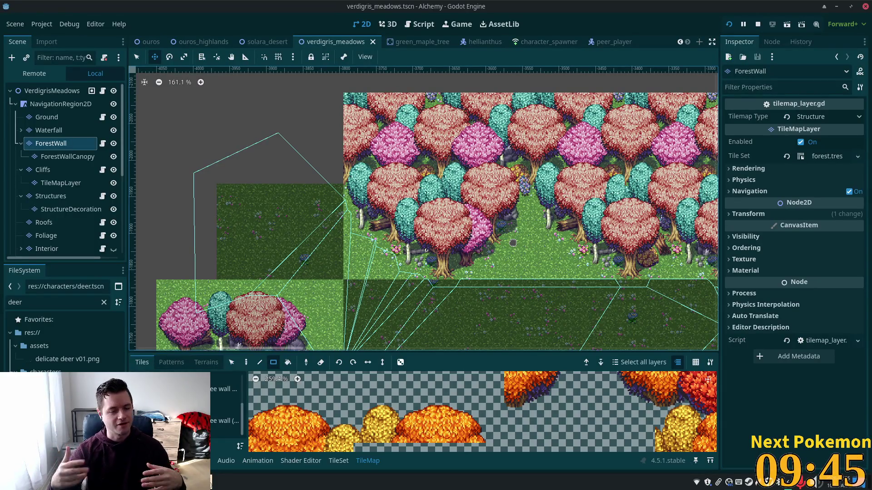
{"action": "scroll", "coordinate": [311, 273], "scroll_direction": "down", "scroll_amount": 3}
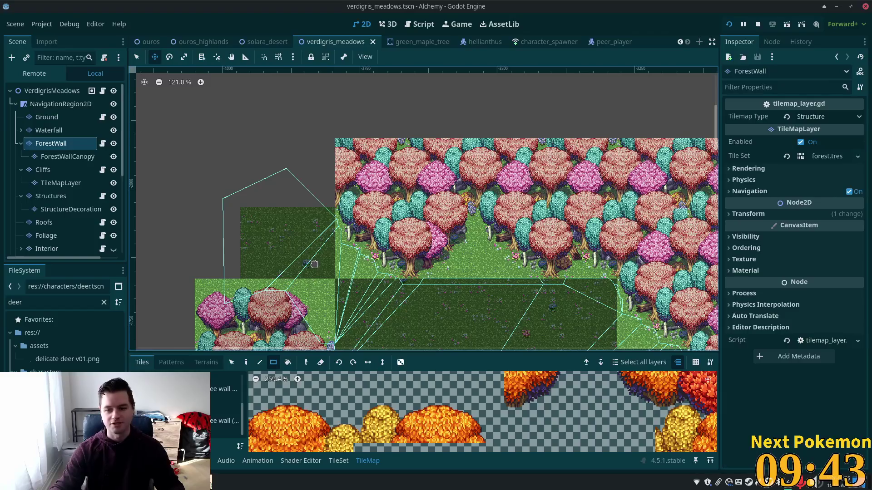
{"action": "scroll", "coordinate": [377, 246], "scroll_direction": "up", "scroll_amount": 7}
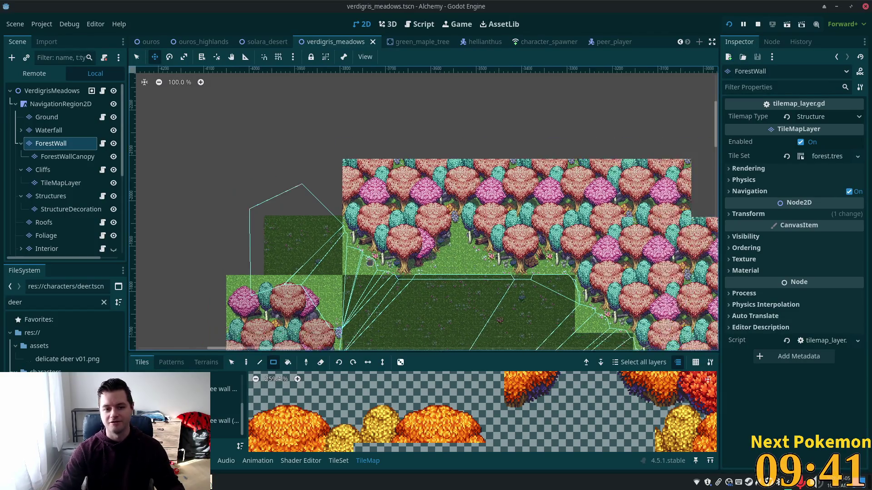
{"action": "mouse_move", "coordinate": [347, 195]}
{"action": "left_mouse_down"}
{"action": "mouse_move", "coordinate": [364, 232]}
{"action": "mouse_move", "coordinate": [431, 314]}
{"action": "left_mouse_up"}
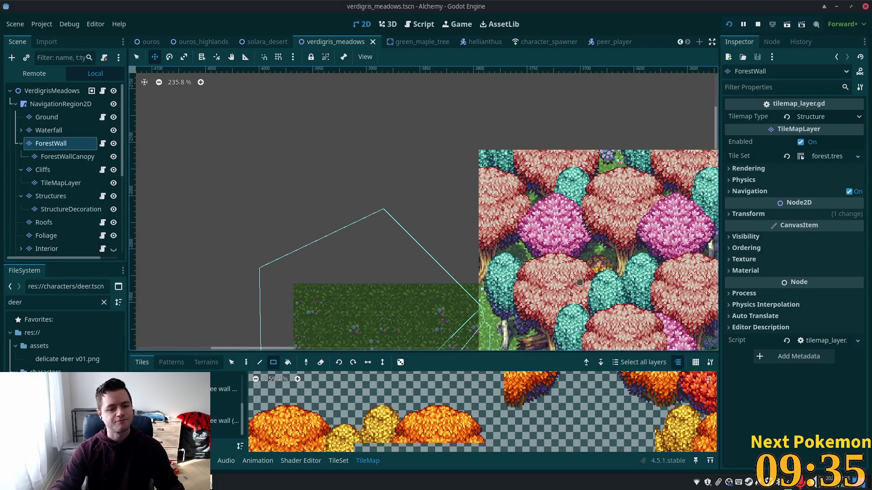
{"action": "scroll", "coordinate": [467, 273], "scroll_direction": "down", "scroll_amount": 3}
{"action": "left_click", "coordinate": [225, 396]}
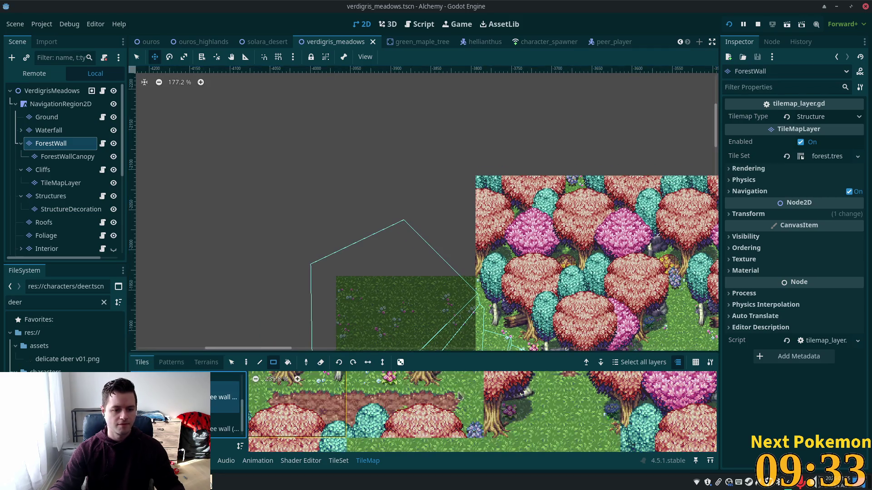
Choose a forest tile from the atlas and paint the first tree into the top-left wall gap.
{"action": "scroll", "coordinate": [484, 422], "scroll_direction": "down", "scroll_amount": 6}
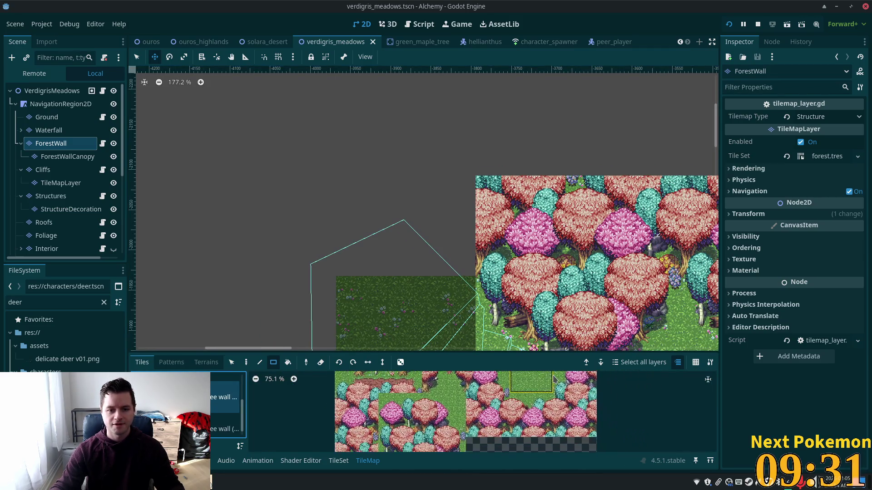
{"action": "scroll", "coordinate": [536, 399], "scroll_direction": "down", "scroll_amount": 2}
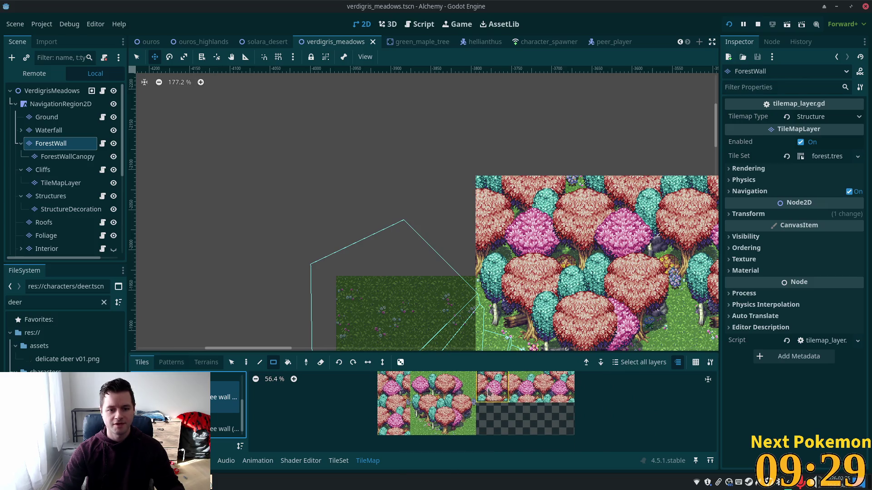
{"action": "left_click", "coordinate": [432, 409]}
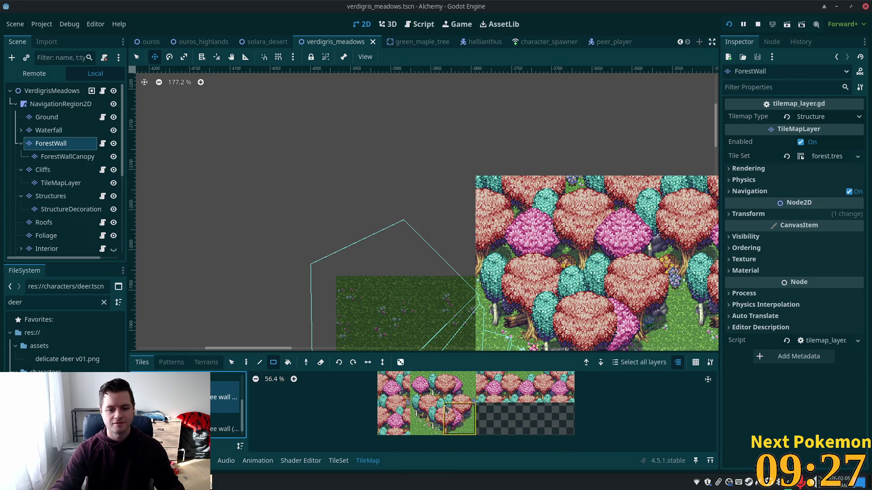
{"action": "left_click", "coordinate": [488, 381]}
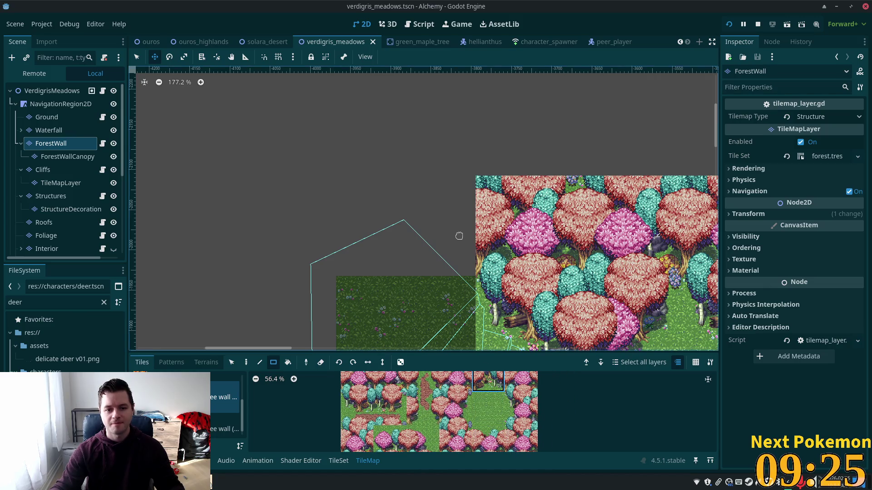
{"action": "left_click", "coordinate": [247, 362]}
{"action": "left_click", "coordinate": [428, 235]}
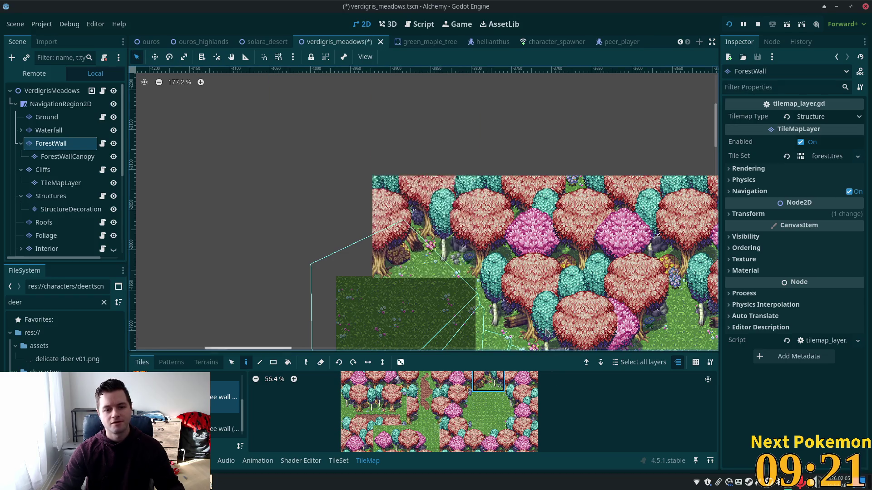
Pick a different tree tile from lower in the atlas.
{"action": "scroll", "coordinate": [450, 204], "scroll_direction": "down", "scroll_amount": 5}
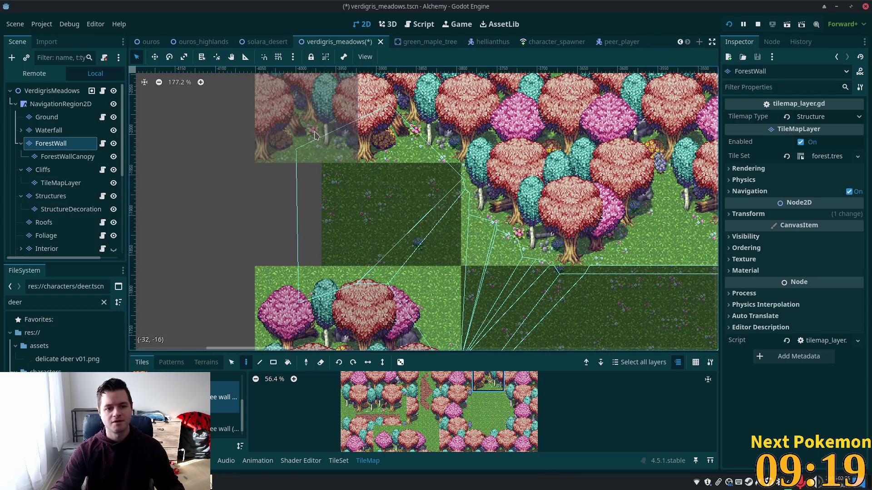
{"action": "scroll", "coordinate": [389, 406], "scroll_direction": "down", "scroll_amount": 2}
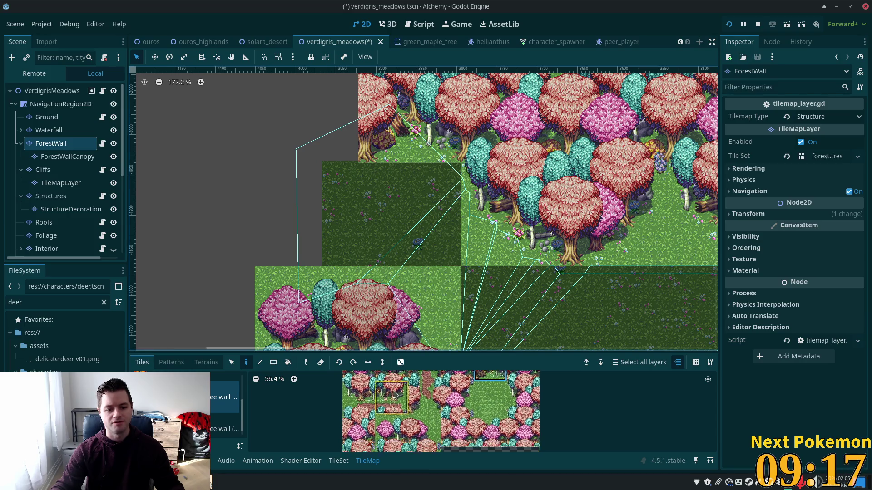
{"action": "left_click", "coordinate": [390, 405]}
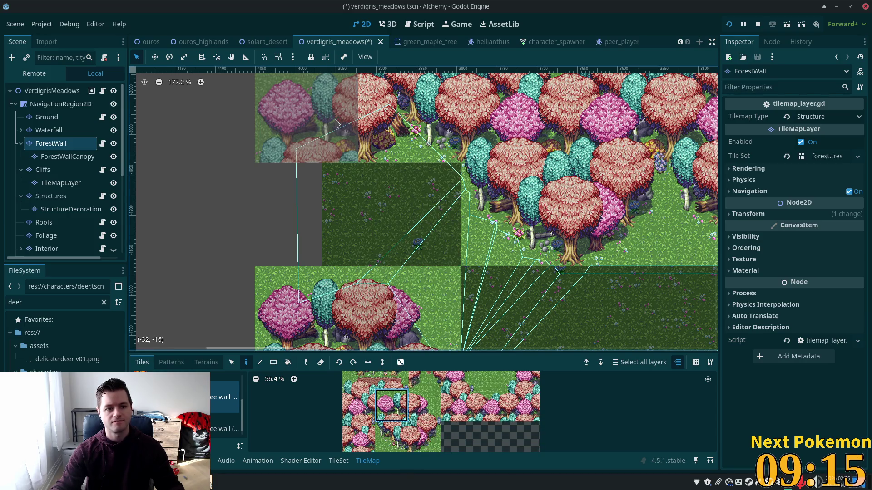
{"action": "left_click", "coordinate": [392, 437]}
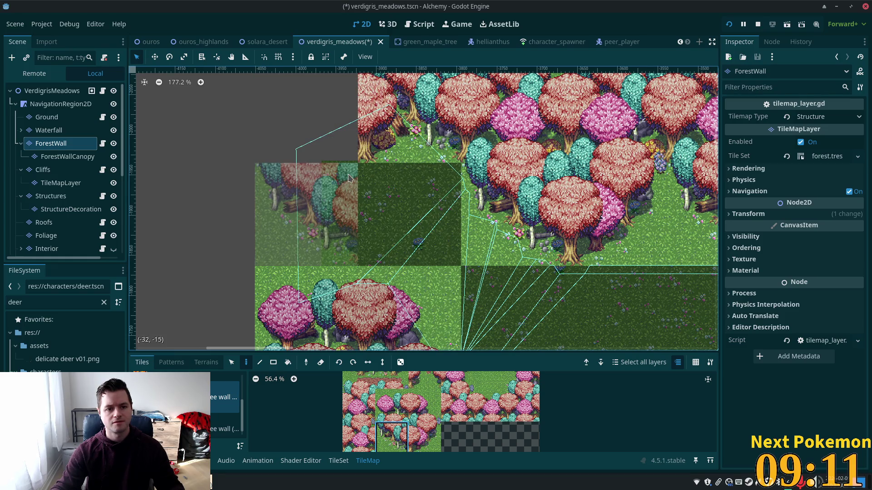
{"action": "scroll", "coordinate": [546, 448], "scroll_direction": "down", "scroll_amount": 3}
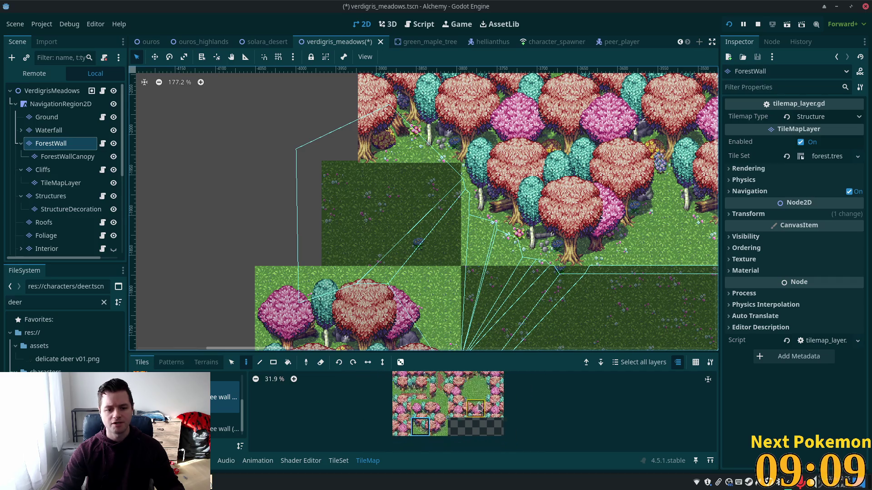
{"action": "scroll", "coordinate": [455, 433], "scroll_direction": "up", "scroll_amount": 3}
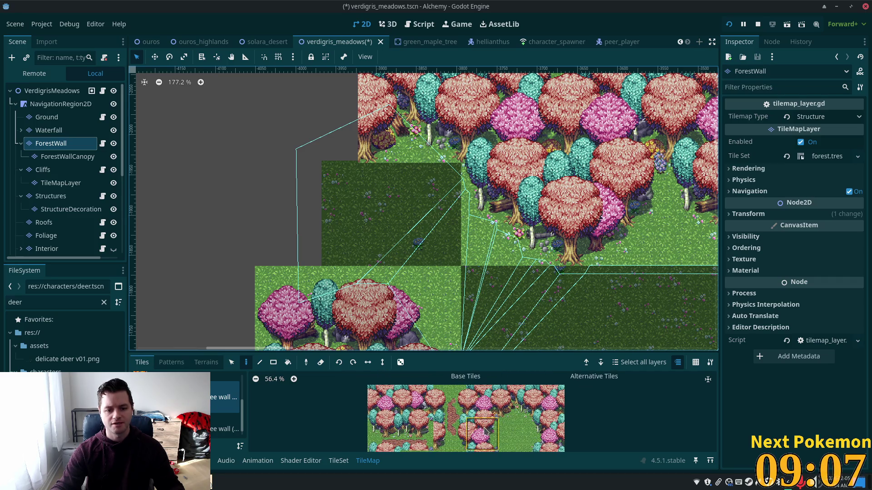
{"action": "scroll", "coordinate": [413, 395], "scroll_direction": "down", "scroll_amount": 3}
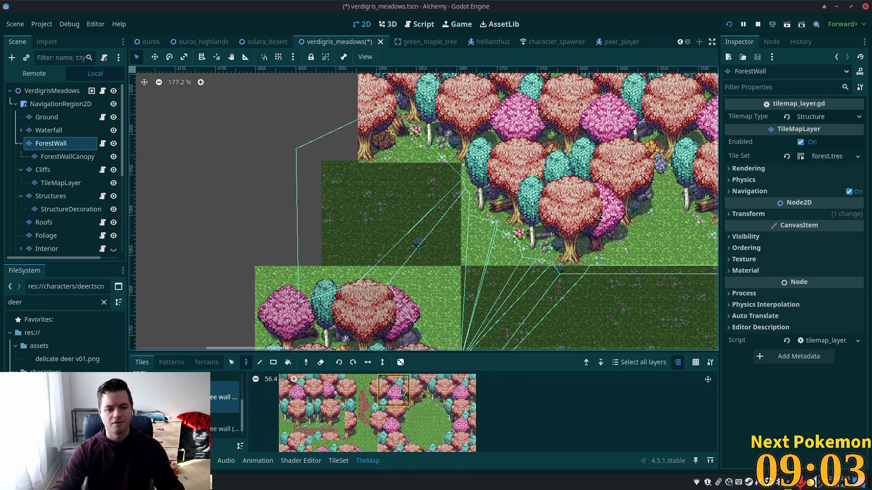
Stamp several more forest tiles into the remaining forest-wall gap.
{"action": "left_click", "coordinate": [401, 391]}
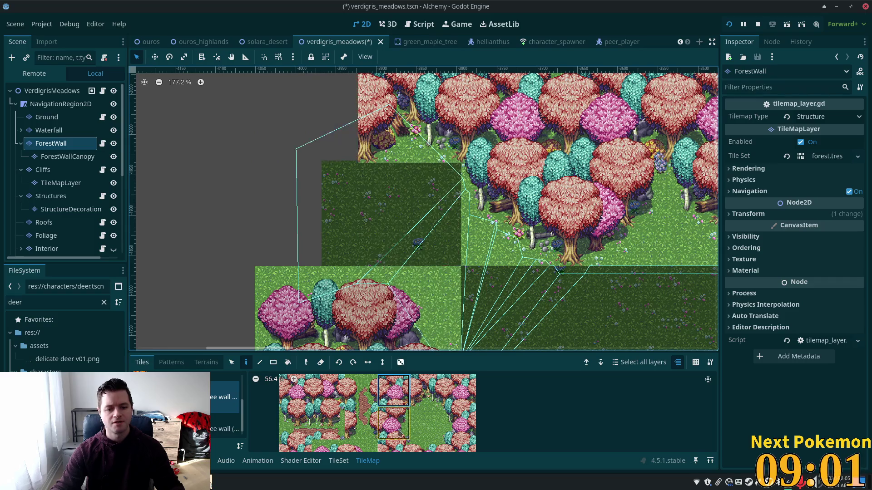
{"action": "left_click", "coordinate": [325, 415]}
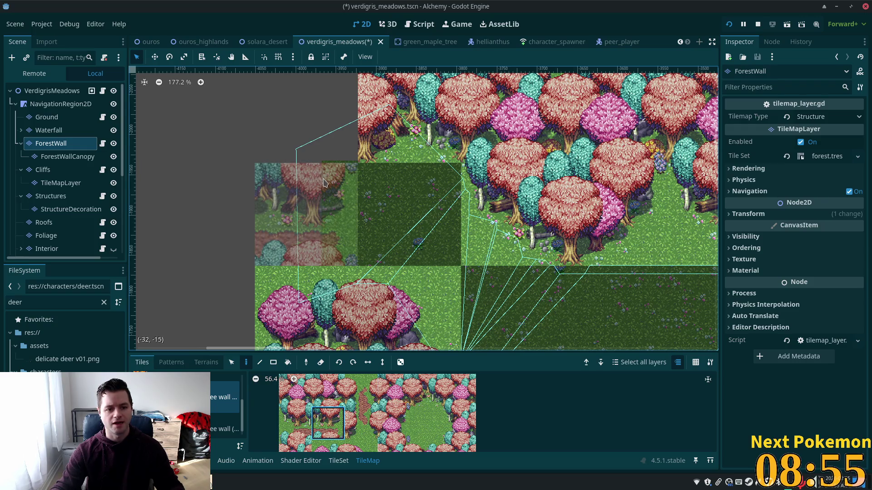
{"action": "left_click", "coordinate": [325, 183]}
{"action": "left_click", "coordinate": [393, 390]}
{"action": "left_click", "coordinate": [331, 136]}
{"action": "scroll", "coordinate": [495, 266], "scroll_direction": "down", "scroll_amount": 5}
{"action": "scroll", "coordinate": [495, 265], "scroll_direction": "up", "scroll_amount": 3}
{"action": "scroll", "coordinate": [495, 266], "scroll_direction": "right", "scroll_amount": 2}
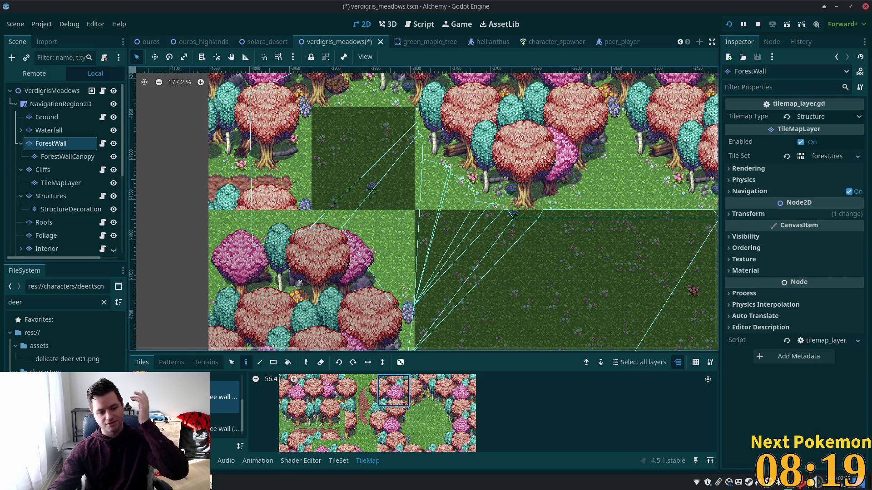
Leave Godot for the Cursor code editor, then the browser showing Cursor's website.
{"action": "key", "text": "alt+Tab"}
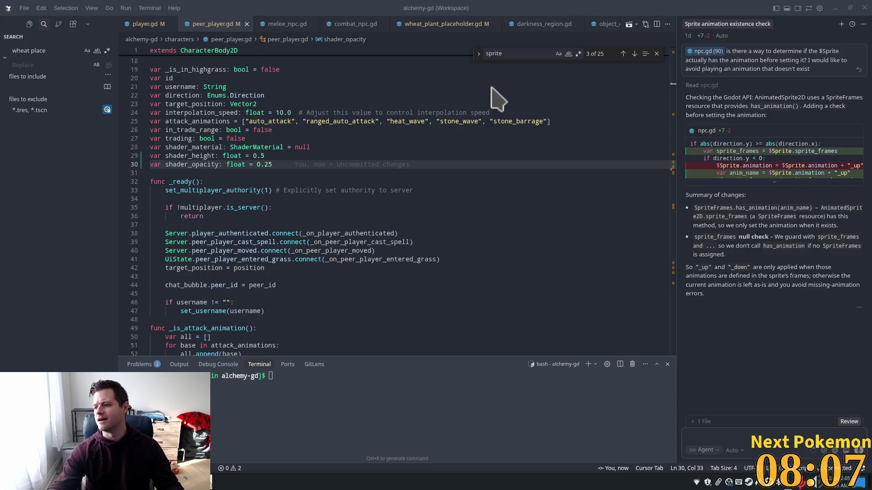
{"action": "key", "text": "alt+Tab"}
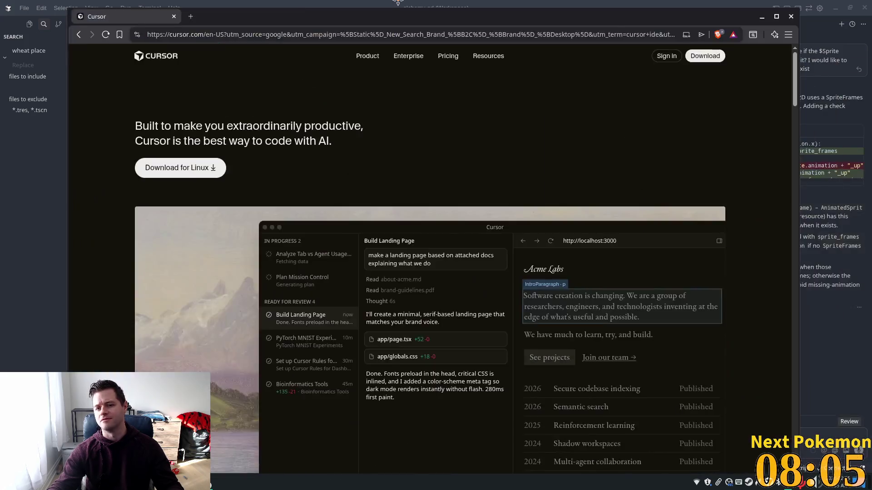